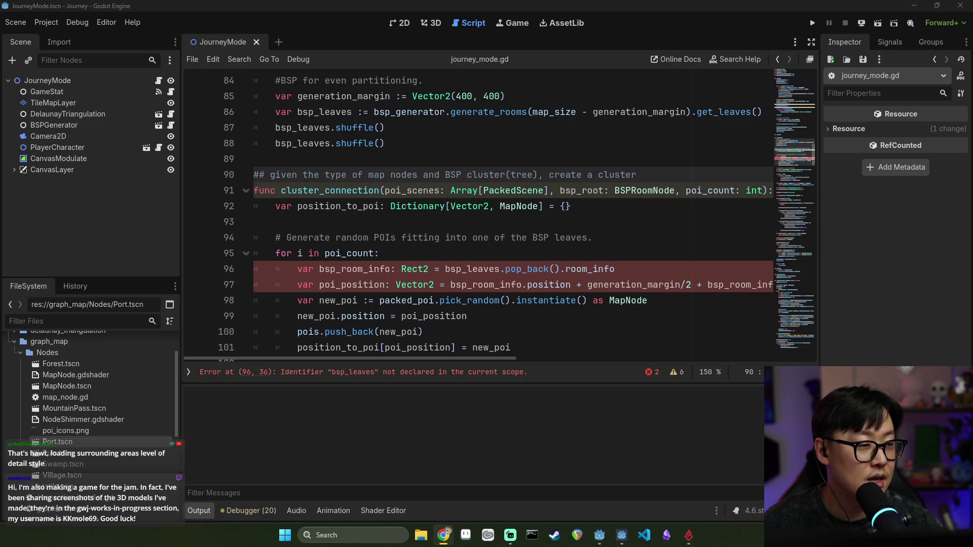
- Leave journey_mode.gd and bring up Discord's announcements channel
{"action": "key", "text": "super+Tab"}
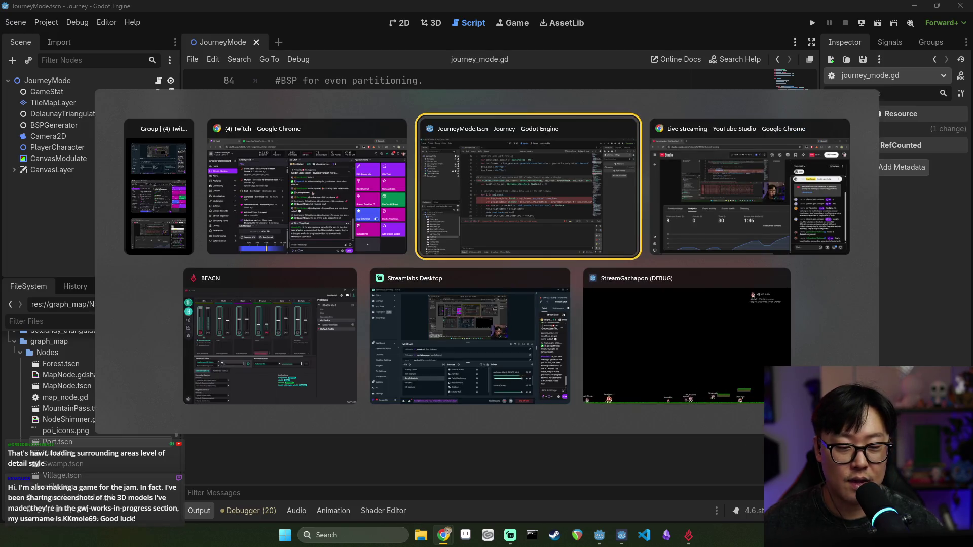
{"action": "key", "text": "Escape"}
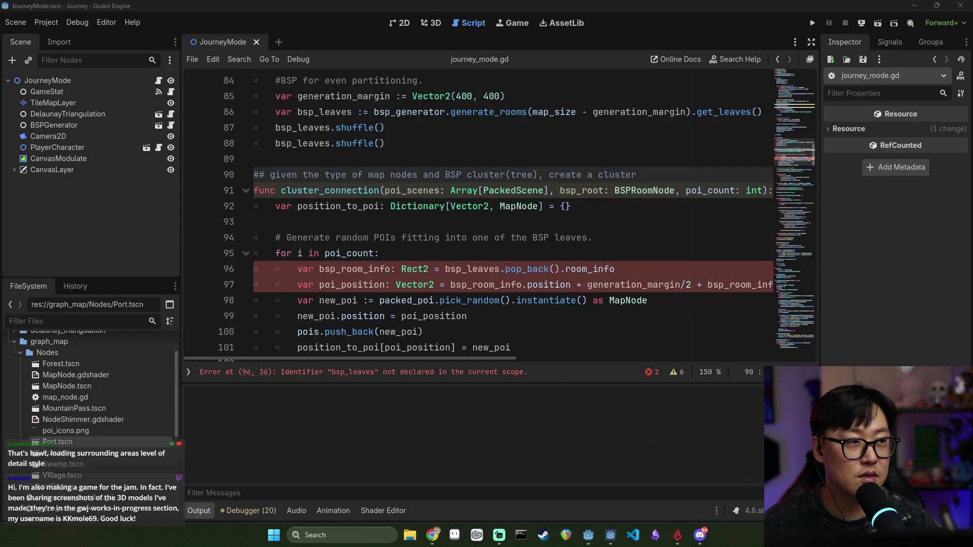
{"action": "scroll", "coordinate": [122, 335], "scroll_direction": "down", "scroll_amount": 3}
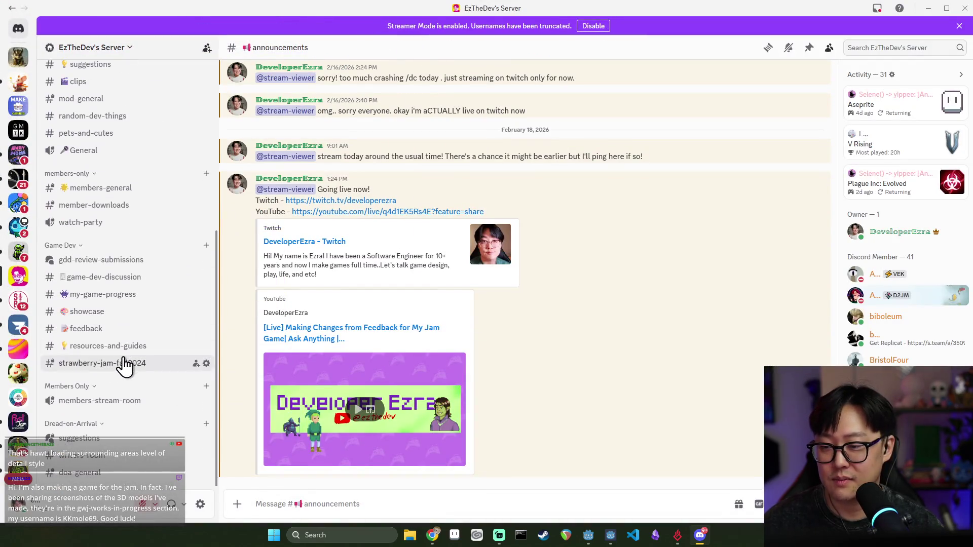
- Browse the #feedback and #my-game-progress channels in Discord
{"action": "left_click", "coordinate": [98, 329]}
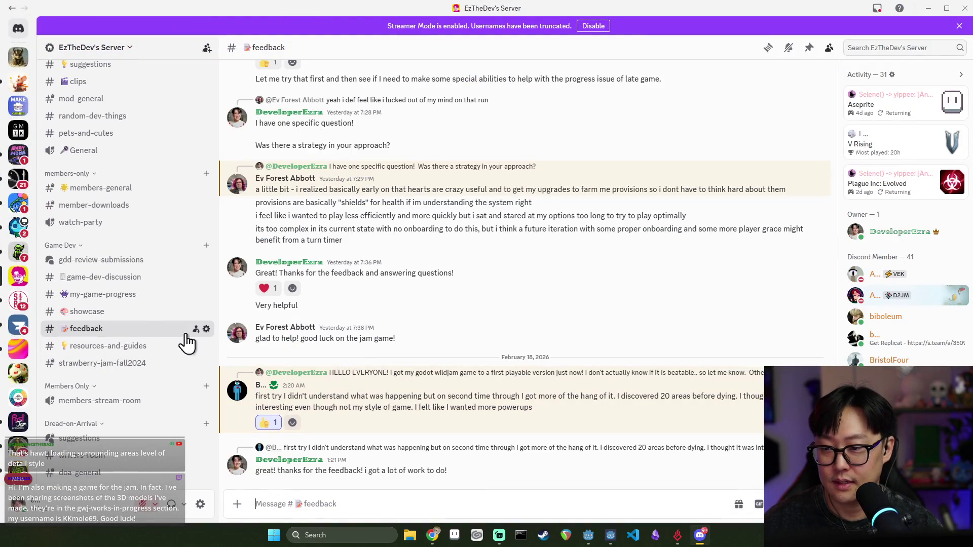
{"action": "left_click", "coordinate": [134, 298]}
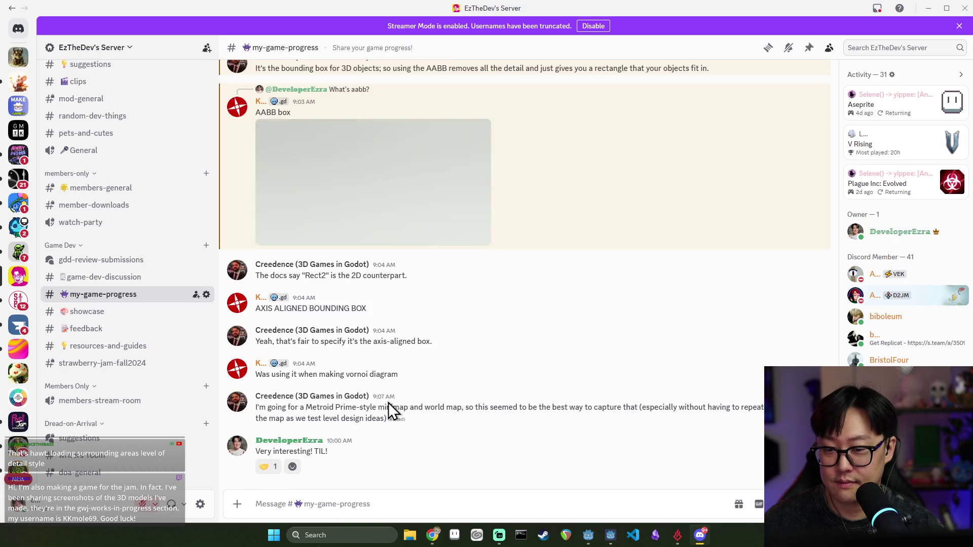
{"action": "scroll", "coordinate": [391, 403], "scroll_direction": "up", "scroll_amount": 8}
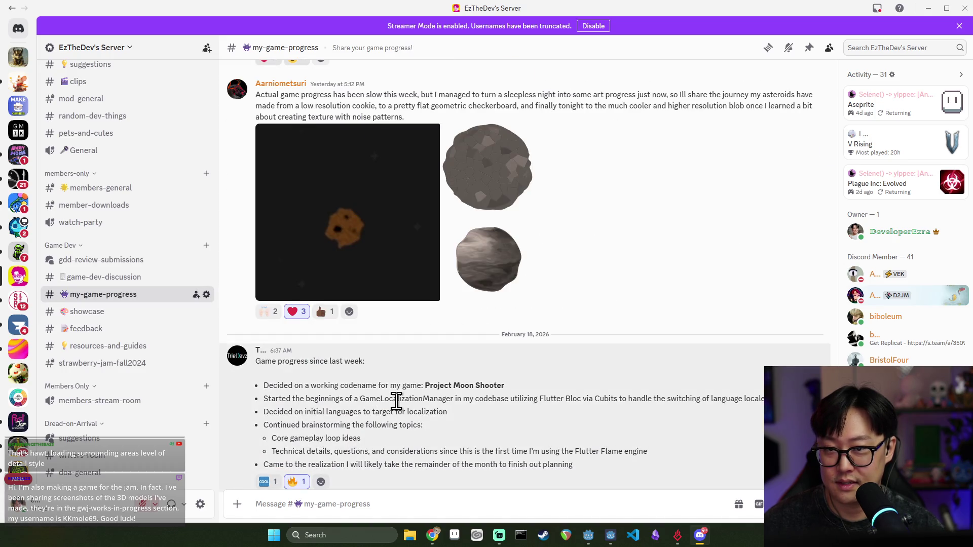
{"action": "scroll", "coordinate": [339, 323], "scroll_direction": "up", "scroll_amount": 3}
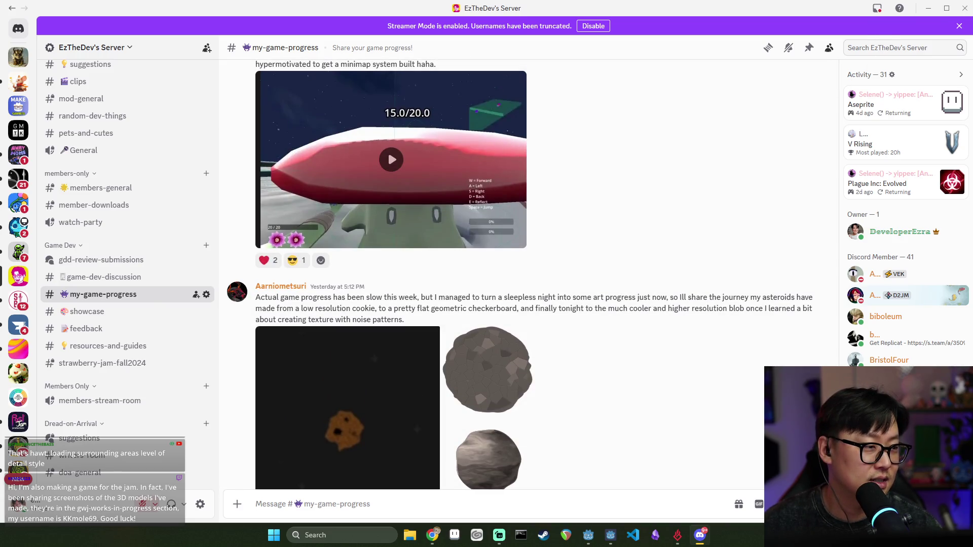
{"action": "key", "text": "alt+Tab"}
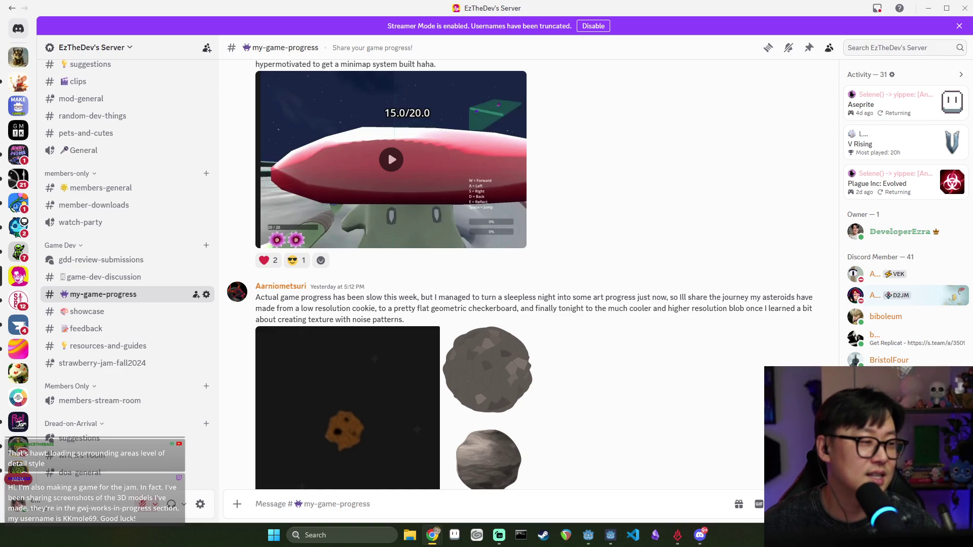
- Visit the GodotCon Amsterdam server, return to the own server, then bring the Godot editor back
{"action": "left_click", "coordinate": [18, 203]}
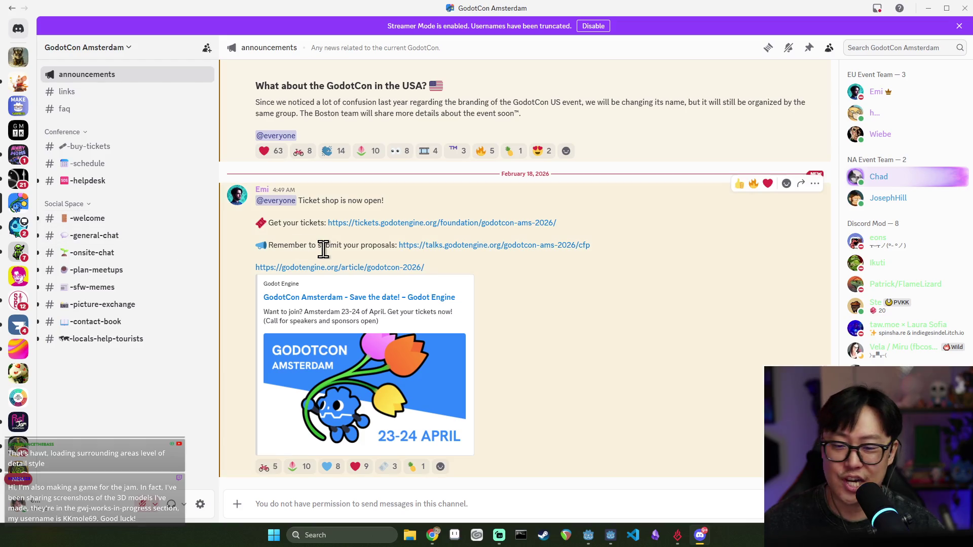
{"action": "left_click", "coordinate": [25, 303]}
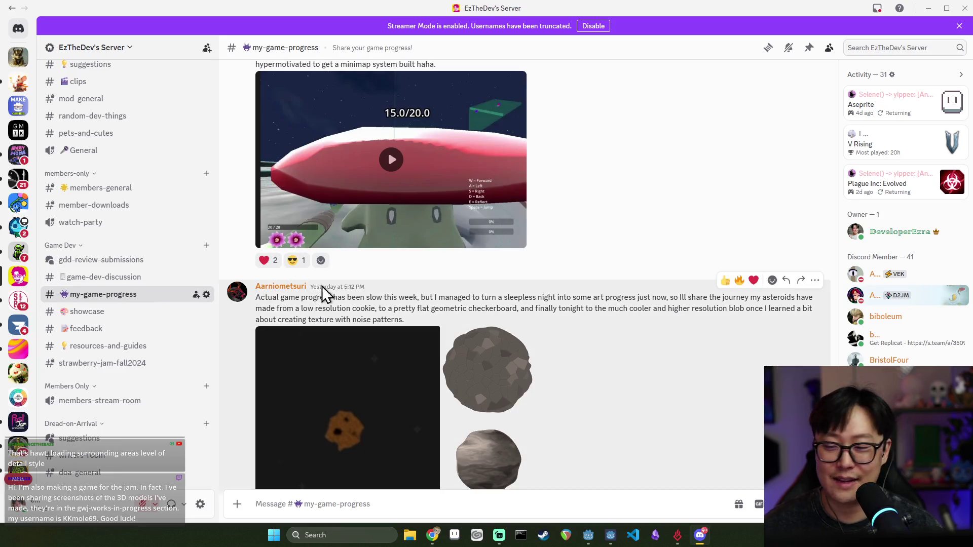
{"action": "scroll", "coordinate": [141, 259], "scroll_direction": "up", "scroll_amount": 5}
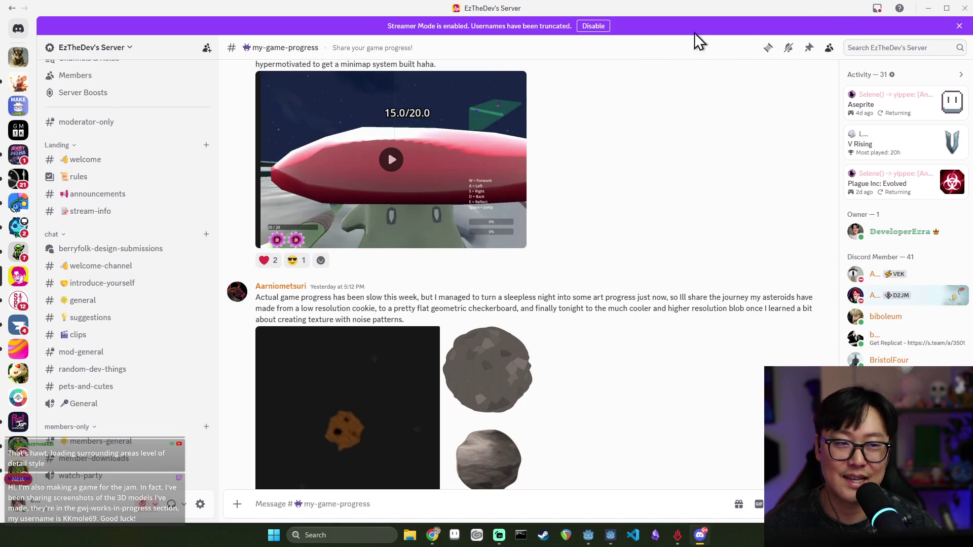
{"action": "left_click", "coordinate": [965, 8]}
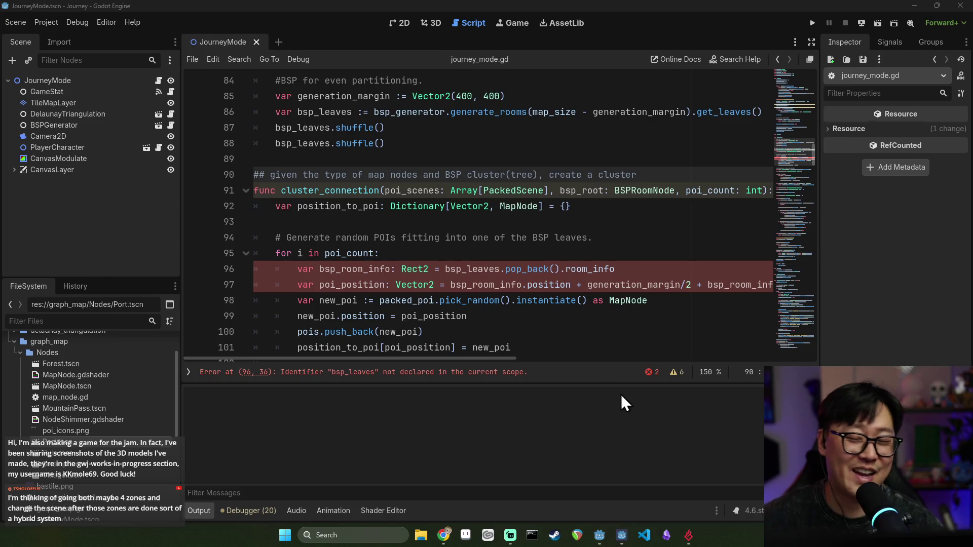
{"action": "left_click", "coordinate": [522, 304]}
{"action": "left_click", "coordinate": [472, 252]}
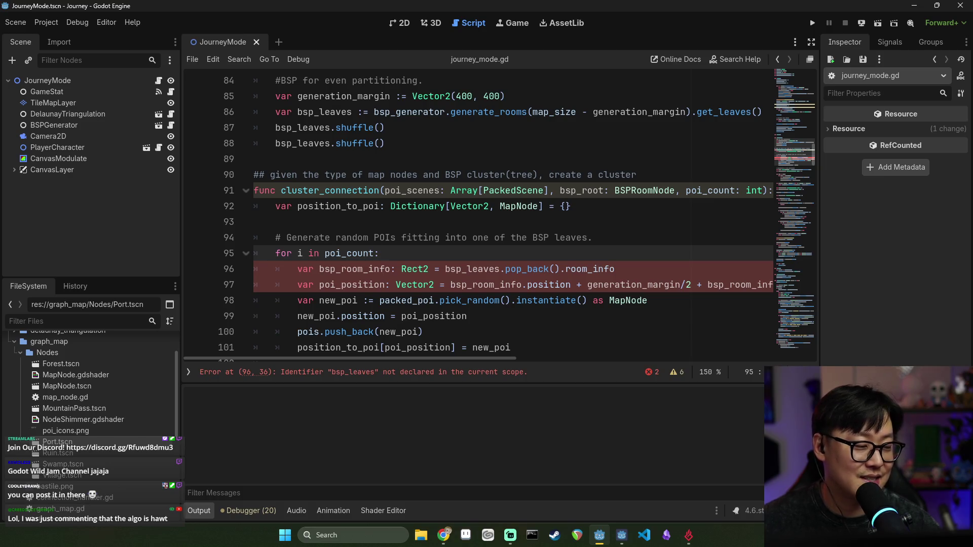
{"action": "left_click", "coordinate": [515, 300]}
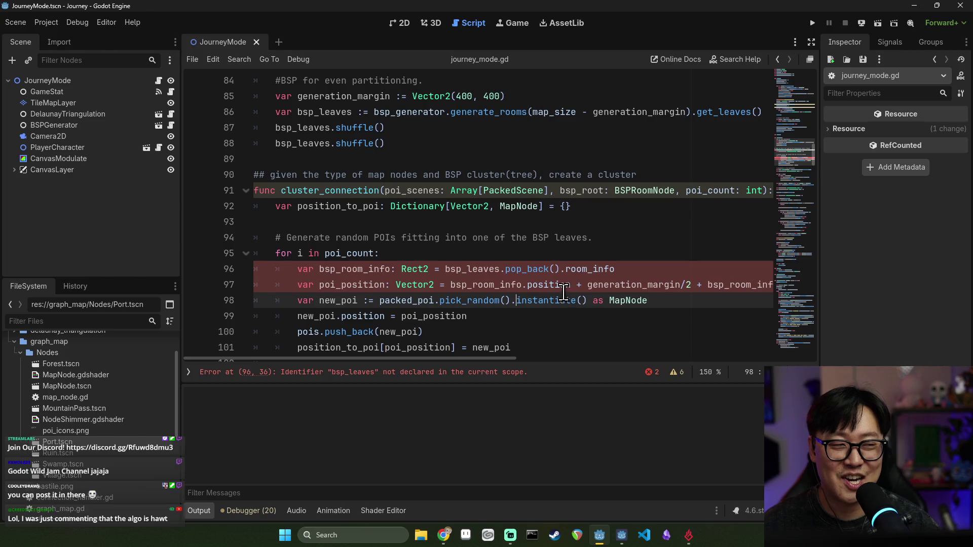
{"action": "left_click", "coordinate": [391, 252]}
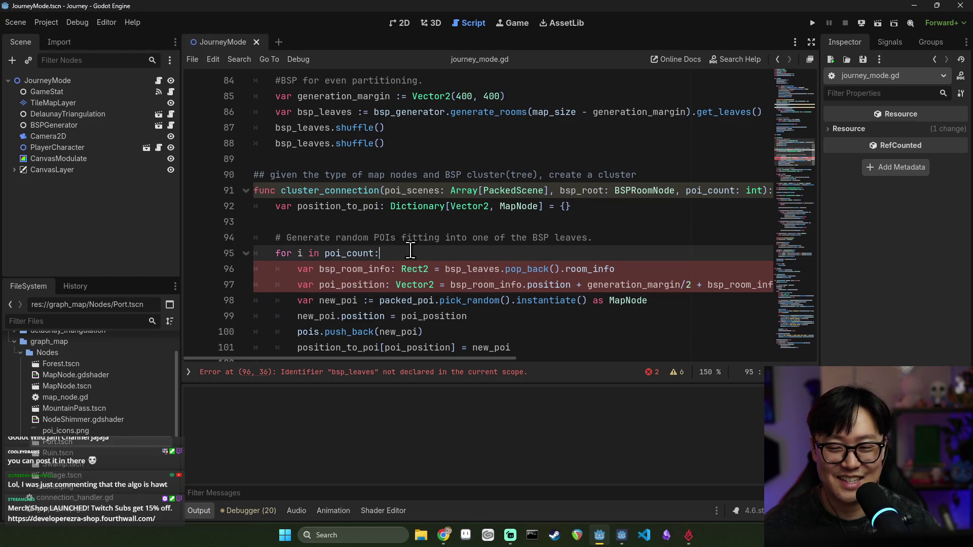
{"action": "mouse_move", "coordinate": [404, 261]}
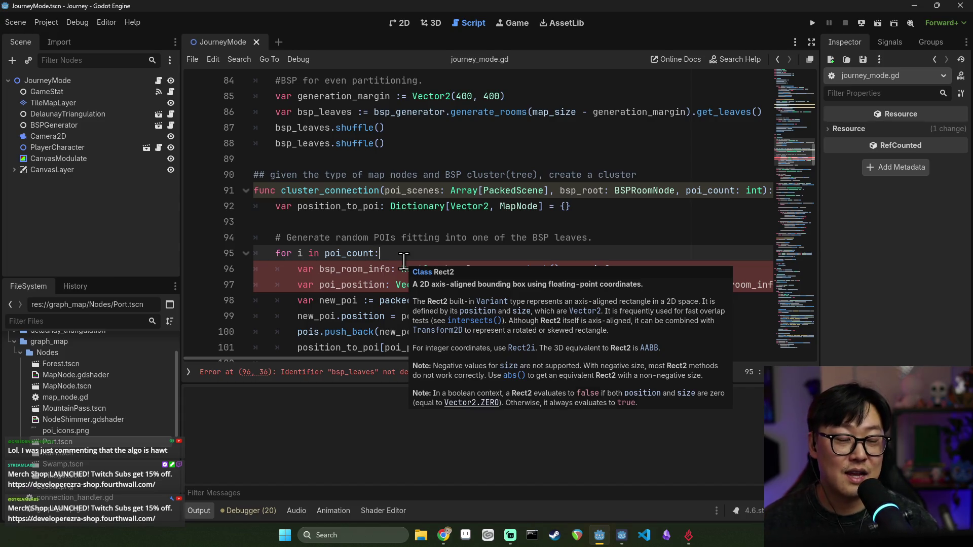
{"action": "left_click", "coordinate": [476, 240]}
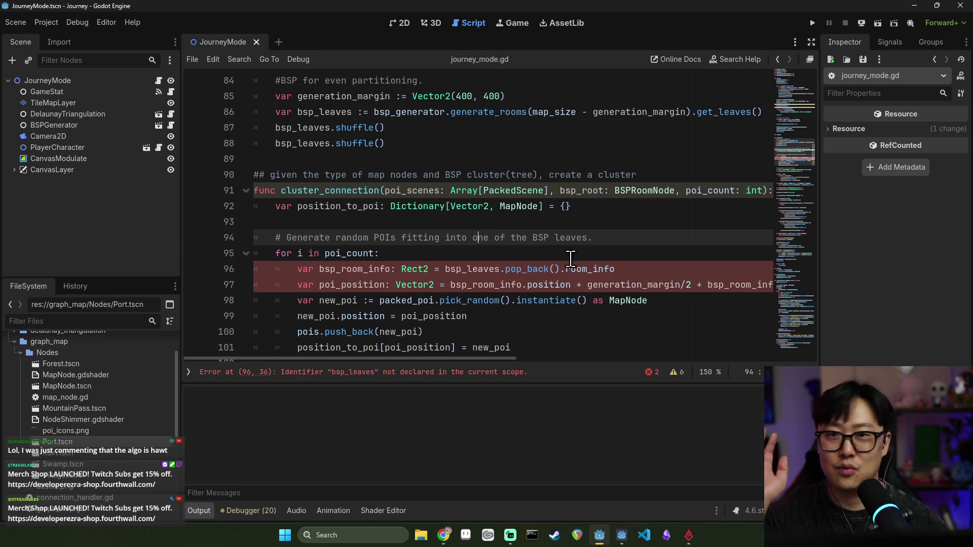
{"action": "mouse_move", "coordinate": [568, 284]}
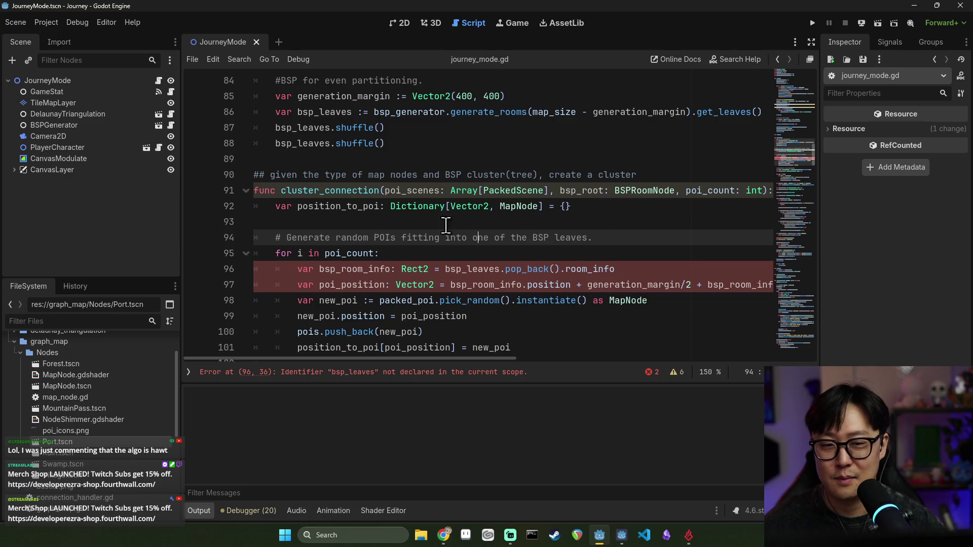
{"action": "scroll", "coordinate": [487, 222], "scroll_direction": "down", "scroll_amount": 2}
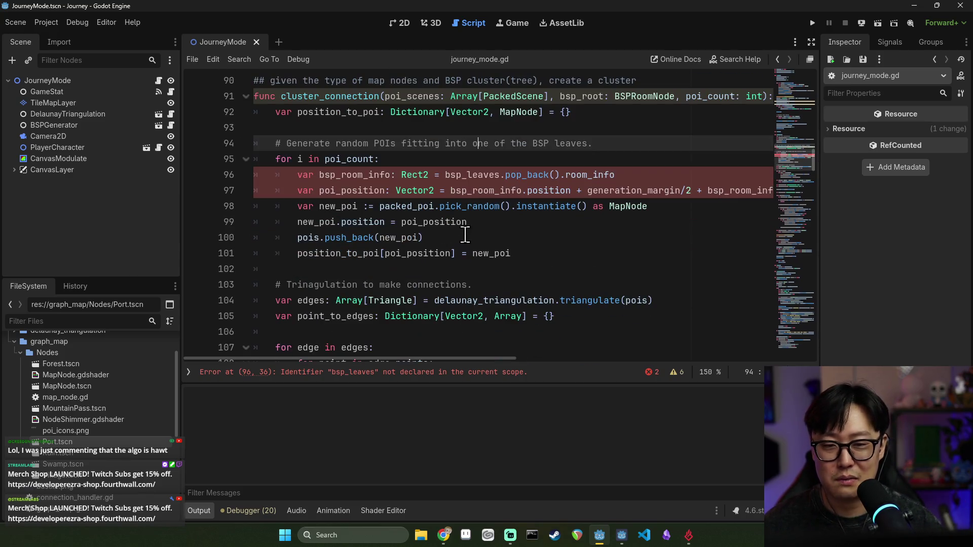
{"action": "left_click", "coordinate": [336, 162]}
{"action": "scroll", "coordinate": [377, 205], "scroll_direction": "up", "scroll_amount": 1}
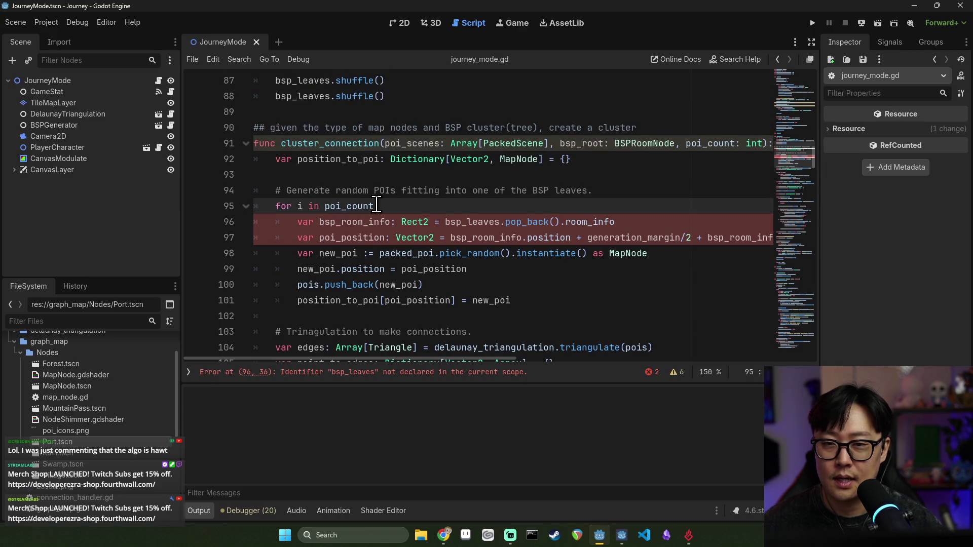
{"action": "double_click", "coordinate": [349, 159]}
{"action": "double_click", "coordinate": [335, 143]}
{"action": "scroll", "coordinate": [396, 207], "scroll_direction": "up", "scroll_amount": 3}
{"action": "scroll", "coordinate": [403, 215], "scroll_direction": "down", "scroll_amount": 4}
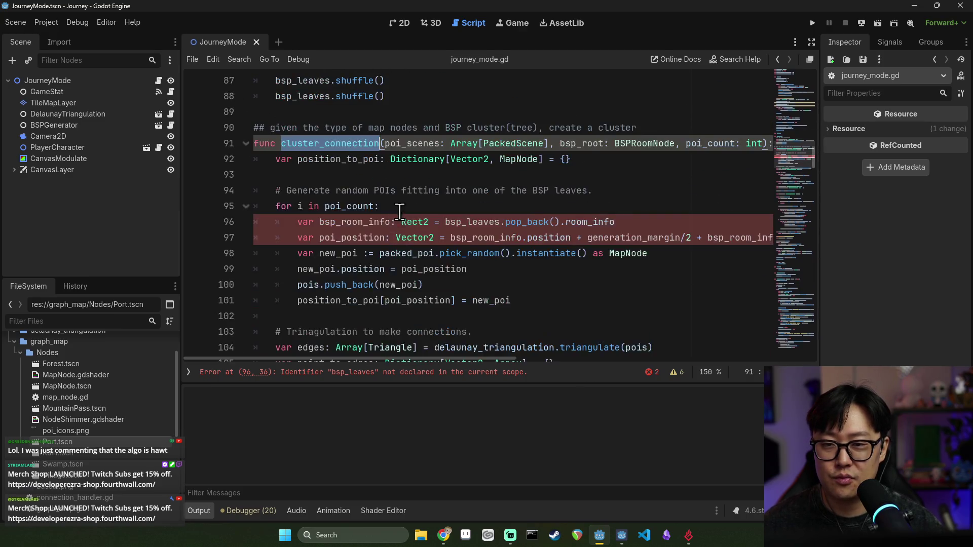
{"action": "scroll", "coordinate": [404, 216], "scroll_direction": "up", "scroll_amount": 3}
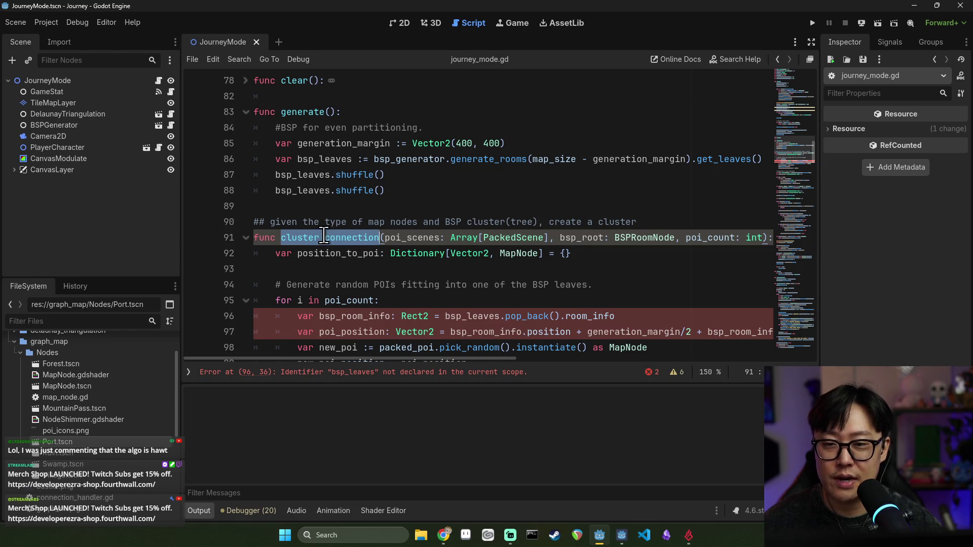
{"action": "double_click", "coordinate": [362, 239]}
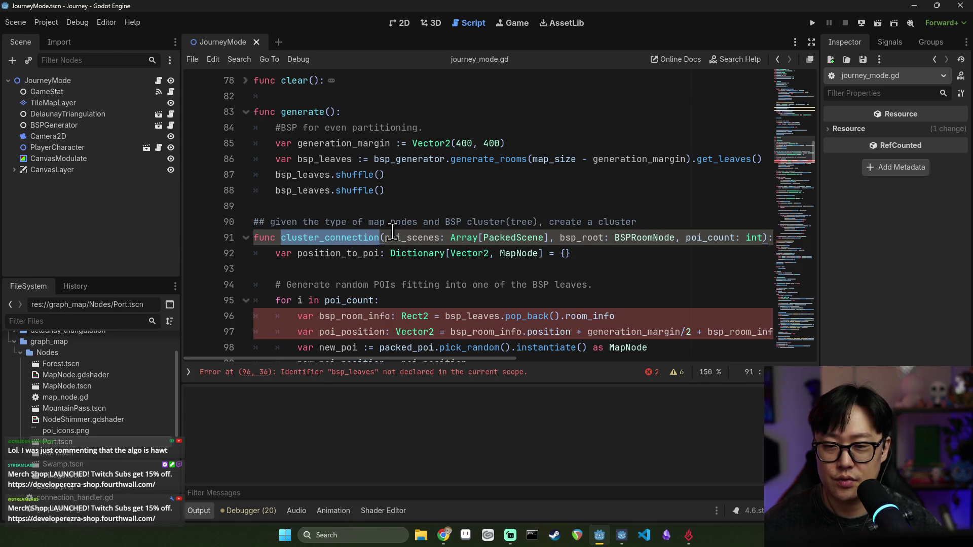
{"action": "left_click", "coordinate": [405, 197]}
{"action": "key", "text": "Return"}
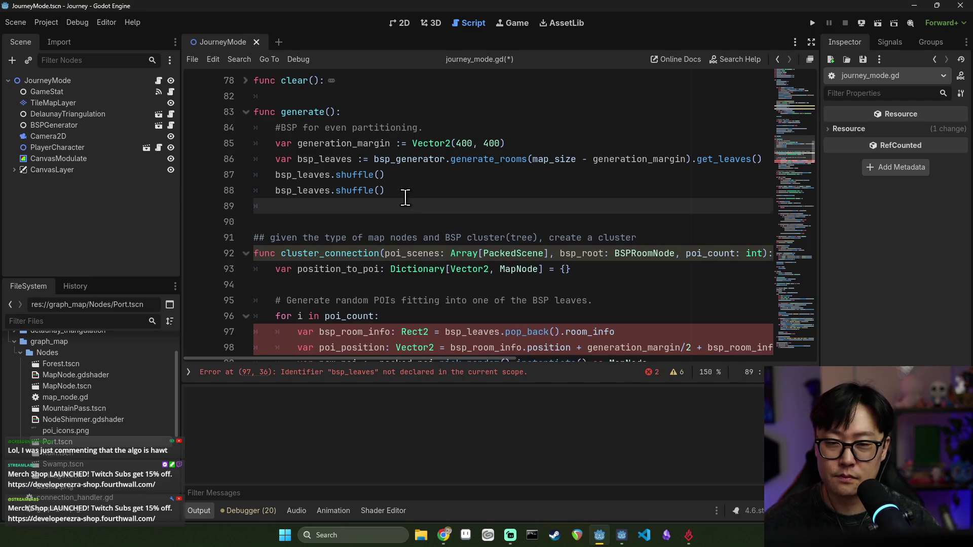
{"action": "key", "text": "BackSpace"}
{"action": "double_click", "coordinate": [330, 159]}
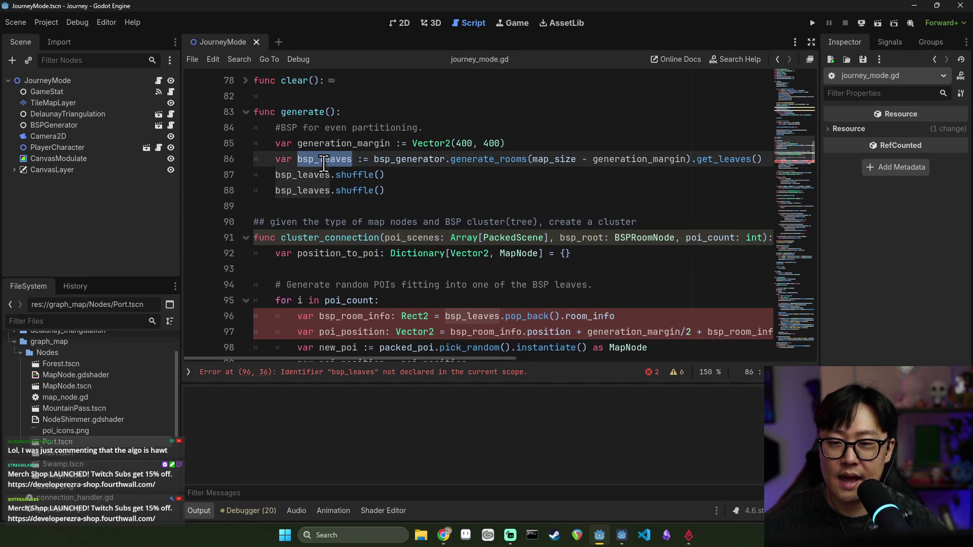
{"action": "triple_click", "coordinate": [329, 159]}
{"action": "double_click", "coordinate": [332, 159]}
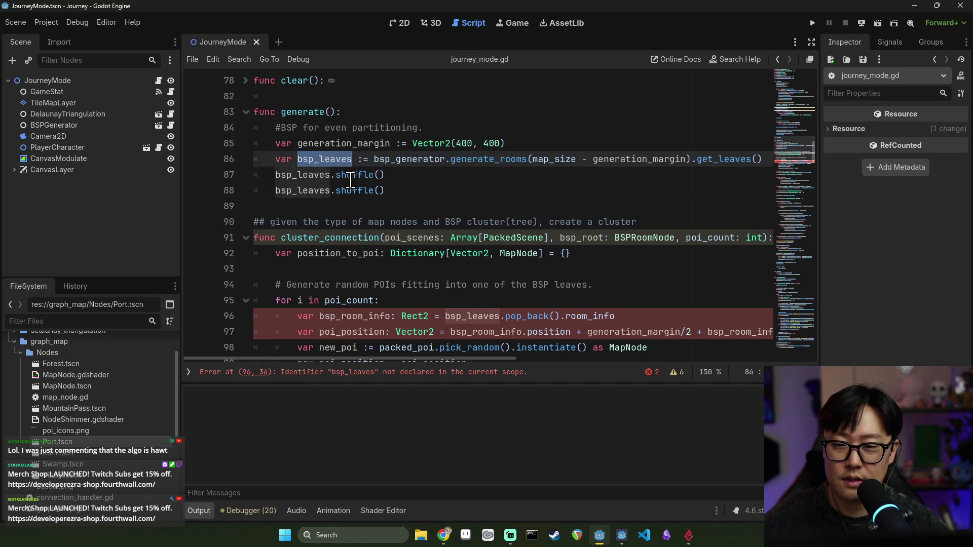
{"action": "left_click_drag", "start_coordinate": [324, 159], "coordinate": [399, 191]}
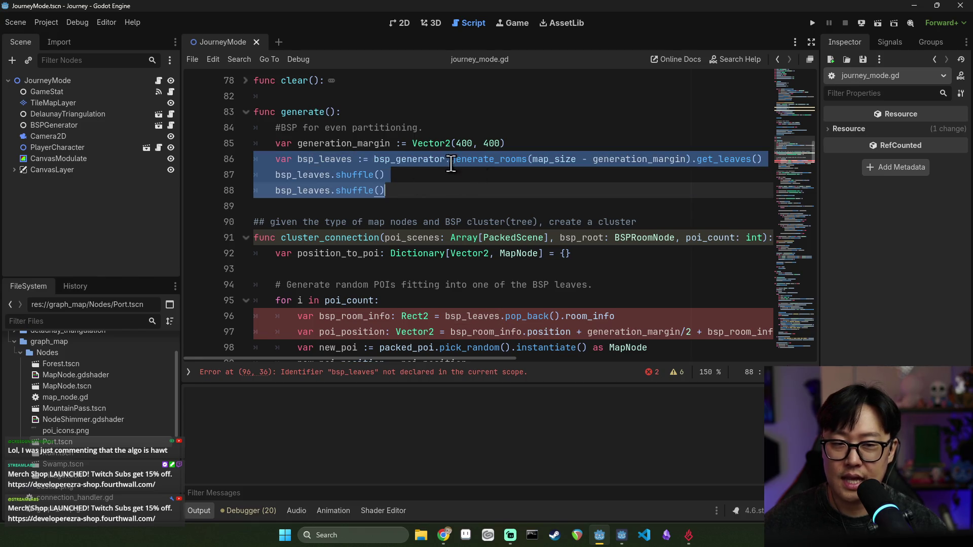
{"action": "double_click", "coordinate": [426, 159]}
{"action": "left_click", "coordinate": [692, 159], "text": "shift"}
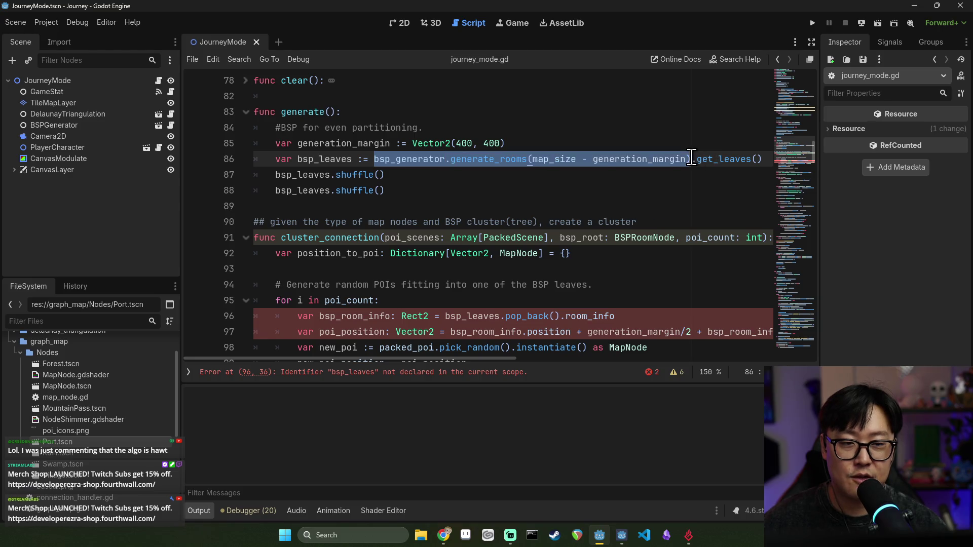
{"action": "key", "text": "ctrl+x"}
{"action": "left_click", "coordinate": [561, 146]}
- Declare bsp_info typed BSPDungeonInfo on line 86, assigned from the generate_rooms call
{"action": "key", "text": "Return"}
{"action": "type", "text": "var BSP"}
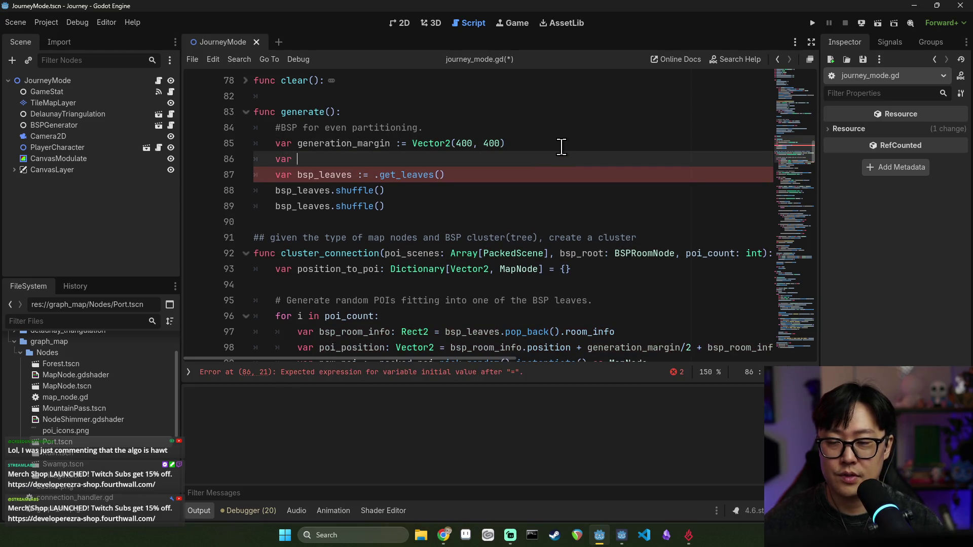
{"action": "key", "text": "BackSpace"}
{"action": "key", "text": "BackSpace"}
{"action": "type", "text": "bs"}
{"action": "type", "text": "p_info: "}
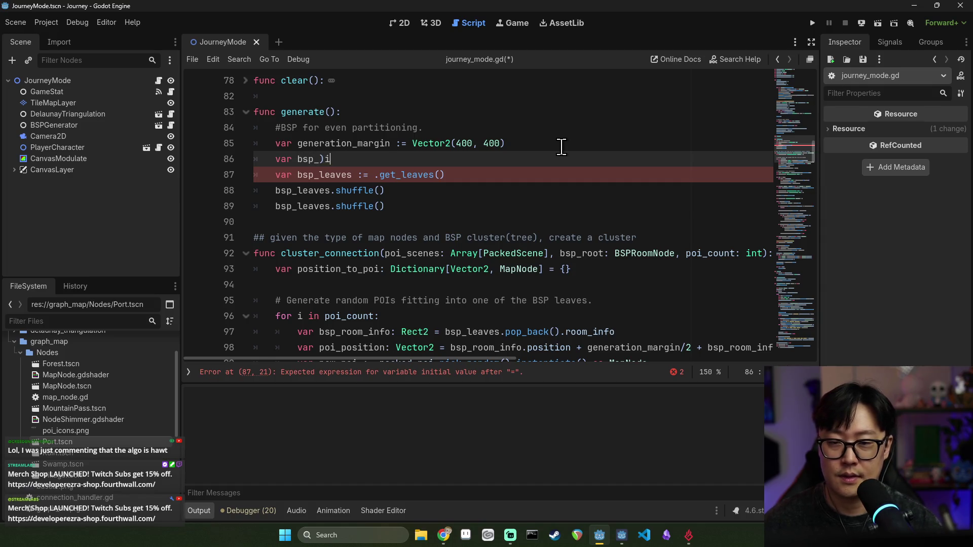
{"action": "type", "text": "BSP"}
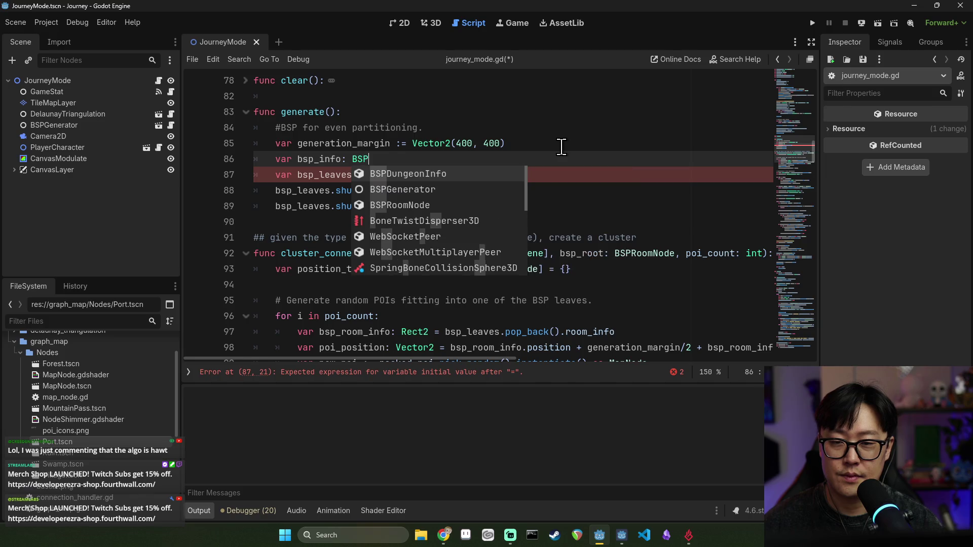
{"action": "key", "text": "Return"}
{"action": "key", "text": "ctrl+v"}
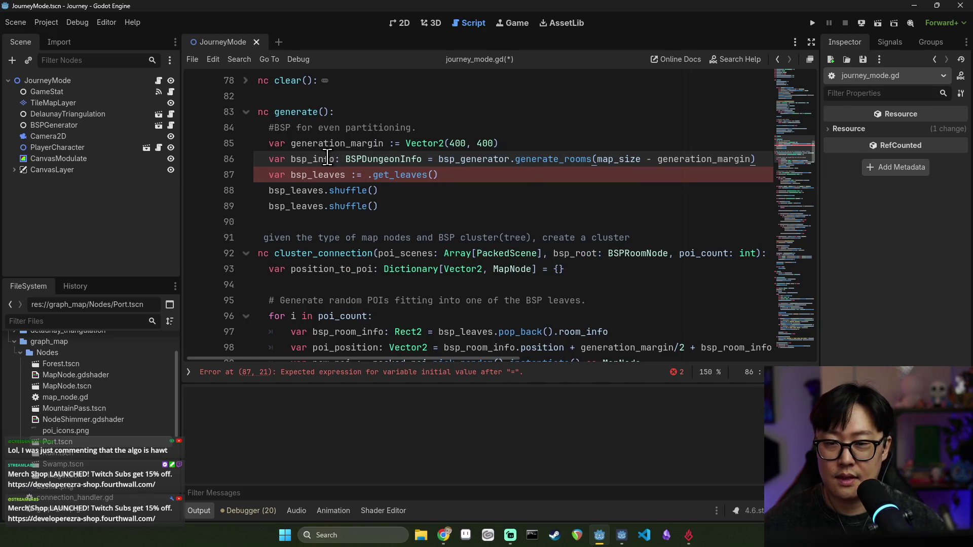
- Cut the bsp_leaves declaration and its two shuffle lines out of generate()
{"action": "left_click", "coordinate": [298, 174]}
{"action": "double_click", "coordinate": [298, 174]}
{"action": "left_click", "coordinate": [297, 174]}
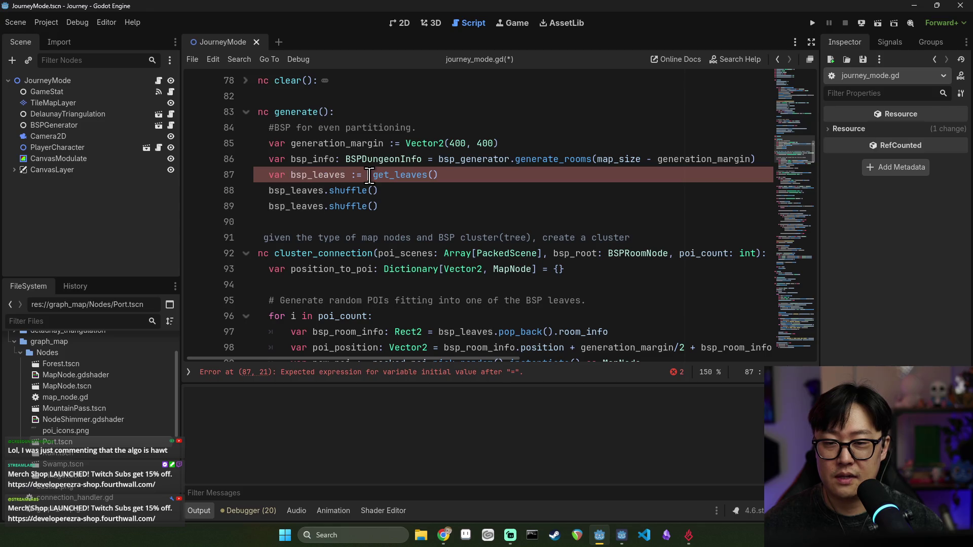
{"action": "key", "text": "Home"}
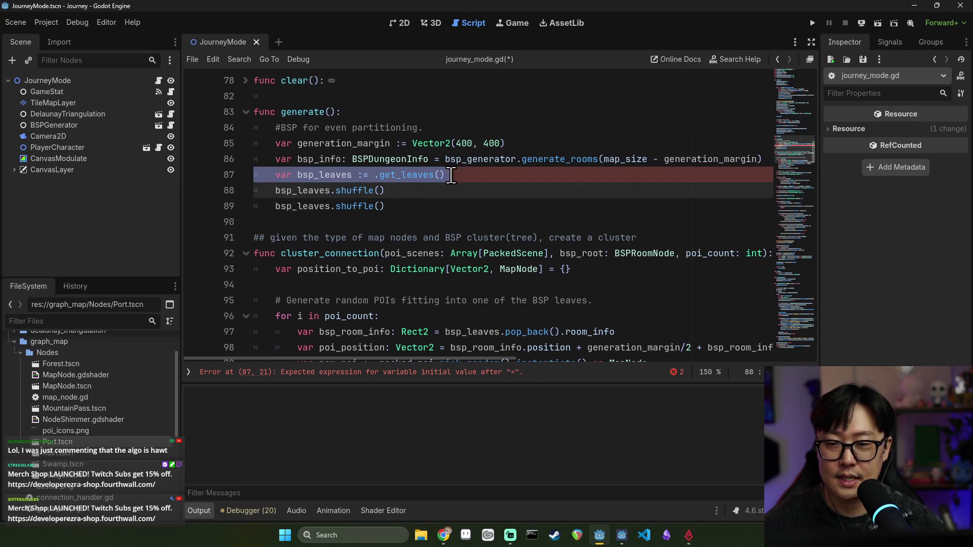
{"action": "key", "text": "Return"}
{"action": "key", "text": "Up"}
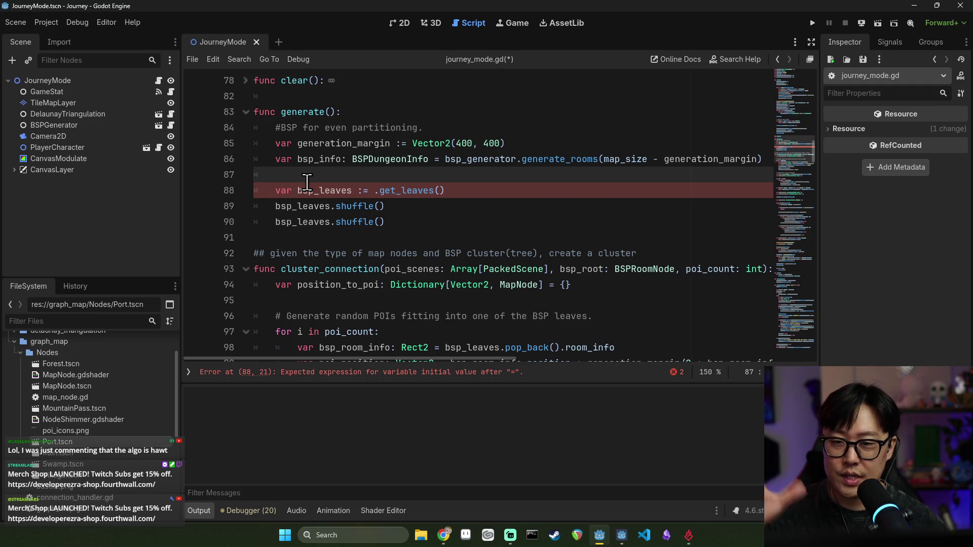
{"action": "key", "text": "Down"}
{"action": "key", "text": "Down"}
{"action": "key", "text": "Down"}
{"action": "key", "text": "End"}
{"action": "key", "text": "shift+Up"}
{"action": "key", "text": "shift+Up"}
{"action": "key", "text": "shift+Home"}
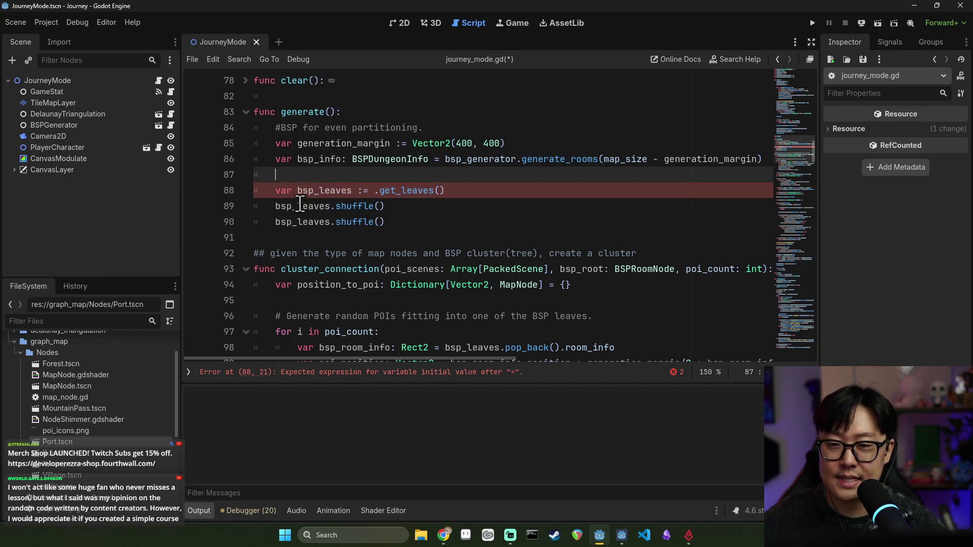
{"action": "key", "text": "ctrl+shift+k"}
- Paste the bsp_leaves lines into cluster_connection, reading from bsp_root.get_leaves()
{"action": "key", "text": "Return"}
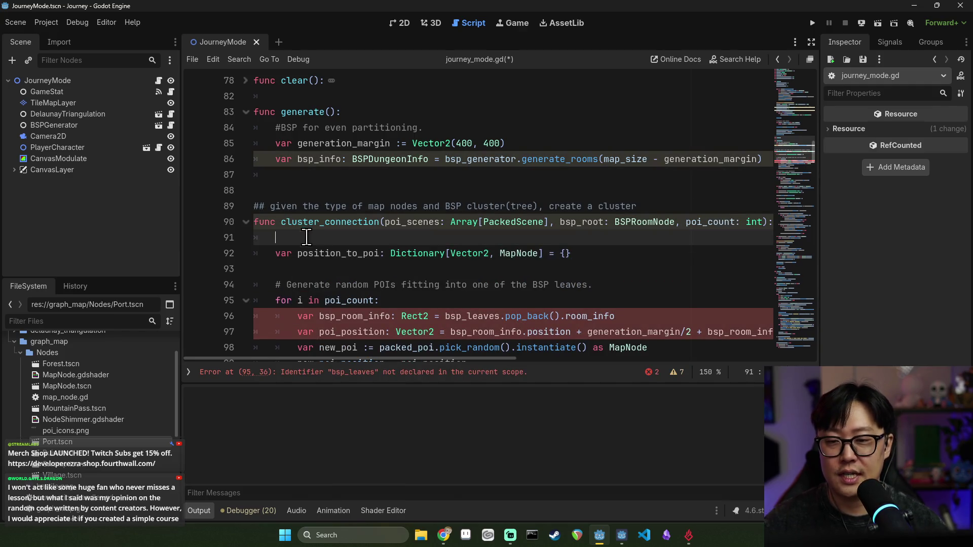
{"action": "key", "text": "ctrl+v"}
{"action": "key", "text": "ctrl+BackSpace"}
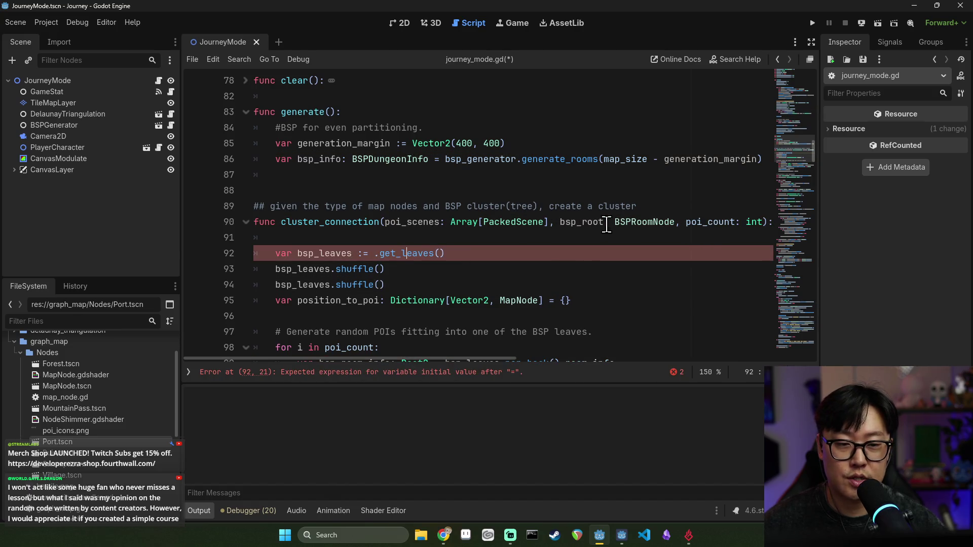
{"action": "double_click", "coordinate": [583, 223]}
{"action": "left_click", "coordinate": [378, 253]}
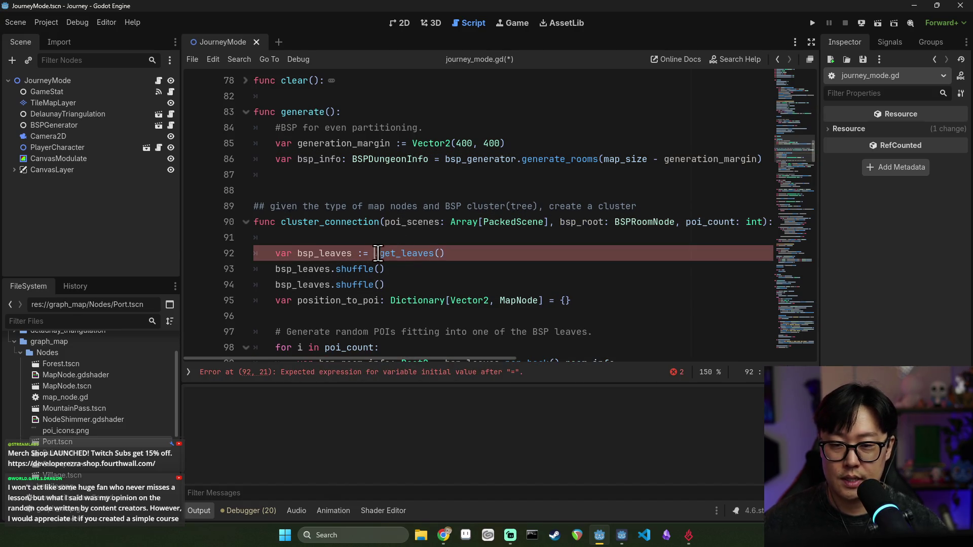
{"action": "key", "text": "ctrl+v"}
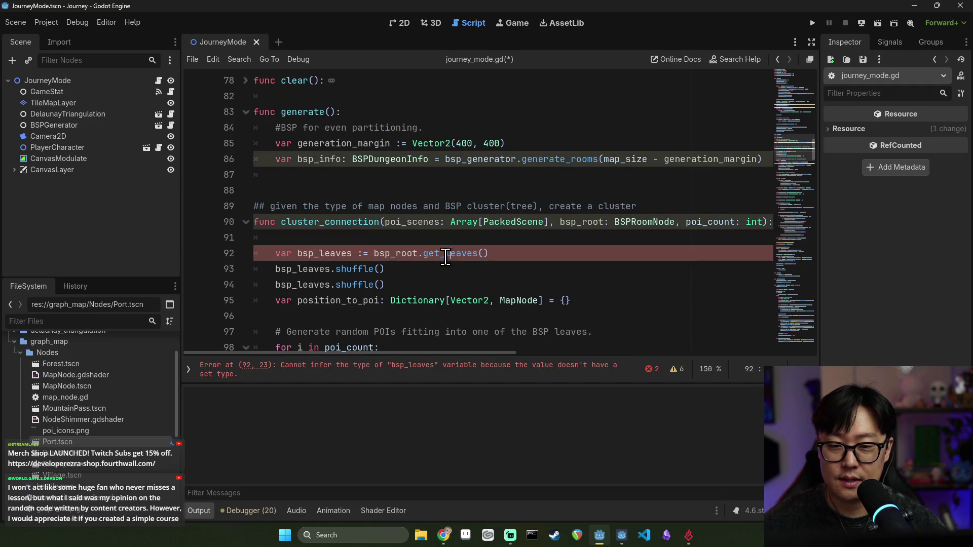
{"action": "left_click", "coordinate": [550, 159]}
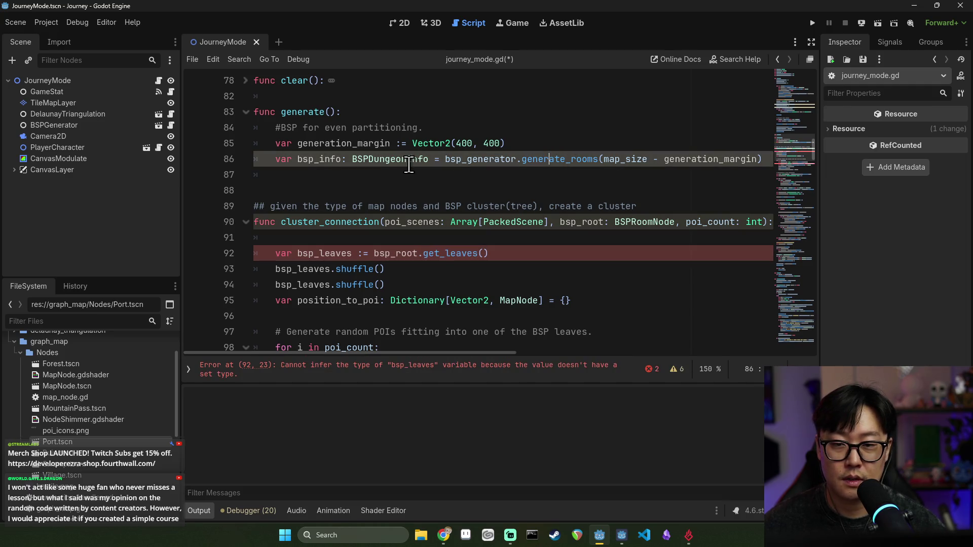
- Inspect the get_leaves function and its result declaration in BSPDungeonInfo.gd
{"action": "left_click", "coordinate": [409, 160], "text": "ctrl"}
{"action": "scroll", "coordinate": [392, 235], "scroll_direction": "down", "scroll_amount": 1}
{"action": "double_click", "coordinate": [303, 134]}
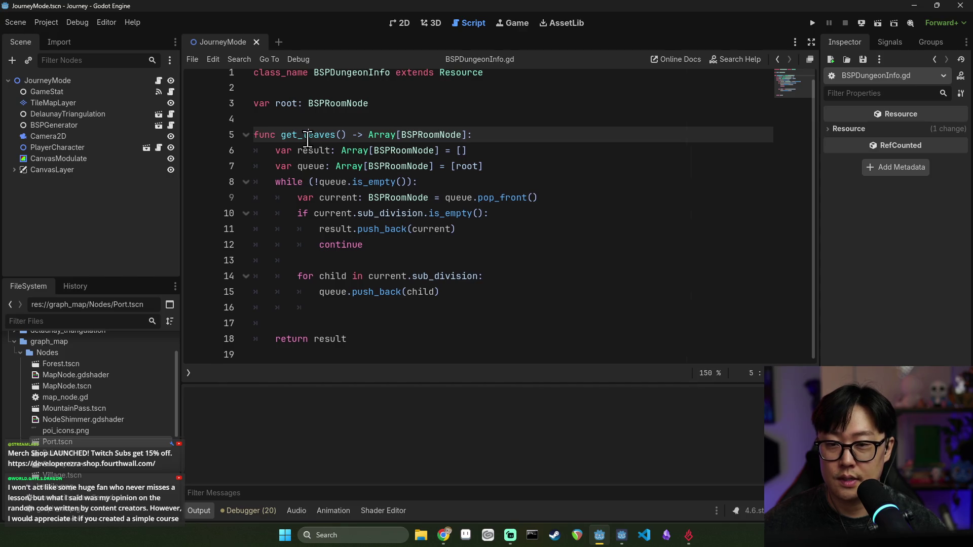
{"action": "key", "text": "Return"}
{"action": "key", "text": "ctrl+z"}
{"action": "left_click", "coordinate": [277, 150]}
{"action": "key", "text": "ctrl+s"}
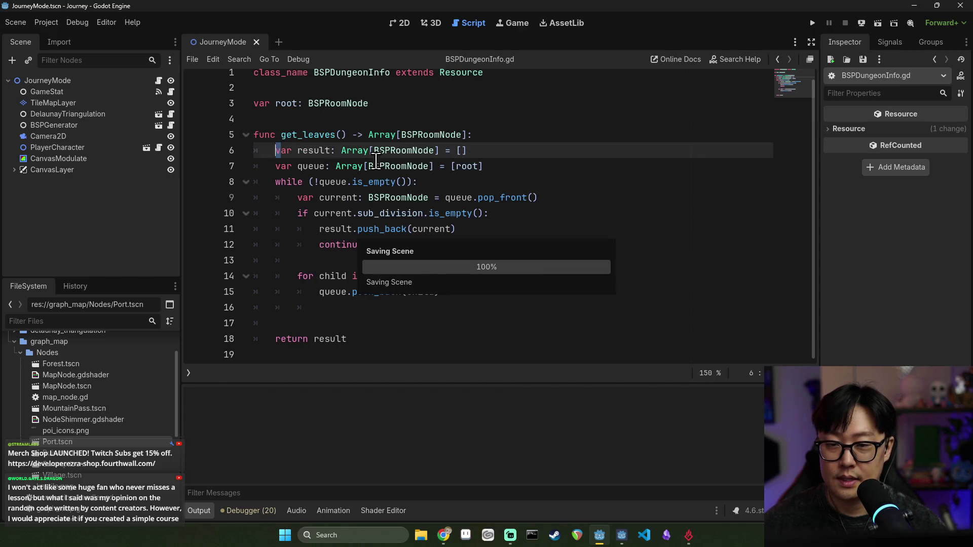
{"action": "triple_click", "coordinate": [303, 151]}
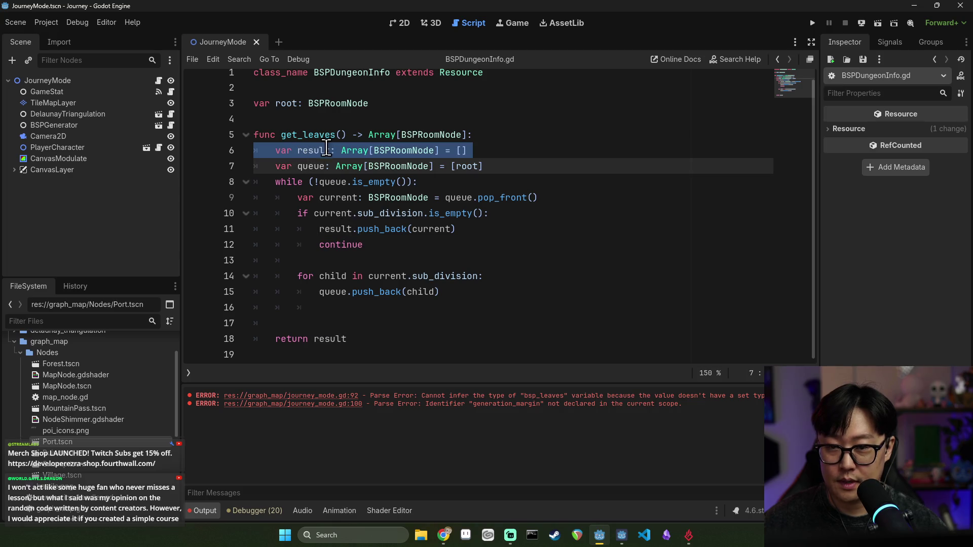
{"action": "double_click", "coordinate": [333, 198]}
{"action": "left_click", "coordinate": [277, 151]}
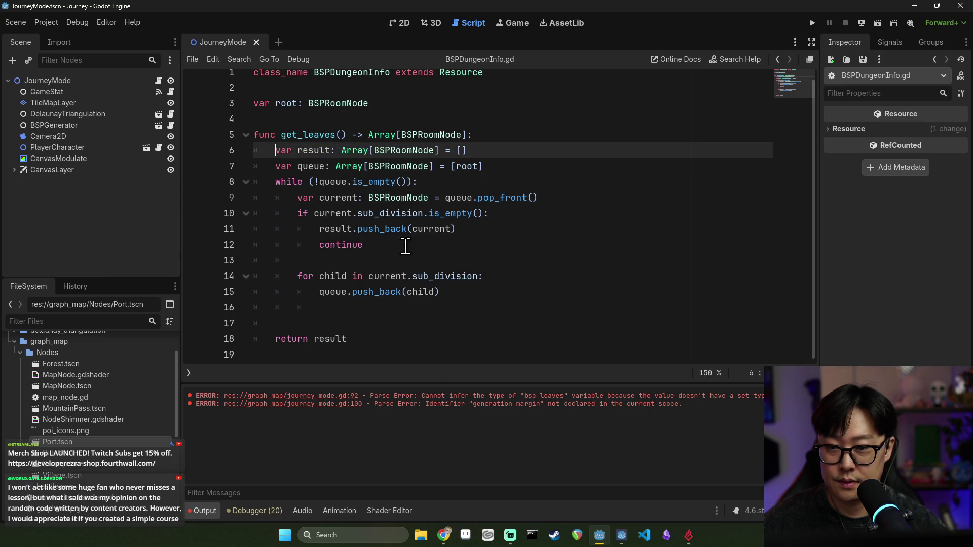
{"action": "scroll", "coordinate": [380, 156], "scroll_direction": "up", "scroll_amount": 1}
- Add func get_leaves() -> Array[BSPRoomNode]: return [] after _init in BSPRoomNode.gd
{"action": "left_click", "coordinate": [433, 147], "text": "ctrl"}
{"action": "key", "text": "ctrl+s"}
{"action": "left_click", "coordinate": [398, 201]}
{"action": "key", "text": "Return"}
{"action": "type", "text": "func get_leaves("}
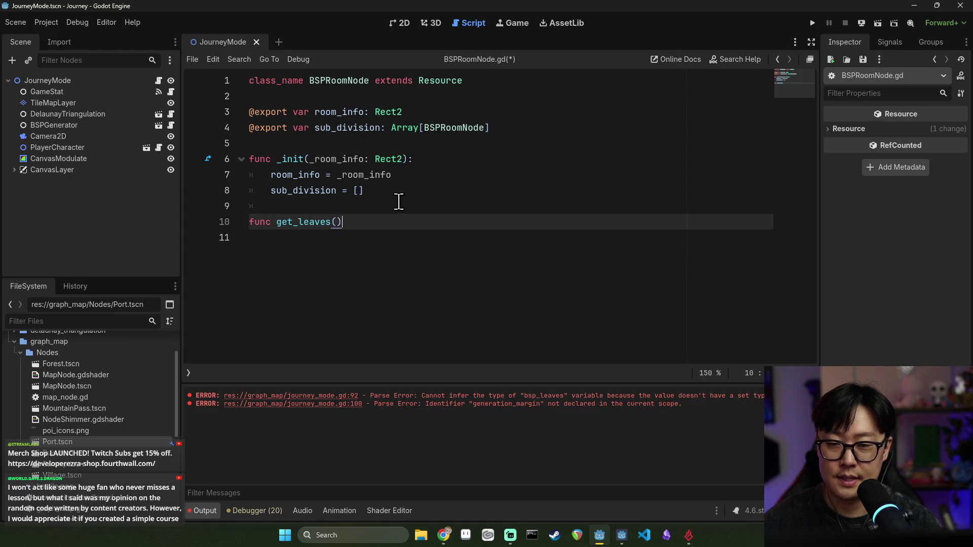
{"action": "key", "text": "Up"}
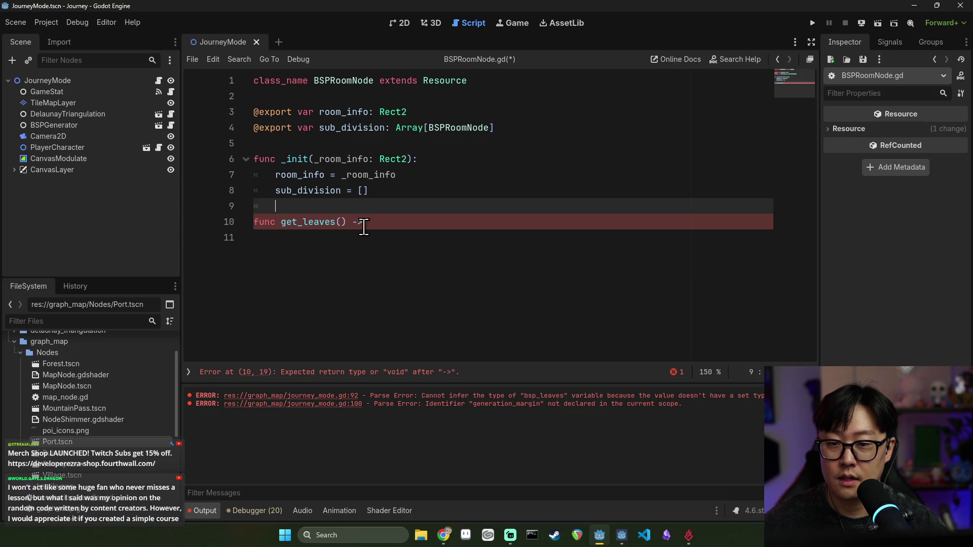
{"action": "left_click", "coordinate": [386, 224]}
{"action": "type", "text": "[BS"}
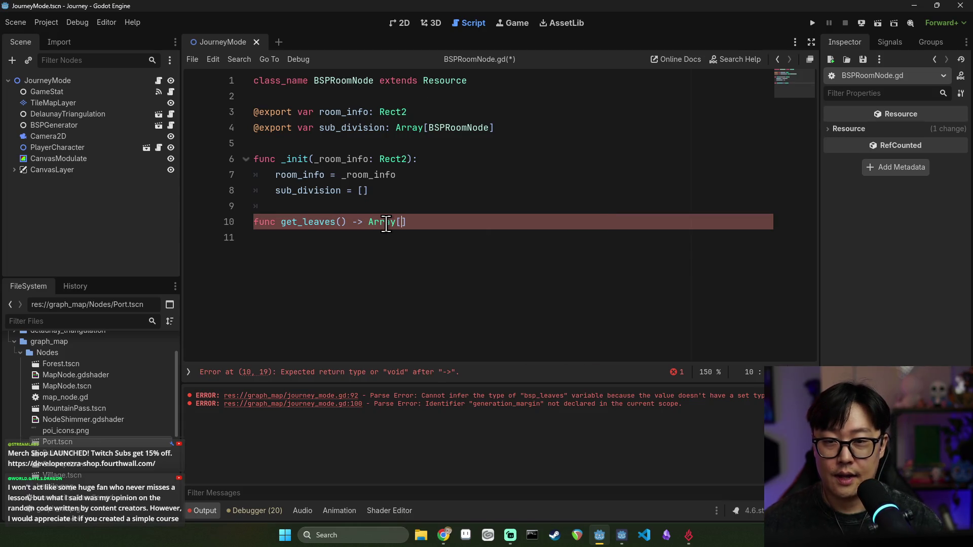
{"action": "type", "text": "PRoomNode"}
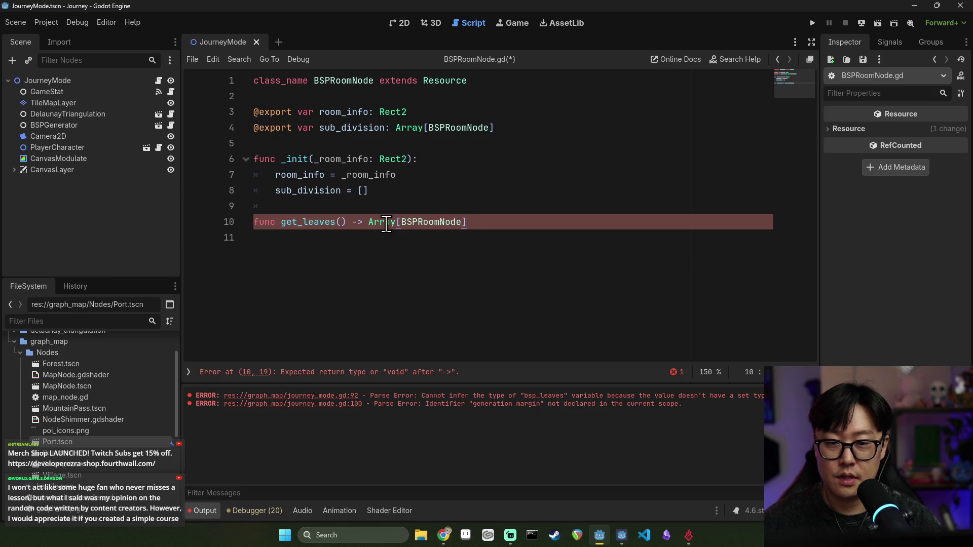
{"action": "key", "text": "BackSpace"}
{"action": "type", "text": ":"}
{"action": "key", "text": "Return"}
{"action": "type", "text": "retur"}
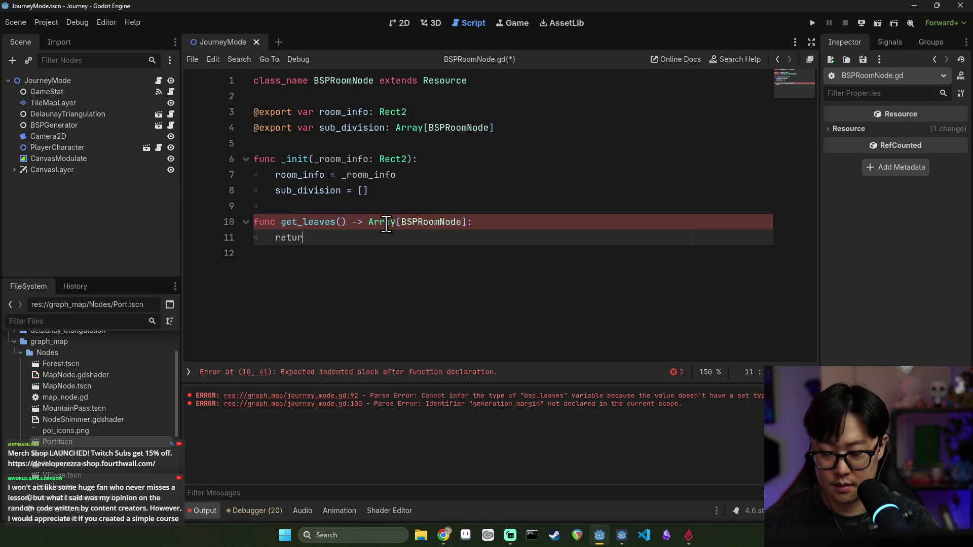
{"action": "type", "text": "n []"}
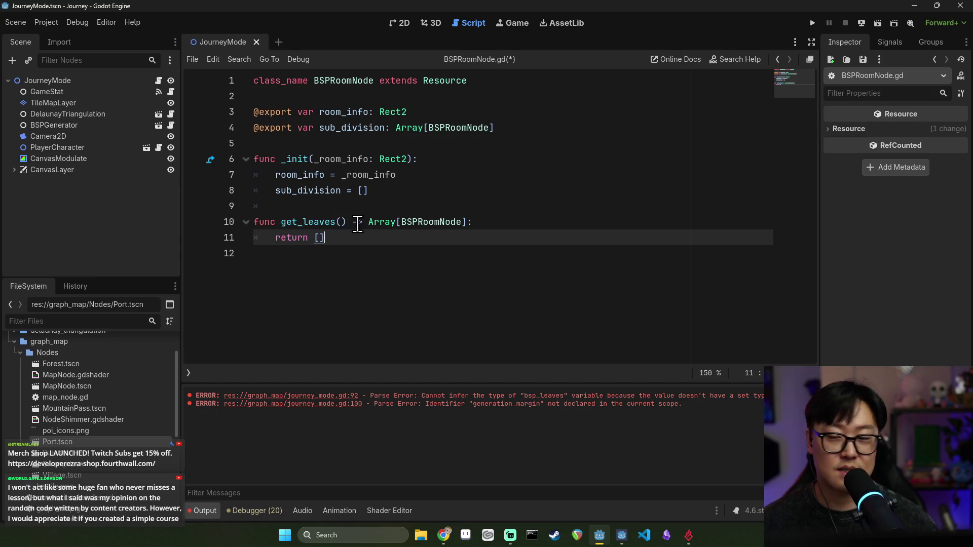
- Remove the stray indentation on line 9 and save BSPRoomNode.gd
{"action": "key", "text": "ctrl+s"}
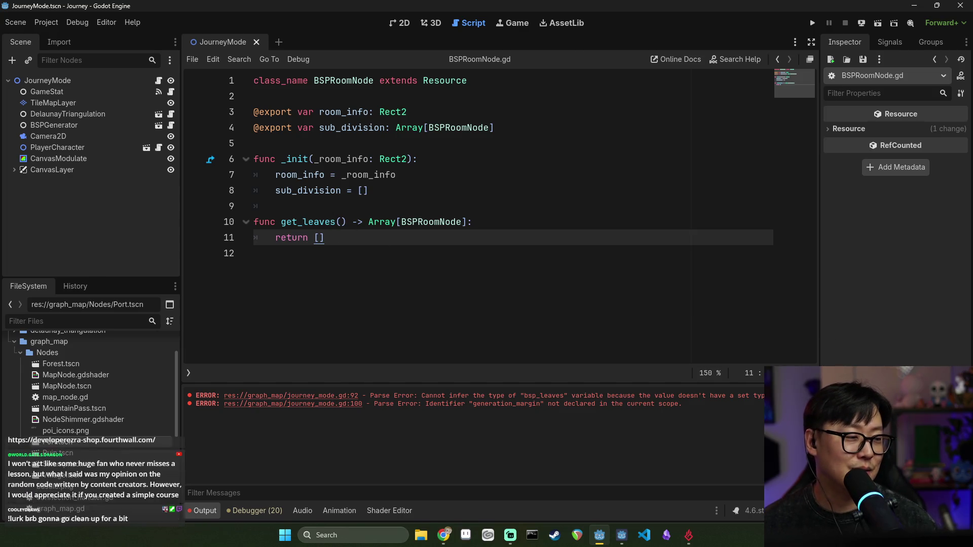
{"action": "left_click", "coordinate": [322, 203]}
{"action": "key", "text": "BackSpace"}
{"action": "key", "text": "ctrl+s"}
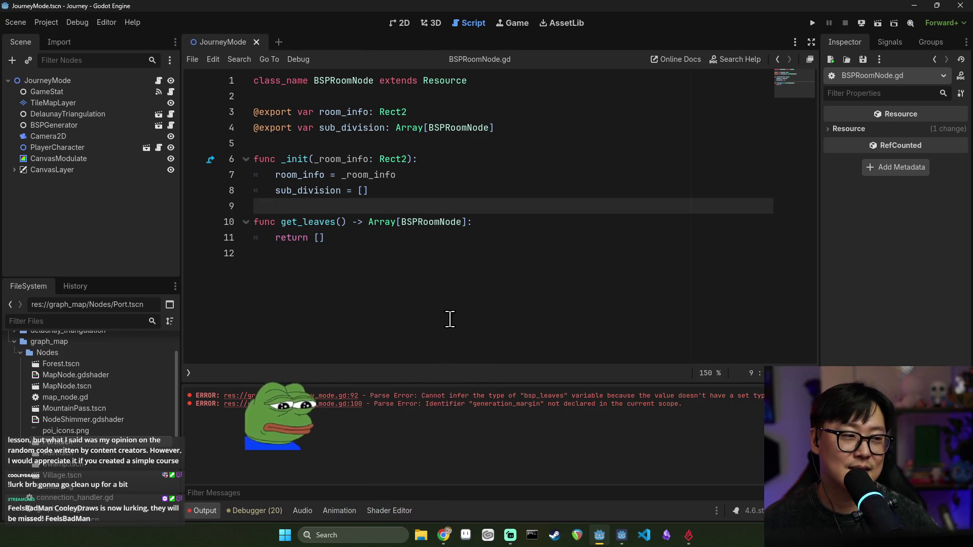
- Save BSPRoomNode.gd with the return [] stub so the Output parse errors clear
{"action": "left_click", "coordinate": [349, 238]}
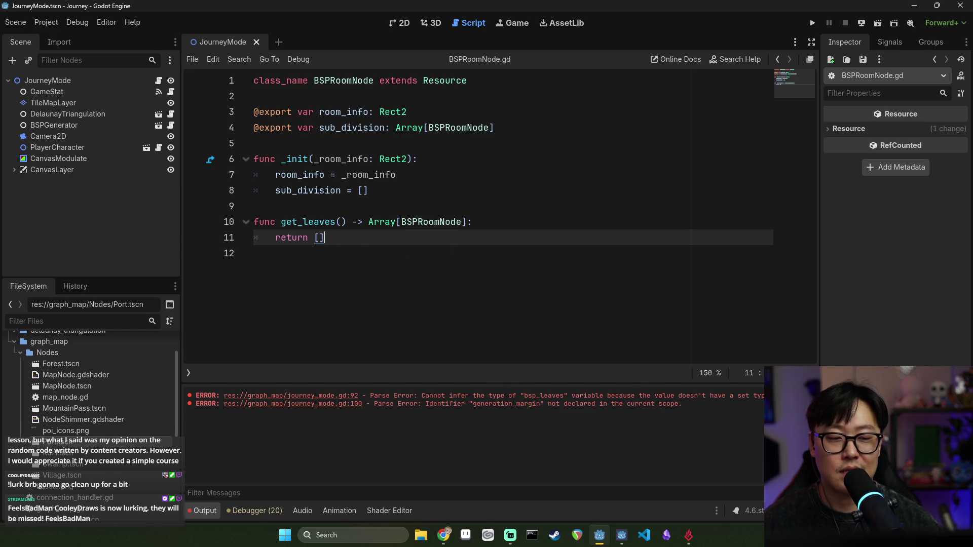
{"action": "key", "text": "ctrl+s"}
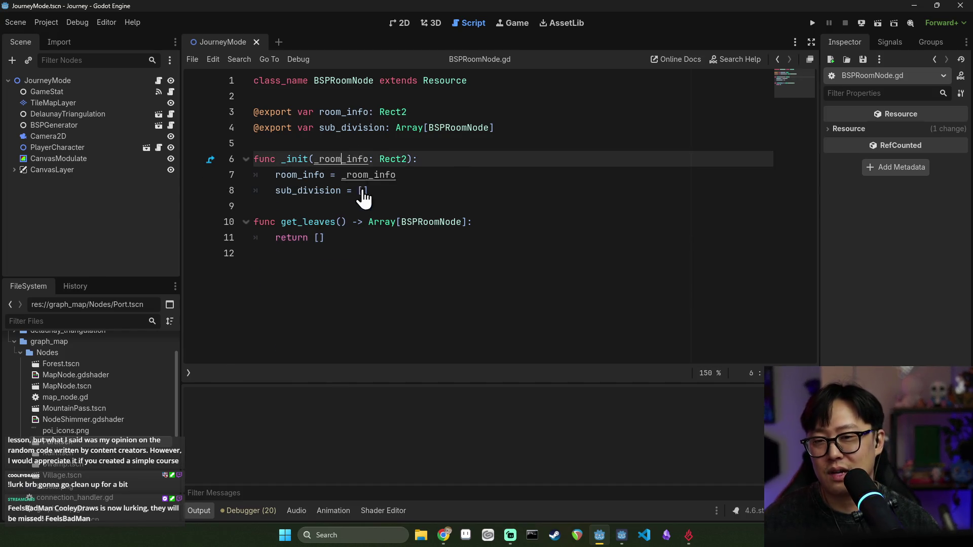
{"action": "key", "text": "alt+Left"}
- Replace return [] in get_leaves with the copied queue-based leaf search body
{"action": "left_click", "coordinate": [370, 339]}
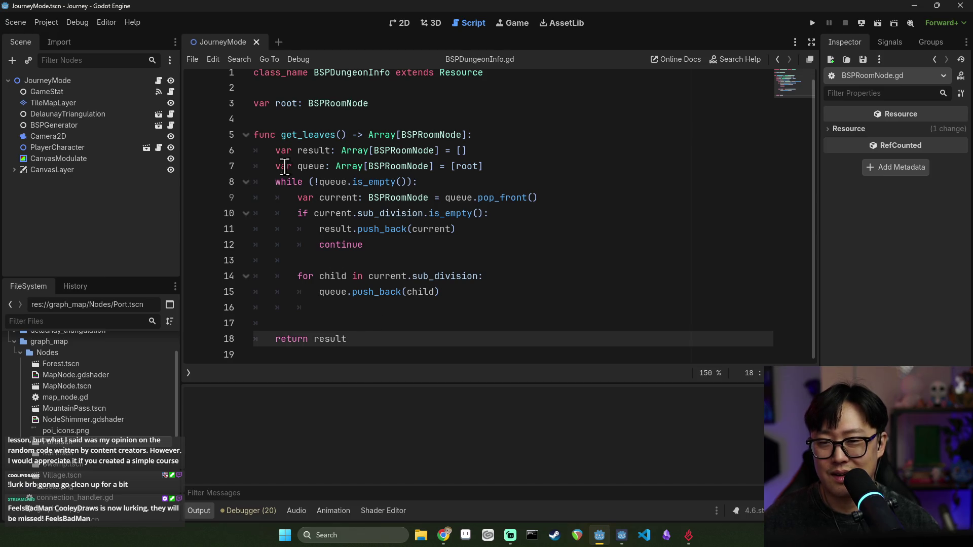
{"action": "left_click", "coordinate": [282, 152], "text": "shift"}
{"action": "left_click", "coordinate": [396, 147]}
{"action": "left_click", "coordinate": [397, 147], "text": "ctrl"}
{"action": "left_click", "coordinate": [328, 238]}
{"action": "left_click_drag", "start_coordinate": [327, 238], "coordinate": [267, 238]}
{"action": "key", "text": "ctrl+v"}
- Review the result, queue and root variables in the pasted get_leaves body
{"action": "left_click", "coordinate": [322, 182]}
{"action": "double_click", "coordinate": [308, 166]}
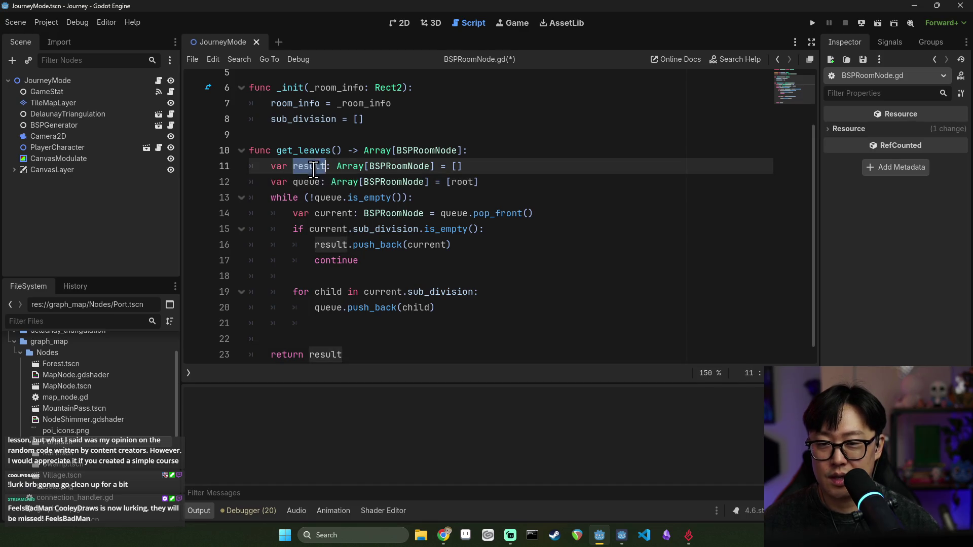
{"action": "double_click", "coordinate": [310, 191]}
{"action": "scroll", "coordinate": [367, 214], "scroll_direction": "down", "scroll_amount": 1}
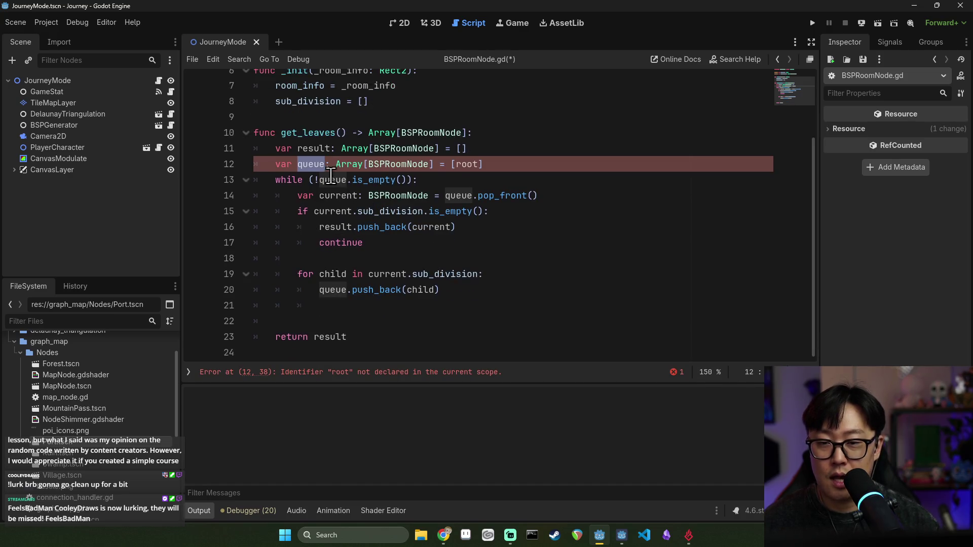
{"action": "double_click", "coordinate": [333, 179]}
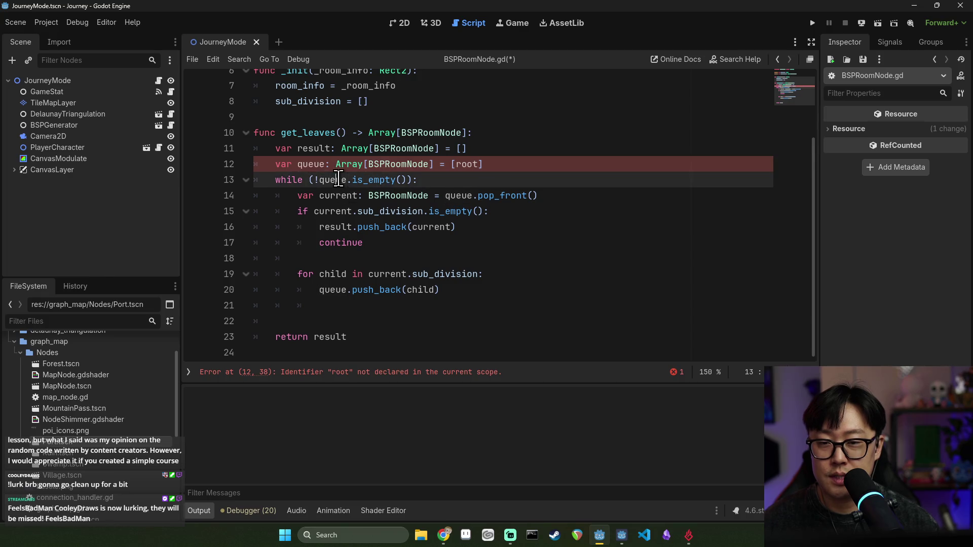
{"action": "double_click", "coordinate": [466, 164]}
{"action": "scroll", "coordinate": [395, 166], "scroll_direction": "up", "scroll_amount": 1}
{"action": "scroll", "coordinate": [394, 166], "scroll_direction": "up", "scroll_amount": 3}
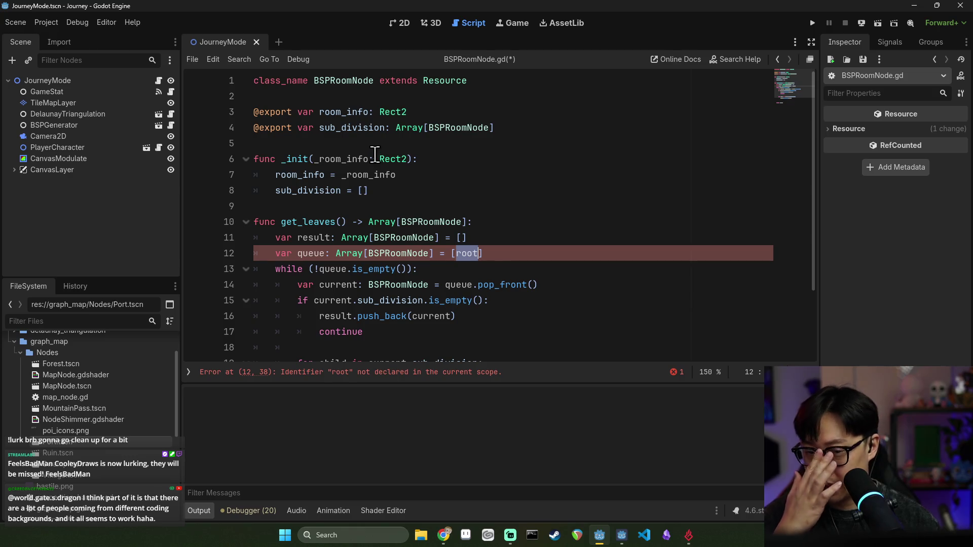
- Seed the queue with sub_division instead of [root] and save BSPRoomNode.gd
{"action": "double_click", "coordinate": [341, 128]}
{"action": "key", "text": "ctrl+c"}
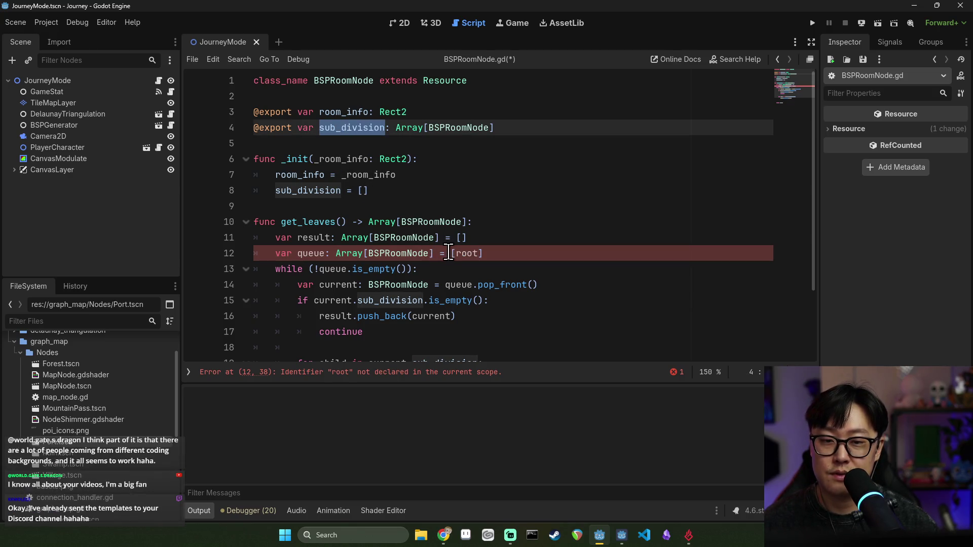
{"action": "left_click_drag", "start_coordinate": [451, 254], "coordinate": [483, 253]}
{"action": "key", "text": "ctrl+v"}
{"action": "left_click", "coordinate": [531, 235]}
{"action": "key", "text": "ctrl+s"}
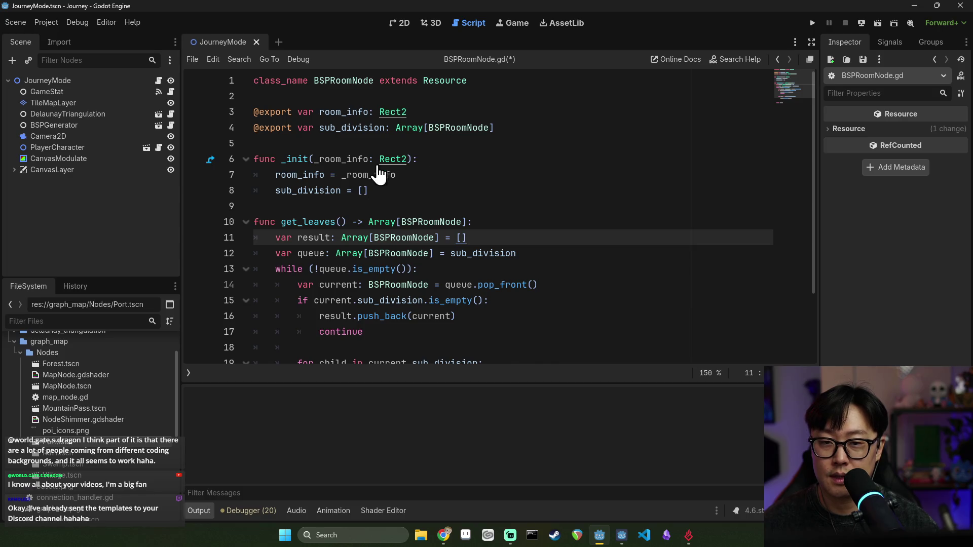
- Trace sub_division, queue and result through get_leaves, save, and bring up BSPDungeonInfo.gd
{"action": "double_click", "coordinate": [355, 128]}
{"action": "double_click", "coordinate": [310, 253]}
{"action": "scroll", "coordinate": [325, 254], "scroll_direction": "down", "scroll_amount": 5}
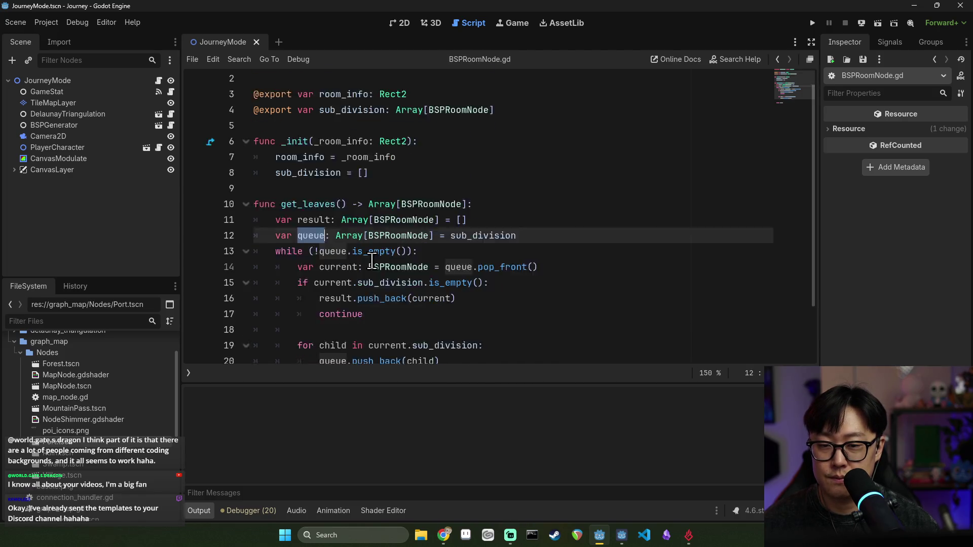
{"action": "key", "text": "ctrl+s"}
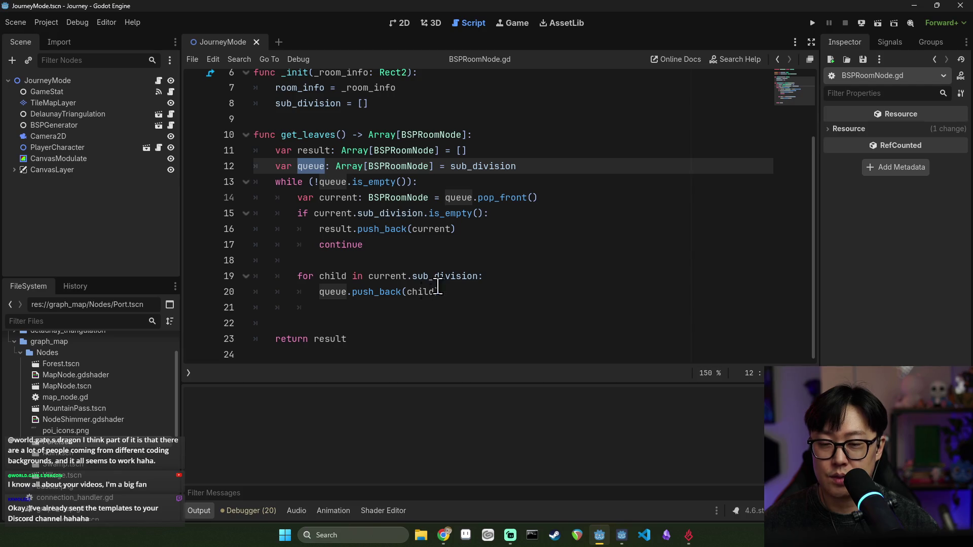
{"action": "double_click", "coordinate": [474, 167]}
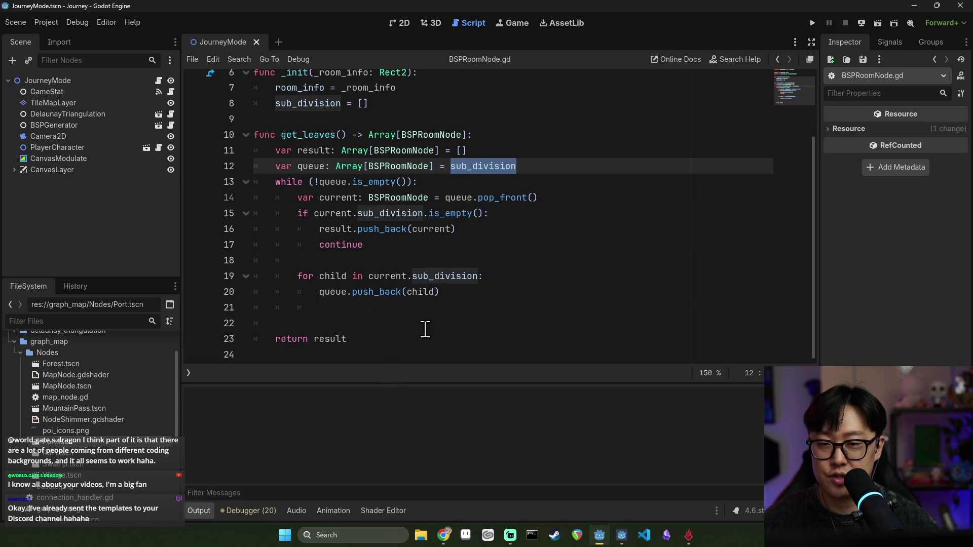
{"action": "double_click", "coordinate": [332, 338]}
{"action": "double_click", "coordinate": [332, 182]}
{"action": "double_click", "coordinate": [332, 338]}
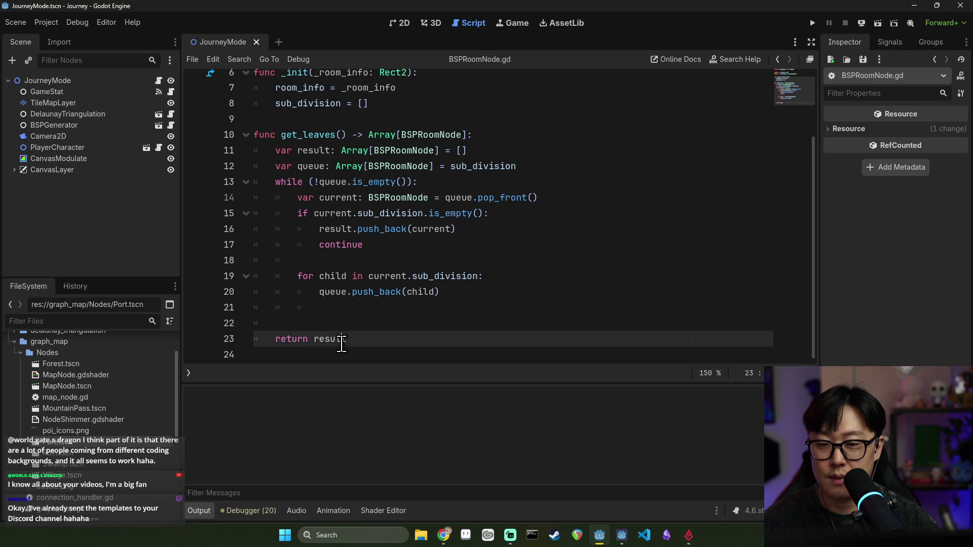
{"action": "left_click", "coordinate": [430, 198]}
{"action": "key", "text": "F5"}
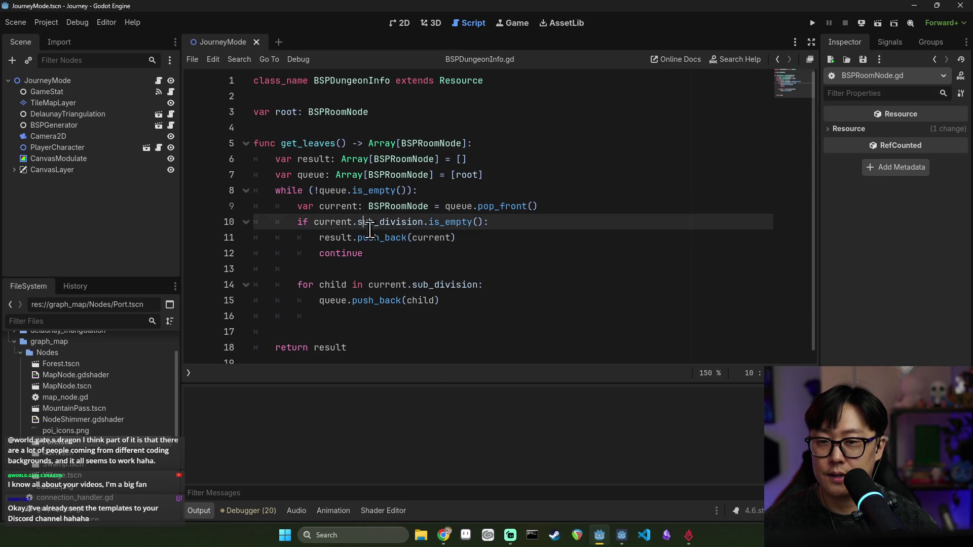
- Inspect bsp_info on line 86 of journey_mode.gd and peek at generate_rooms
{"action": "key", "text": "Down"}
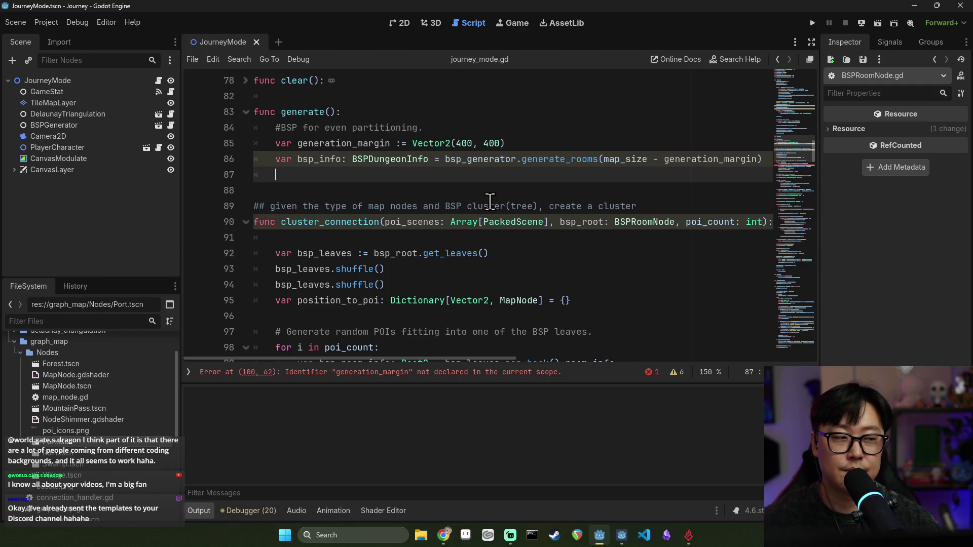
{"action": "double_click", "coordinate": [318, 159]}
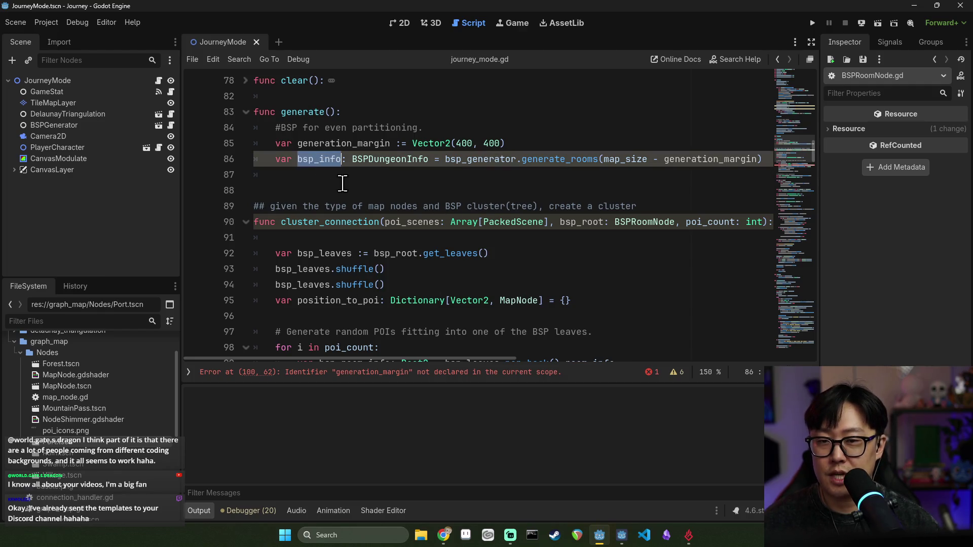
{"action": "left_click", "coordinate": [388, 162]}
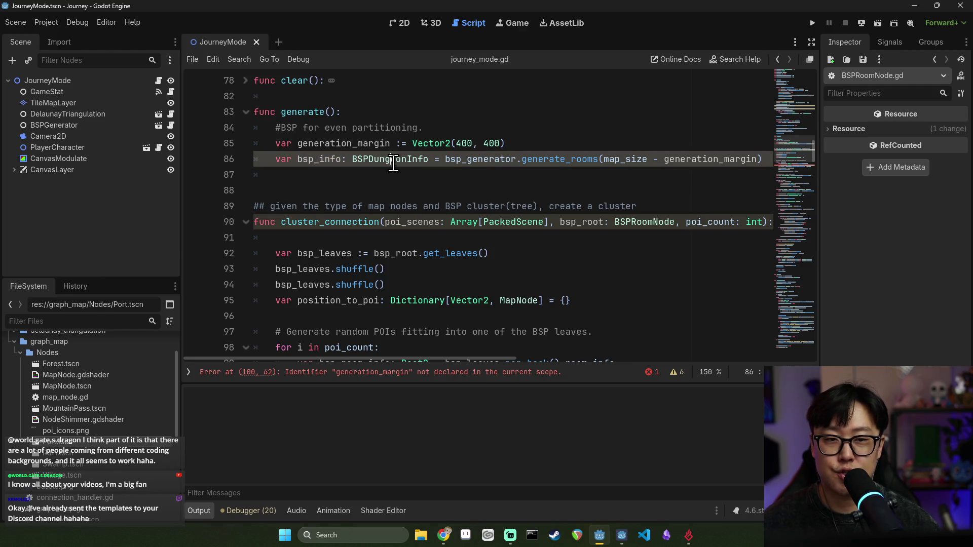
{"action": "double_click", "coordinate": [320, 159]}
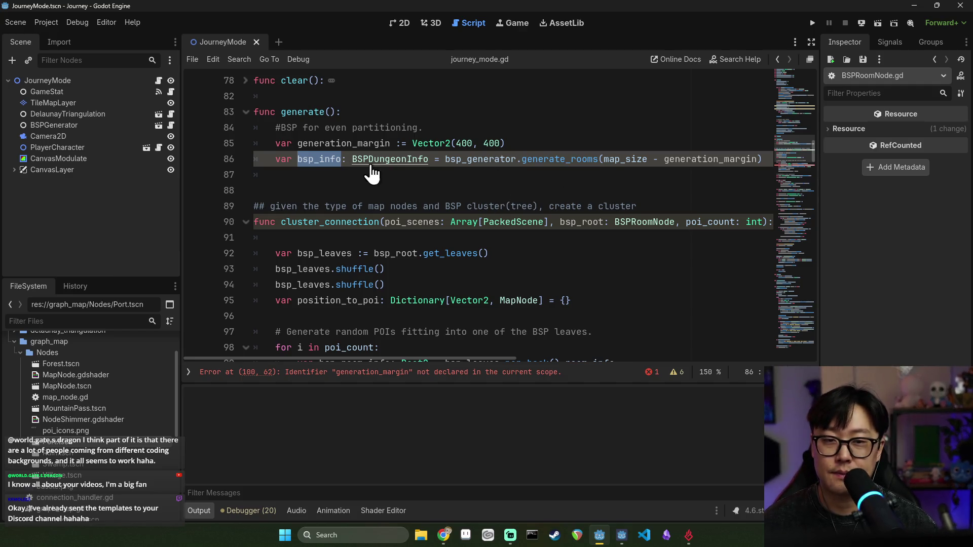
{"action": "left_click", "coordinate": [556, 161], "text": "ctrl"}
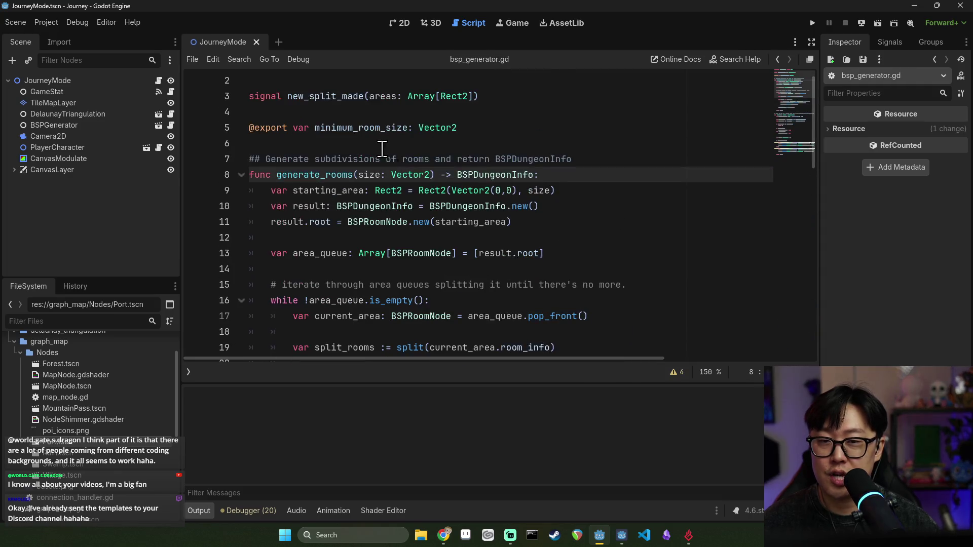
{"action": "key", "text": "alt+Left"}
{"action": "key", "text": "ctrl+s"}
- Examine generate_rooms in bsp_generator.gd, follow BSPDungeonInfo, then return to BSPRoomNode.gd
{"action": "left_click", "coordinate": [370, 159]}
{"action": "scroll", "coordinate": [402, 210], "scroll_direction": "down", "scroll_amount": 5}
{"action": "scroll", "coordinate": [406, 143], "scroll_direction": "up", "scroll_amount": 5}
{"action": "key", "text": "ctrl+s"}
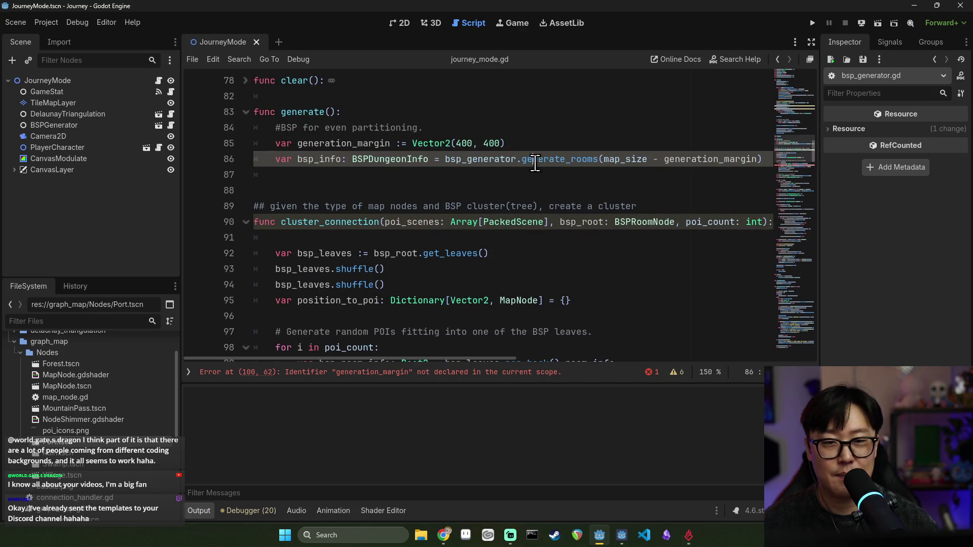
{"action": "left_click", "coordinate": [538, 160], "text": "ctrl"}
{"action": "scroll", "coordinate": [436, 178], "scroll_direction": "up", "scroll_amount": 1}
{"action": "key", "text": "ctrl+s"}
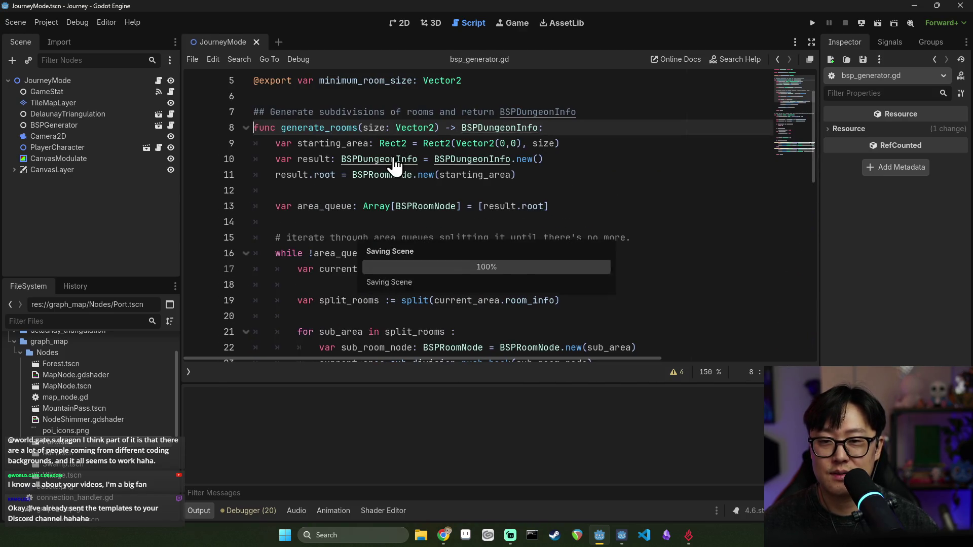
{"action": "scroll", "coordinate": [428, 159], "scroll_direction": "up", "scroll_amount": 2}
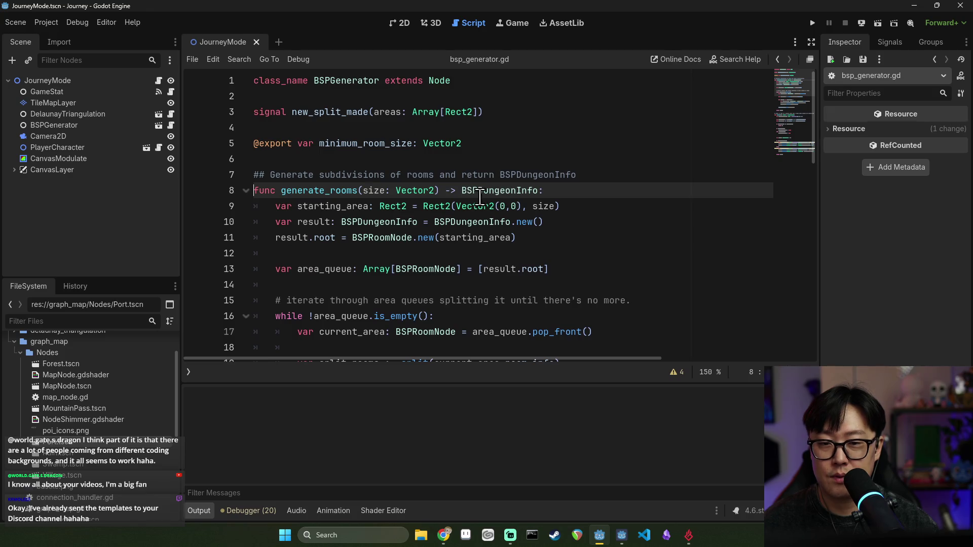
{"action": "left_click", "coordinate": [489, 189], "text": "ctrl"}
{"action": "left_click", "coordinate": [336, 124]}
{"action": "left_click", "coordinate": [337, 114], "text": "ctrl"}
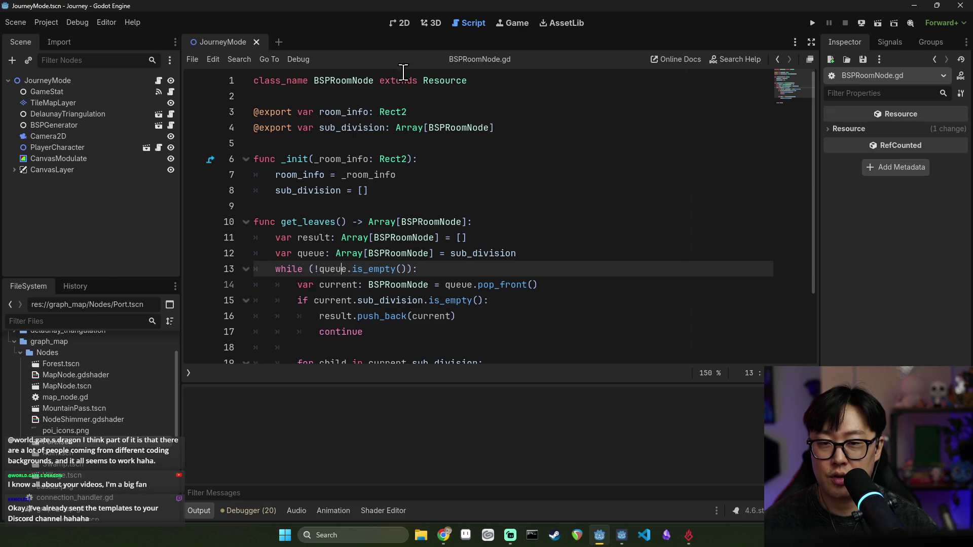
{"action": "double_click", "coordinate": [353, 82]}
{"action": "left_click", "coordinate": [506, 127]}
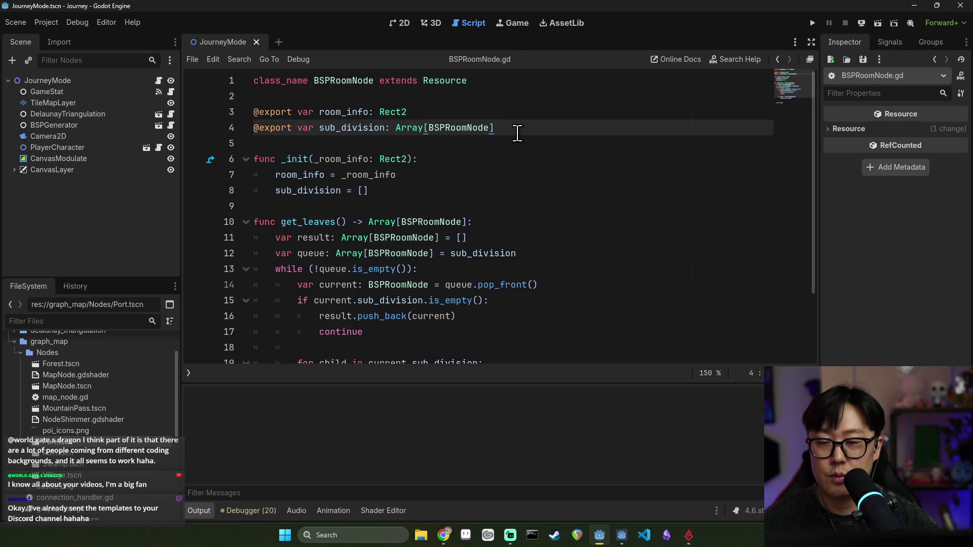
{"action": "key", "text": "Return"}
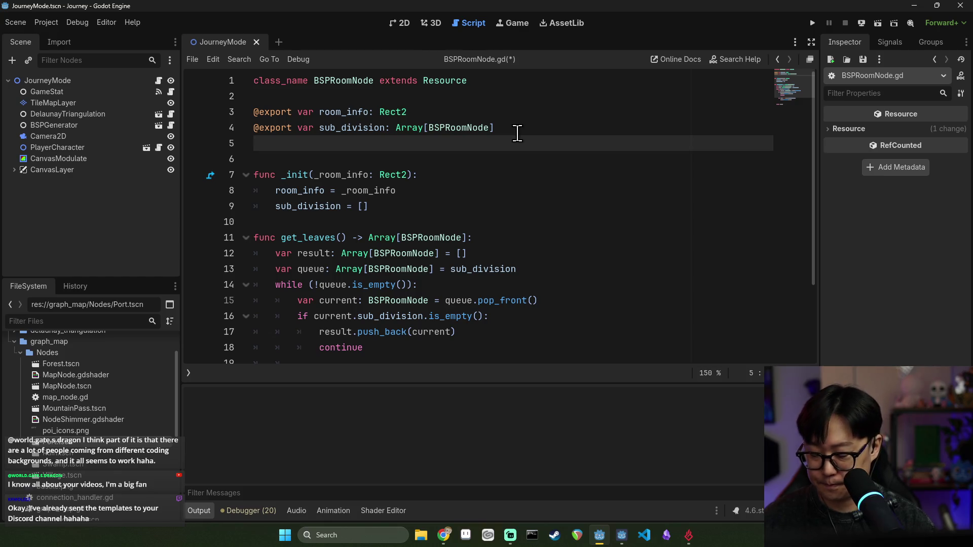
{"action": "type", "text": "@export var leaf_coun"}
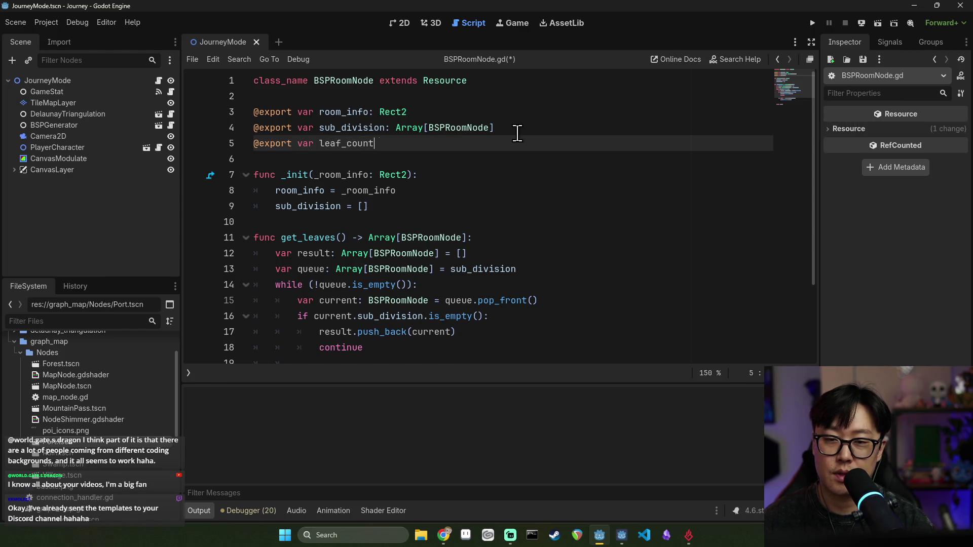
{"action": "type", "text": "t"}
- Document leaf_count with a ## comment, save BSPRoomNode.gd, and return to BSPDungeonInfo.gd
{"action": "left_click", "coordinate": [530, 128]}
{"action": "key", "text": "Return"}
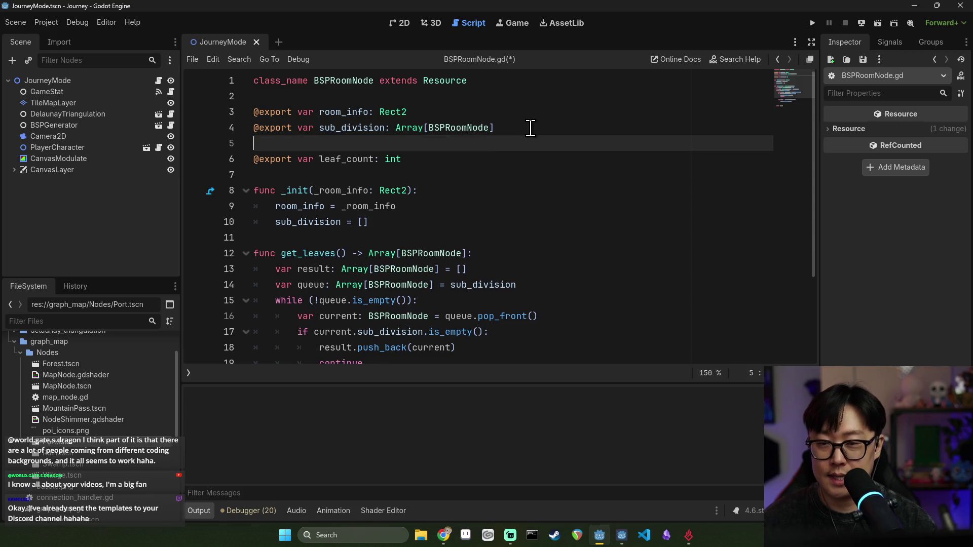
{"action": "key", "text": "Return"}
{"action": "type", "text": "#"}
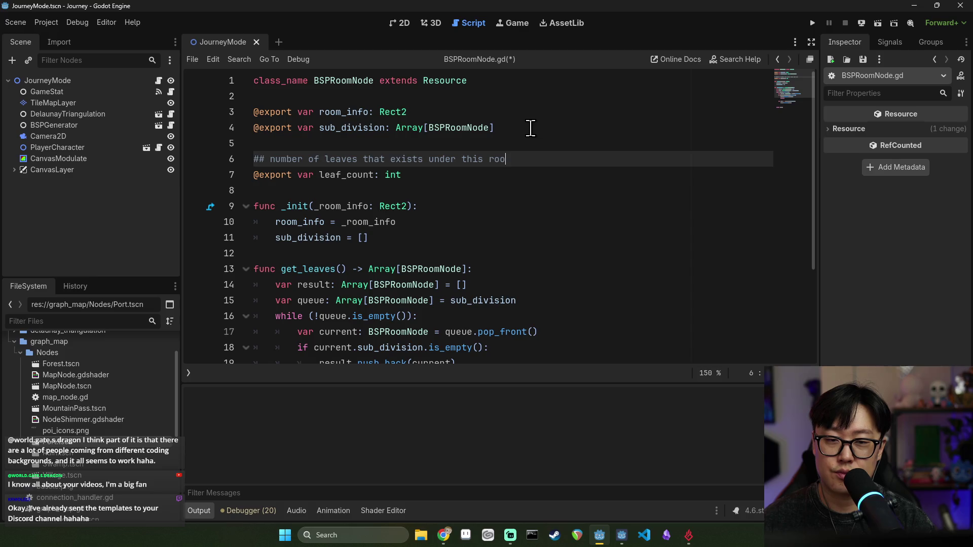
{"action": "type", "text": "m node."}
{"action": "key", "text": "ctrl+s"}
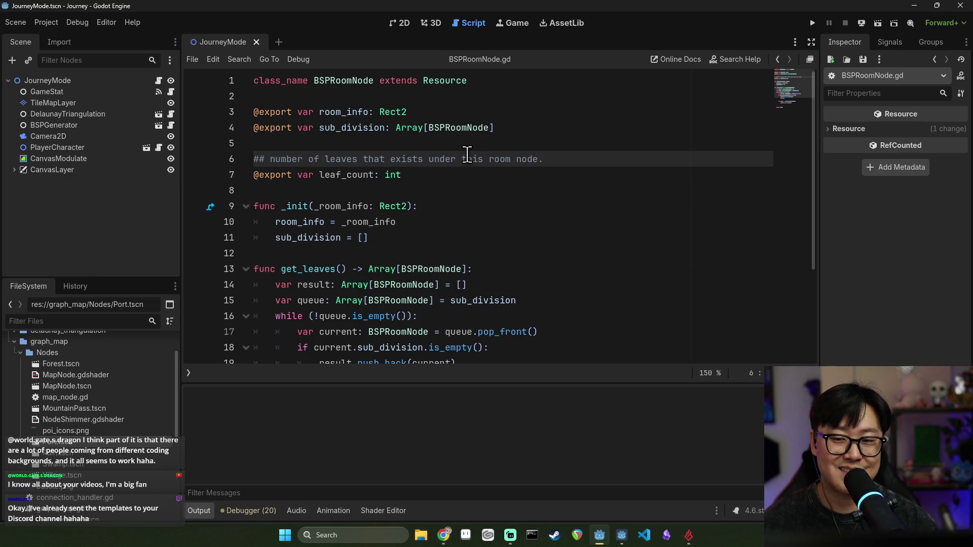
{"action": "left_click", "coordinate": [364, 177]}
{"action": "left_click", "coordinate": [454, 191]}
{"action": "key", "text": "alt+Left"}
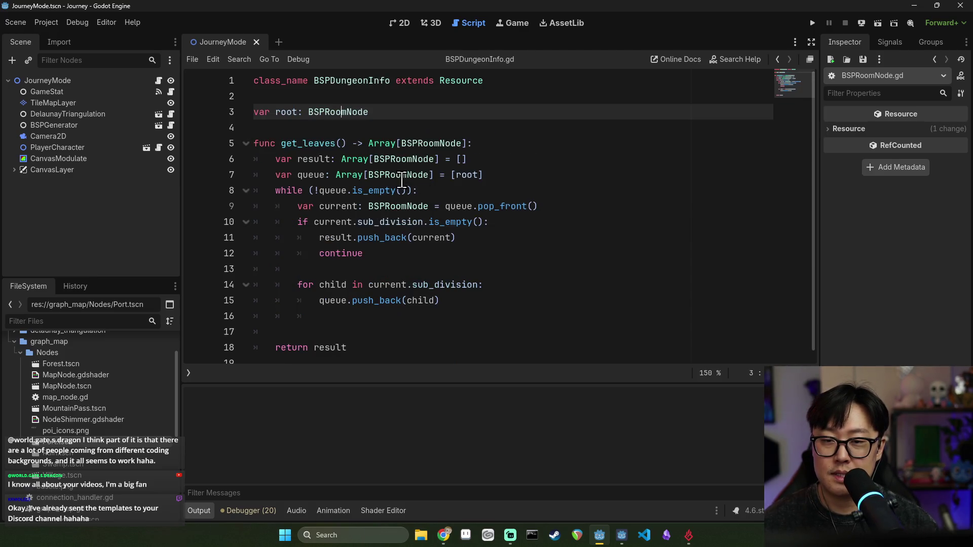
{"action": "key", "text": "ctrl+s"}
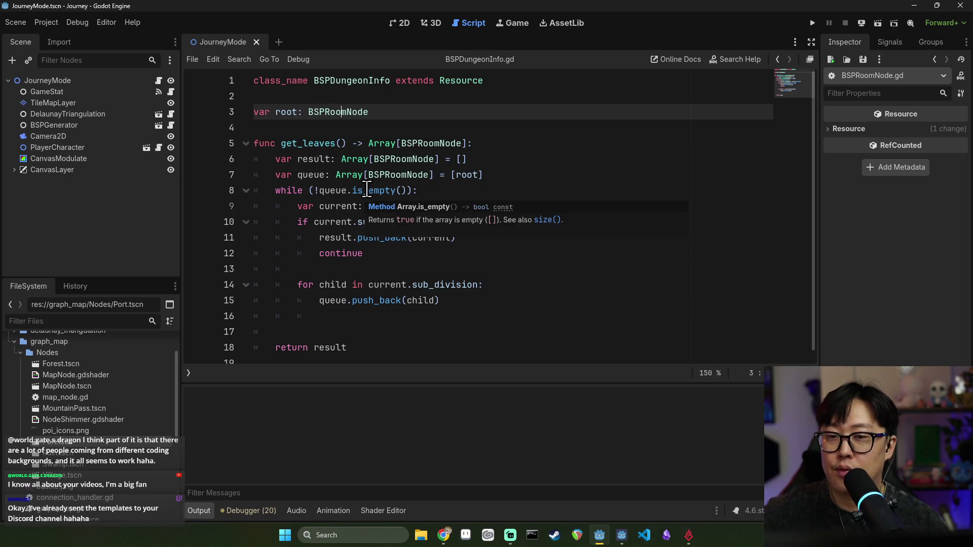
{"action": "key", "text": "ctrl+s"}
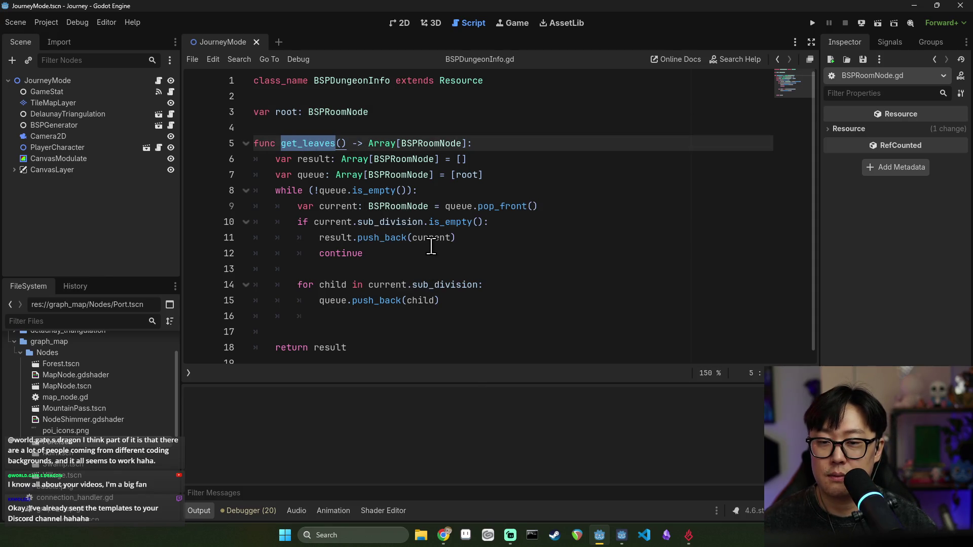
{"action": "scroll", "coordinate": [432, 247], "scroll_direction": "down", "scroll_amount": 1}
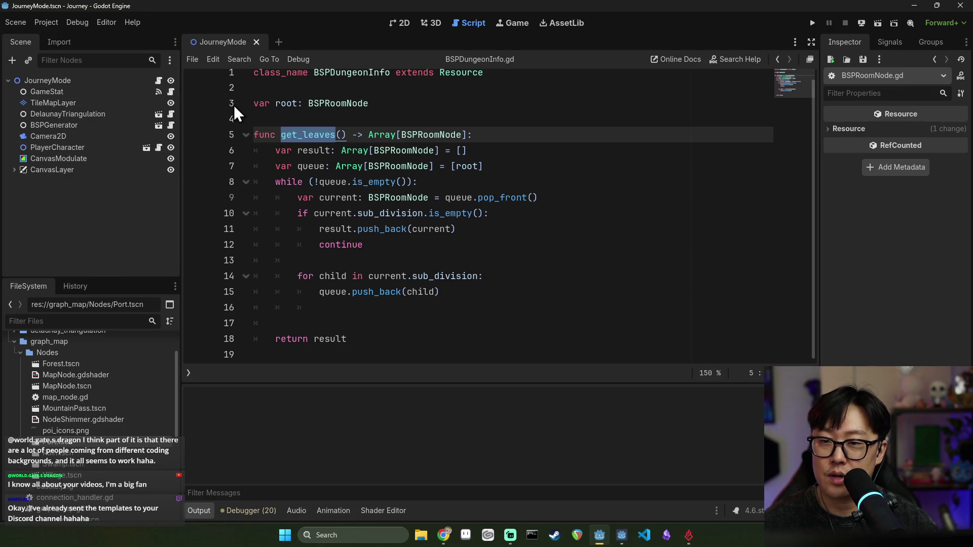
{"action": "left_click", "coordinate": [159, 81]}
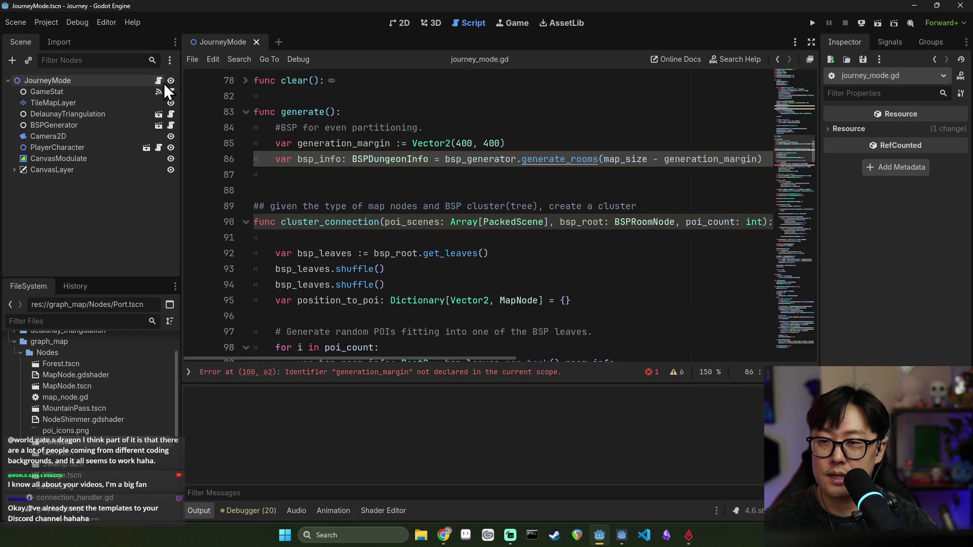
{"action": "left_click", "coordinate": [537, 161], "text": "ctrl"}
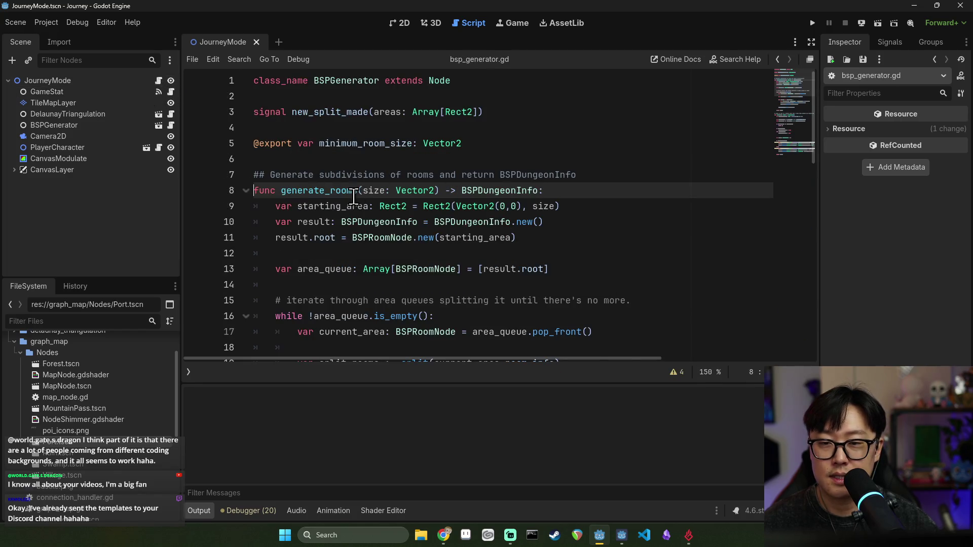
{"action": "double_click", "coordinate": [328, 159]}
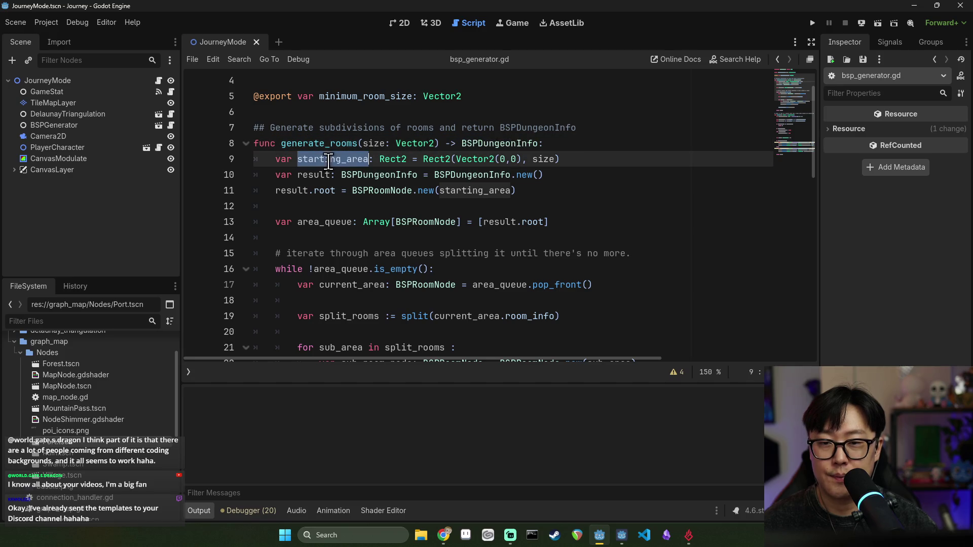
{"action": "scroll", "coordinate": [430, 184], "scroll_direction": "down", "scroll_amount": 2}
{"action": "double_click", "coordinate": [328, 124]}
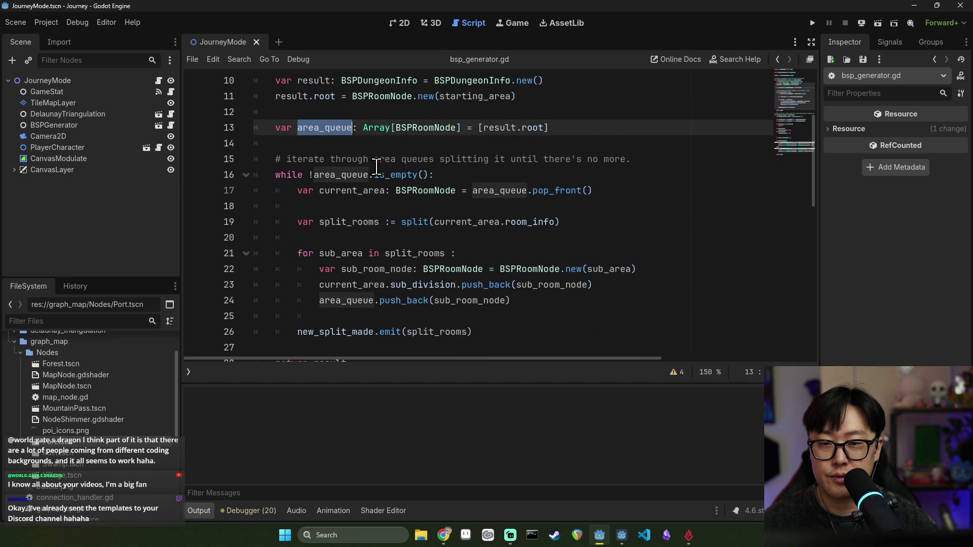
{"action": "scroll", "coordinate": [374, 171], "scroll_direction": "down", "scroll_amount": 2}
{"action": "scroll", "coordinate": [374, 171], "scroll_direction": "down", "scroll_amount": 2}
{"action": "double_click", "coordinate": [332, 144]}
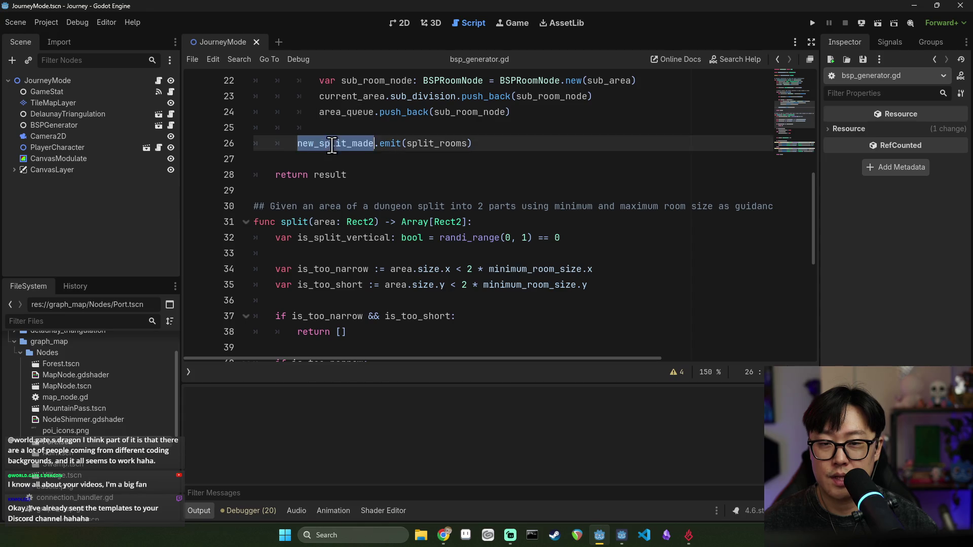
{"action": "scroll", "coordinate": [408, 183], "scroll_direction": "up", "scroll_amount": 1}
{"action": "double_click", "coordinate": [425, 191]}
{"action": "scroll", "coordinate": [438, 213], "scroll_direction": "up", "scroll_amount": 1}
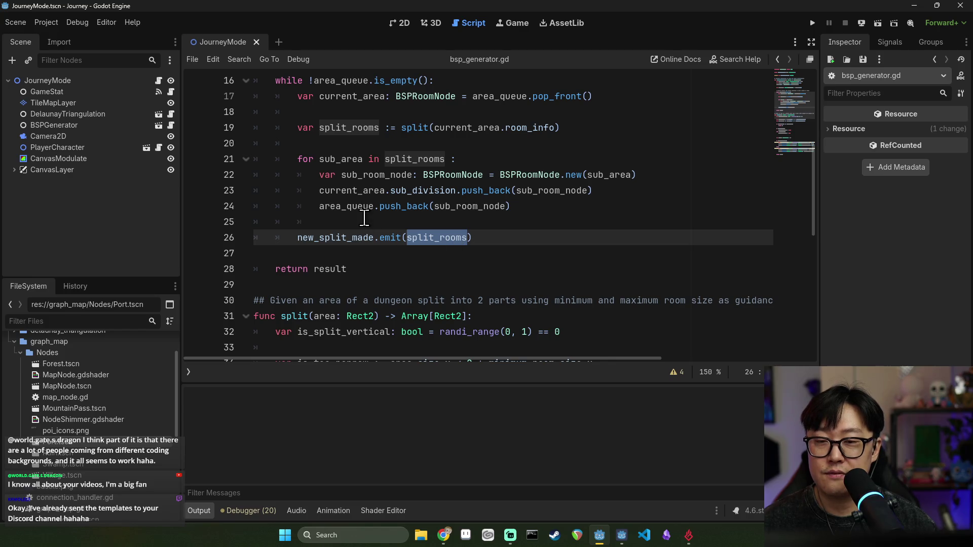
{"action": "scroll", "coordinate": [401, 213], "scroll_direction": "up", "scroll_amount": 1}
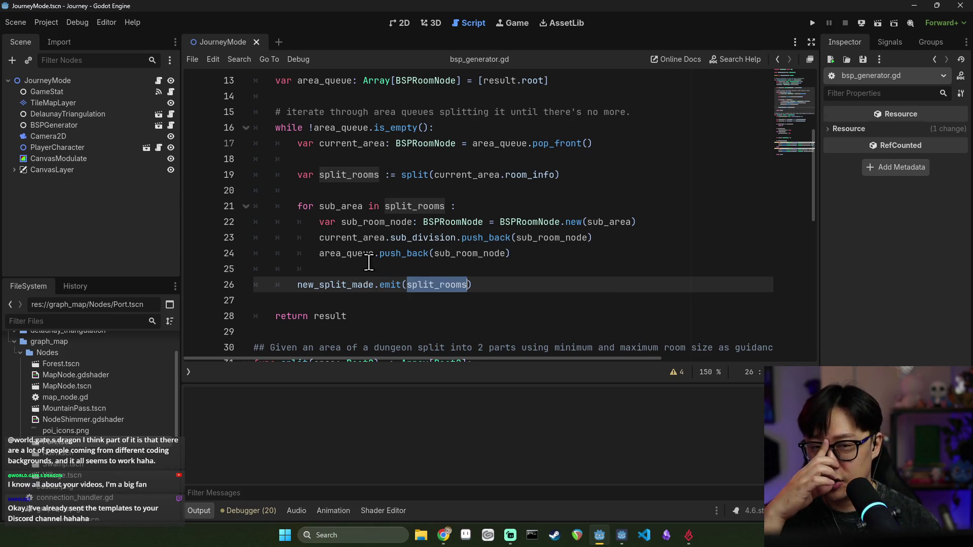
{"action": "scroll", "coordinate": [370, 175], "scroll_direction": "up", "scroll_amount": 2}
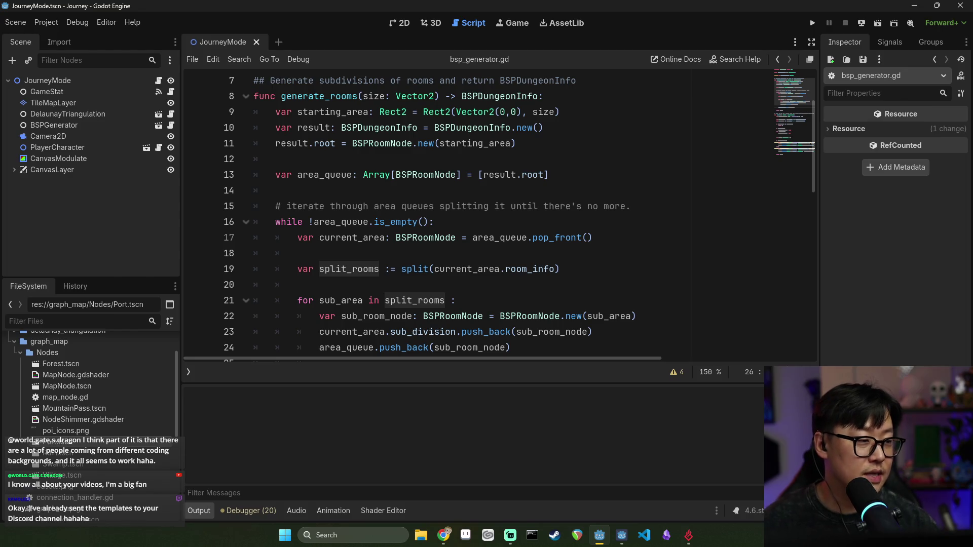
{"action": "key", "text": "alt+Tab"}
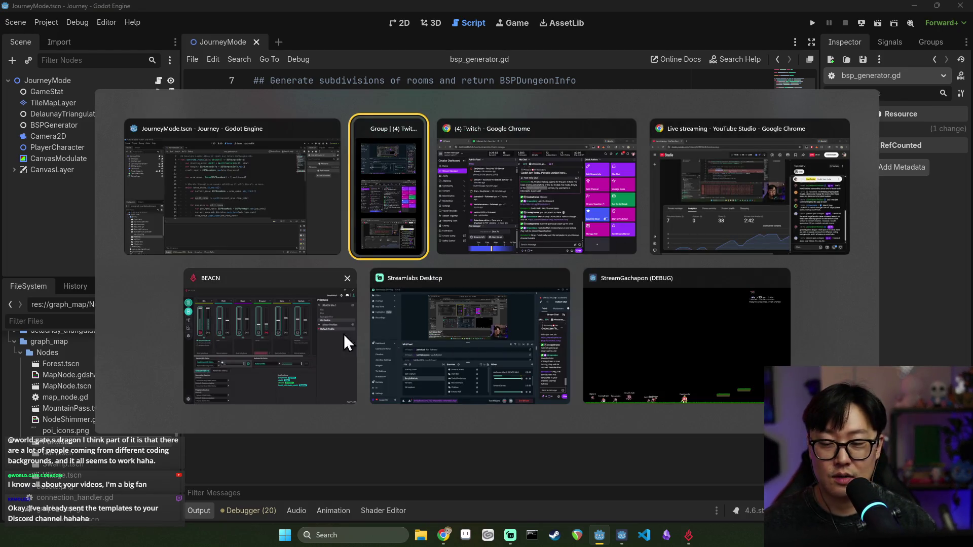
{"action": "key", "text": "Escape"}
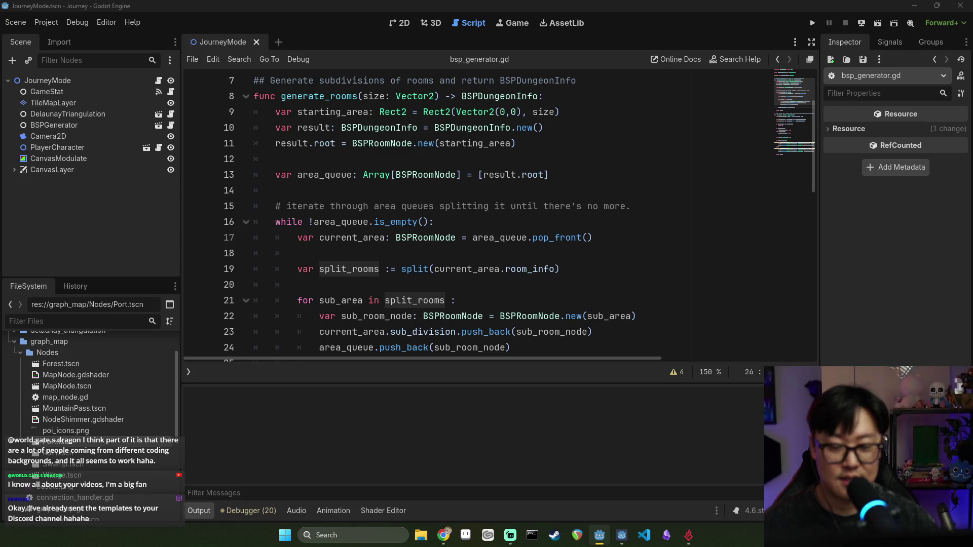
{"action": "key", "text": "alt+Tab"}
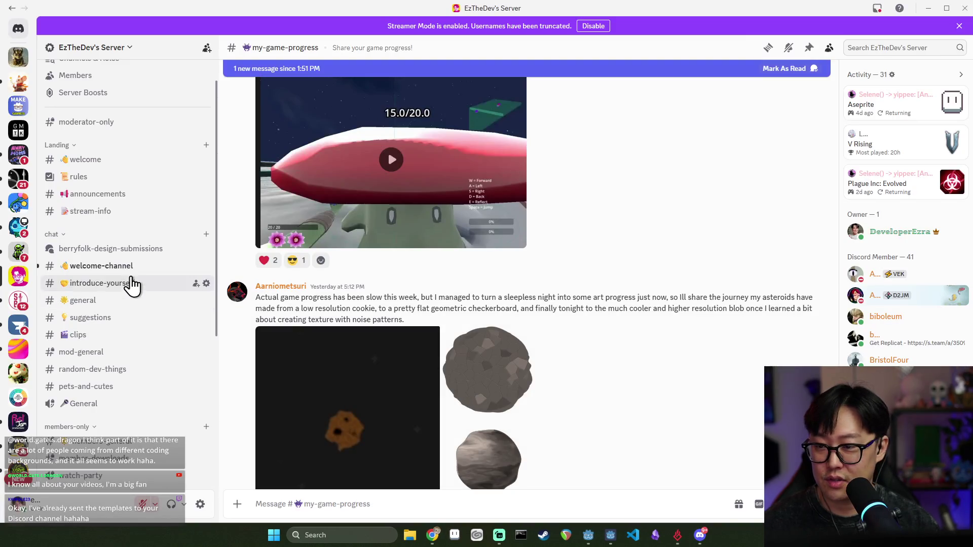
- Open the first render posted in #my-game-progress full-size and zoom in on the gem
{"action": "left_click", "coordinate": [127, 280]}
{"action": "scroll", "coordinate": [169, 361], "scroll_direction": "down", "scroll_amount": 5}
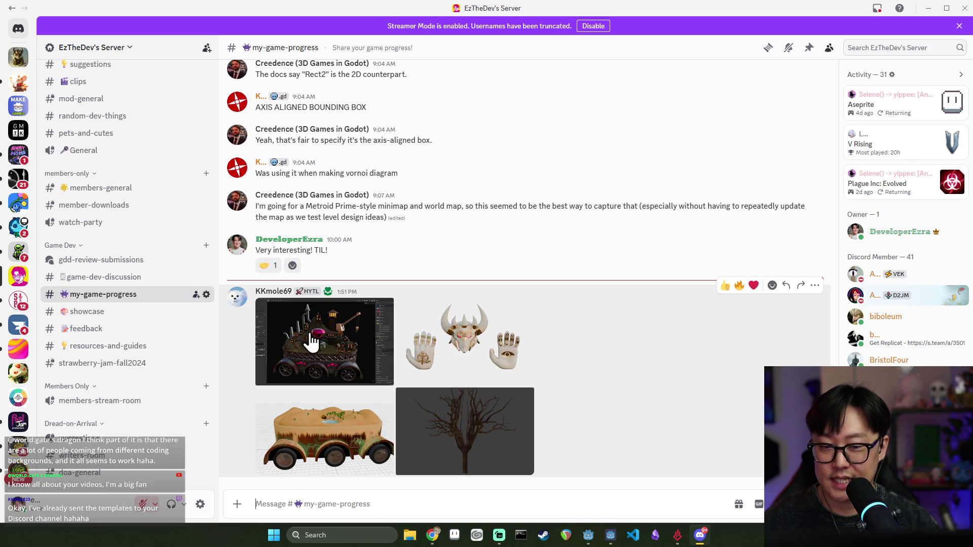
{"action": "left_click", "coordinate": [308, 330]}
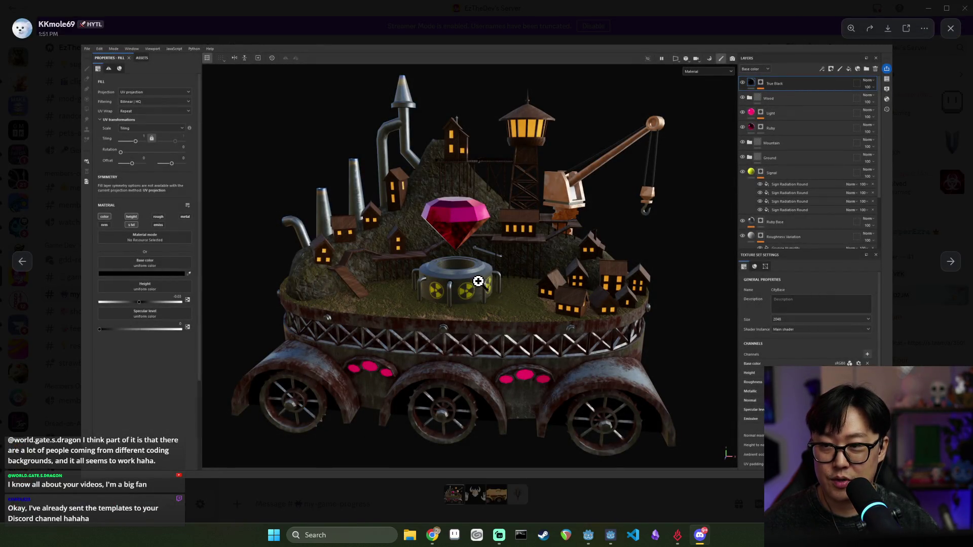
{"action": "left_click", "coordinate": [446, 257]}
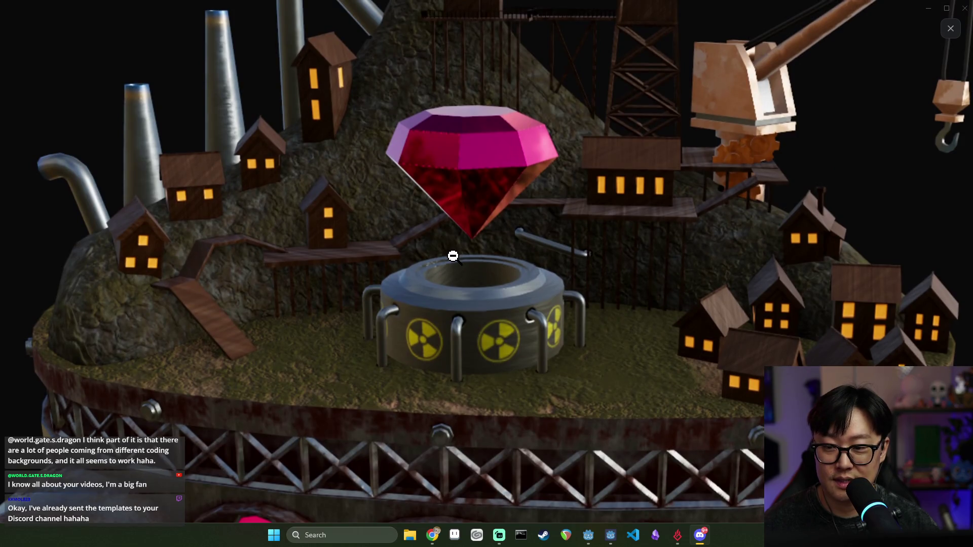
{"action": "left_click", "coordinate": [451, 256]}
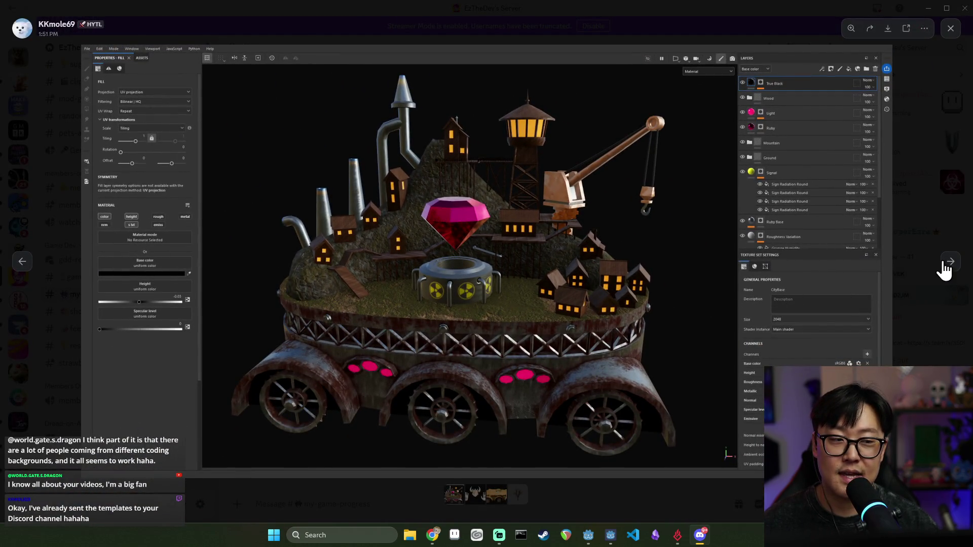
- Step through the remaining posted images, then close the image viewer
{"action": "left_click", "coordinate": [950, 261]}
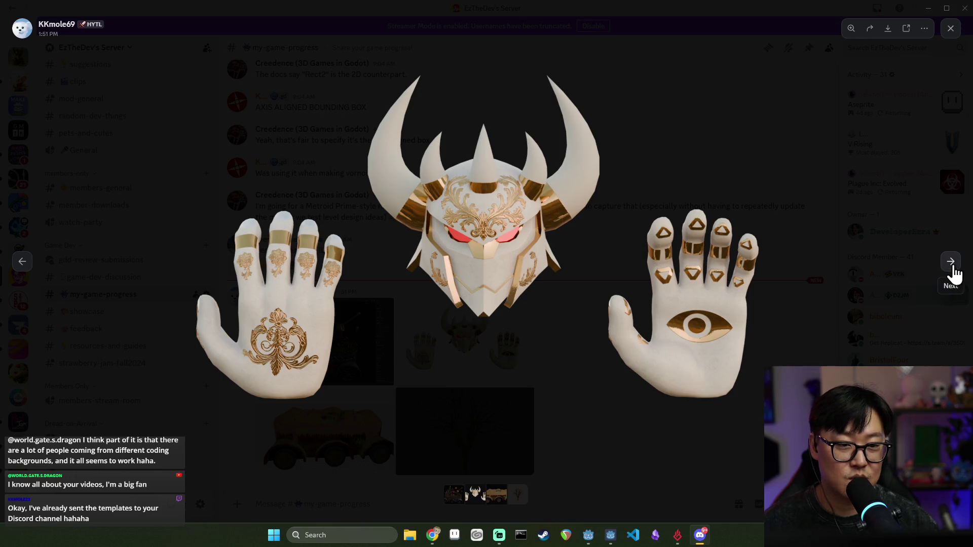
{"action": "left_click", "coordinate": [949, 268]}
{"action": "left_click", "coordinate": [949, 271]}
{"action": "left_click", "coordinate": [947, 265]}
{"action": "left_click", "coordinate": [949, 269]}
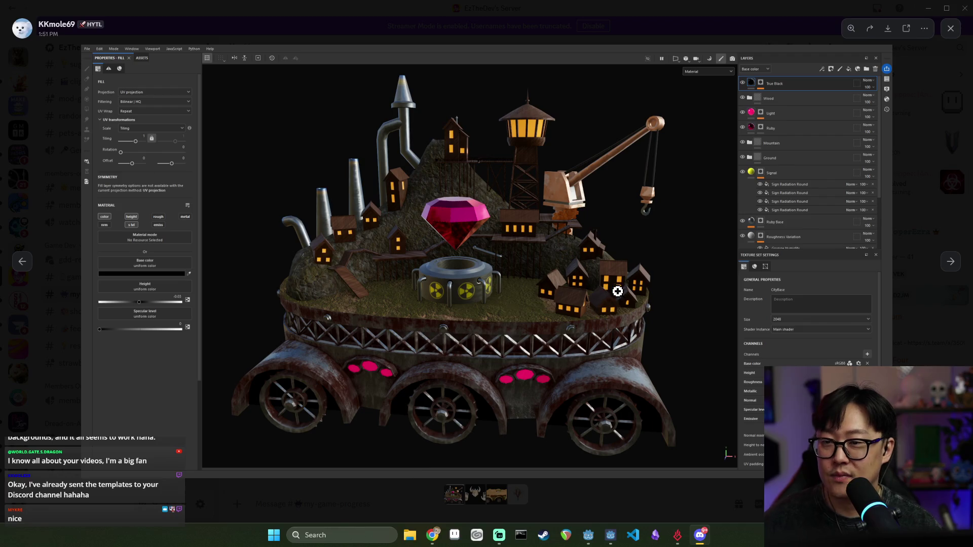
{"action": "left_click", "coordinate": [916, 114]}
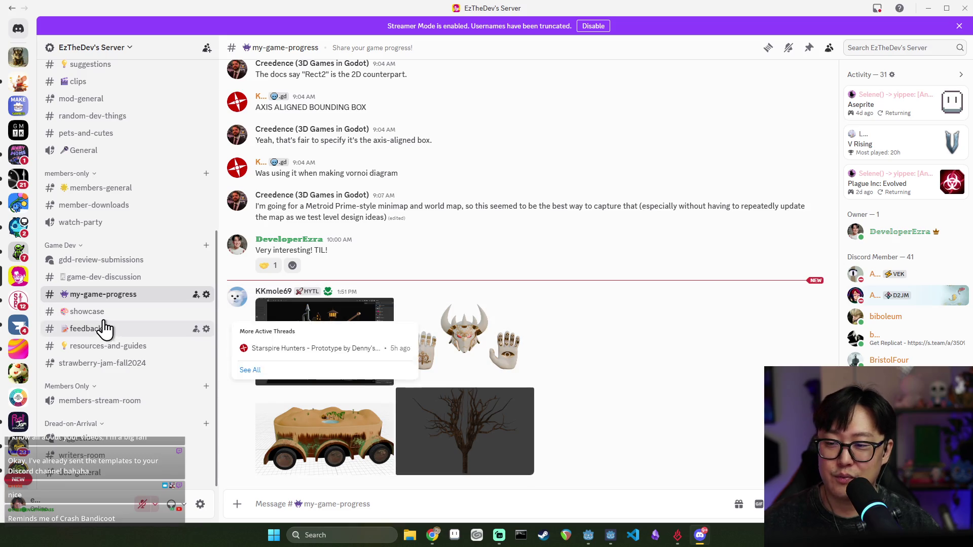
- Close Discord, return to bsp_generator.gd in Godot, and save with Ctrl+S
{"action": "scroll", "coordinate": [798, 198], "scroll_direction": "up", "scroll_amount": 2}
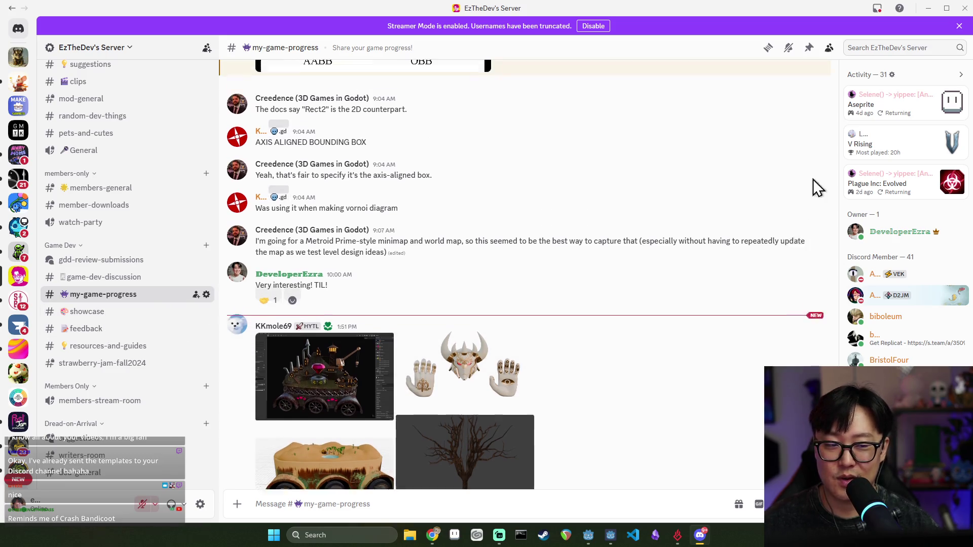
{"action": "scroll", "coordinate": [764, 137], "scroll_direction": "down", "scroll_amount": 2}
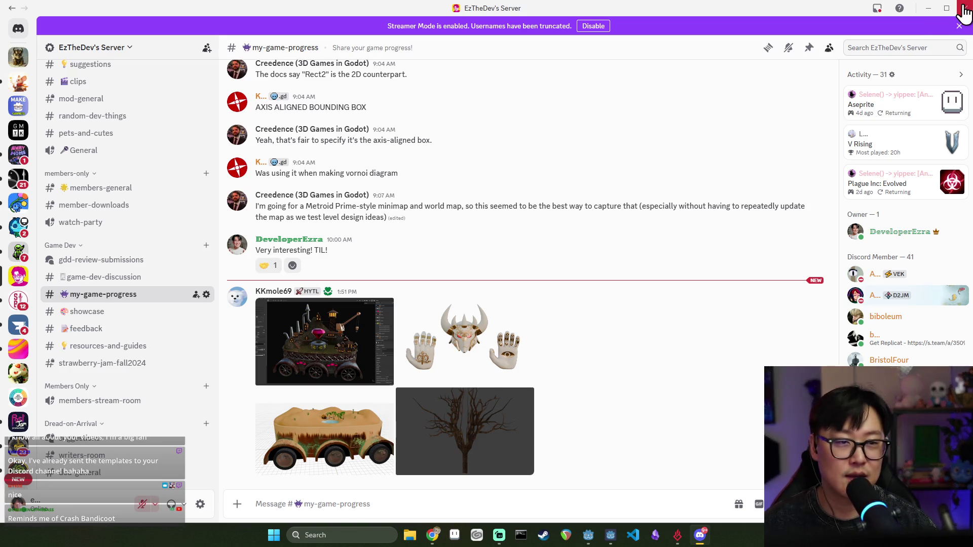
{"action": "left_click", "coordinate": [959, 9]}
{"action": "left_click", "coordinate": [544, 269]}
{"action": "key", "text": "ctrl+s"}
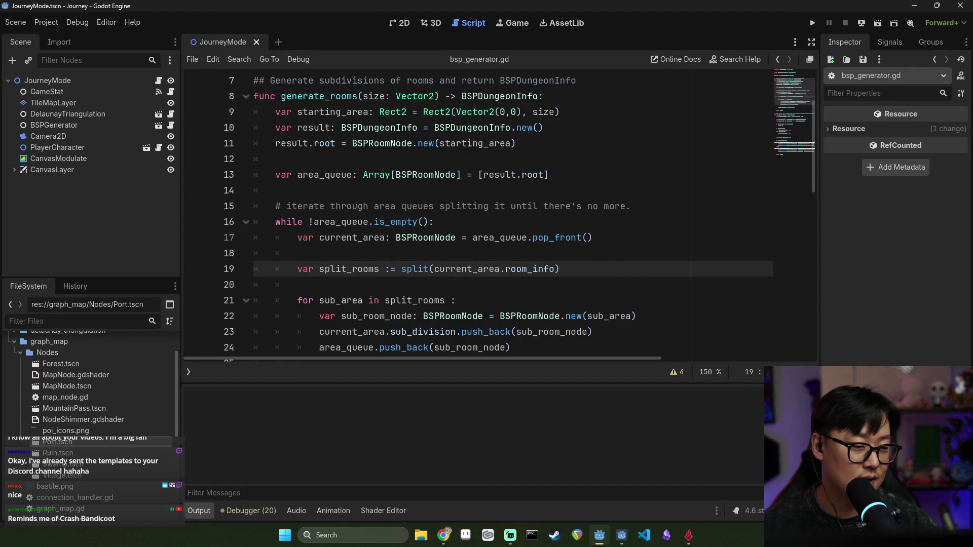
{"action": "left_click", "coordinate": [642, 238]}
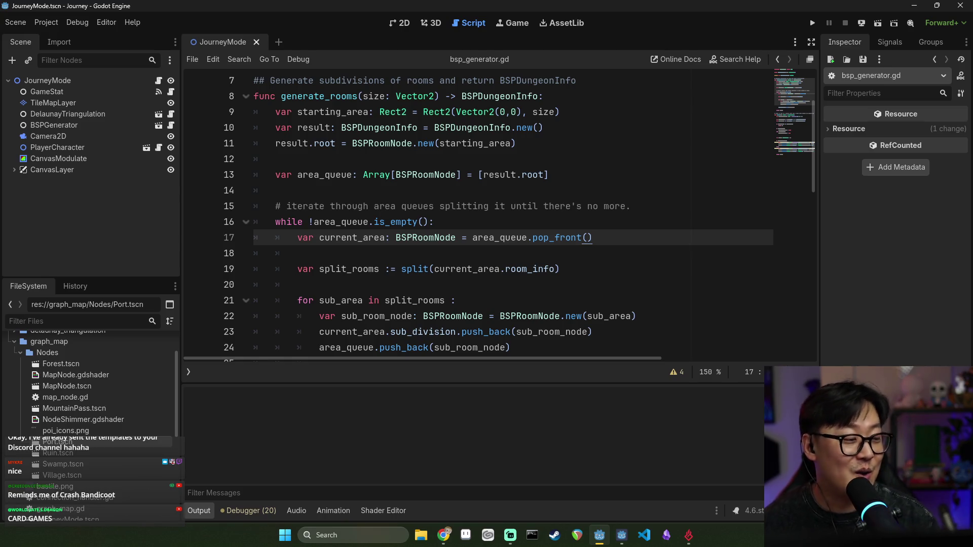
{"action": "left_click", "coordinate": [583, 295]}
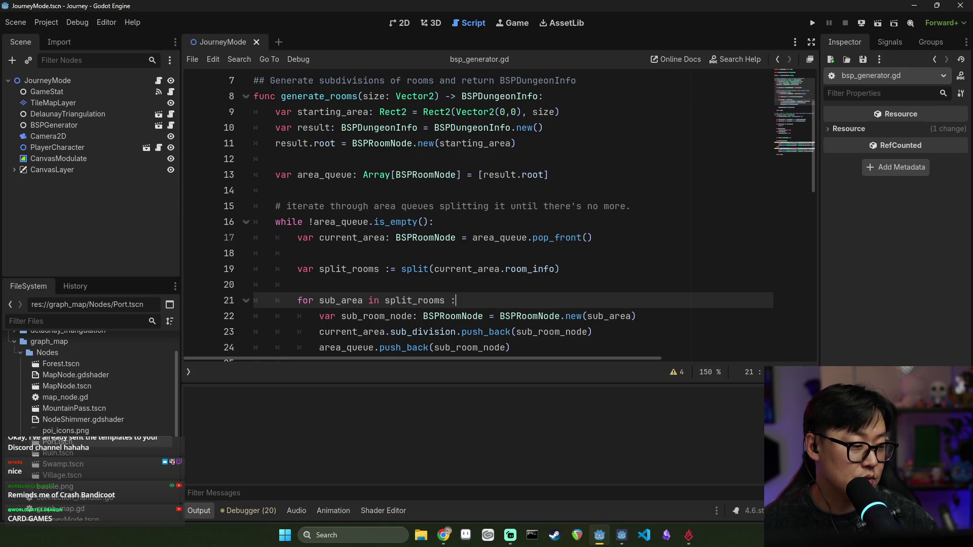
- Highlight area_queue and sub_area to see where each is used
{"action": "left_click", "coordinate": [597, 238]}
{"action": "left_click", "coordinate": [440, 206]}
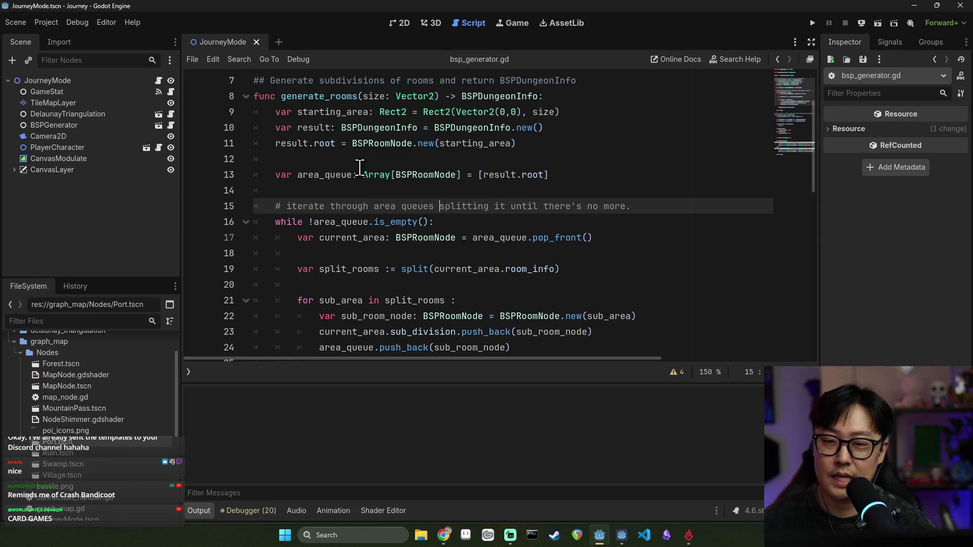
{"action": "double_click", "coordinate": [327, 175]}
{"action": "scroll", "coordinate": [340, 190], "scroll_direction": "down", "scroll_amount": 2}
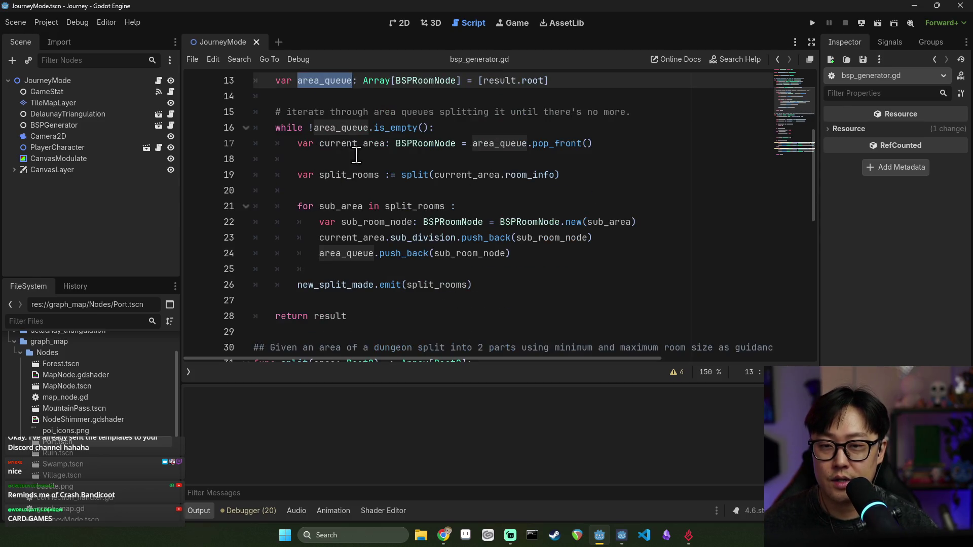
{"action": "scroll", "coordinate": [350, 152], "scroll_direction": "up", "scroll_amount": 1}
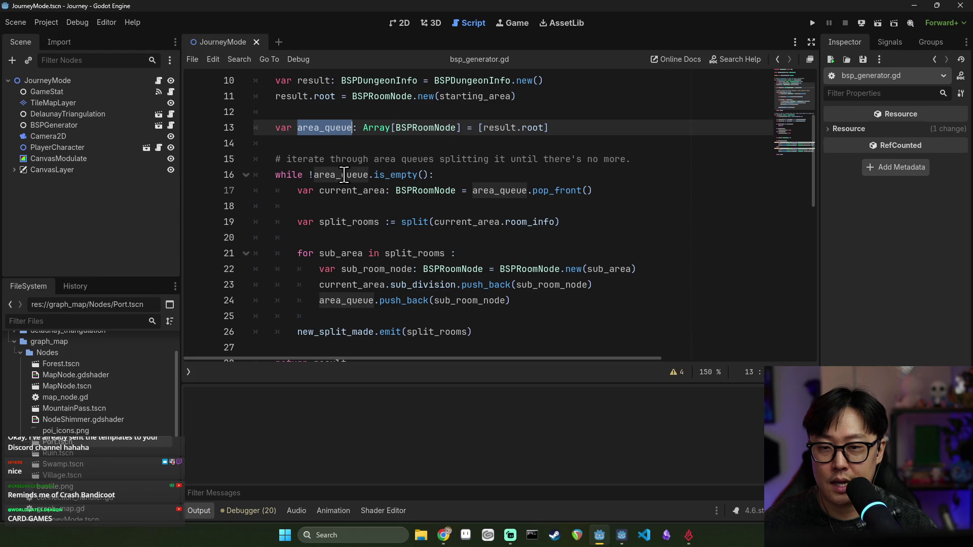
{"action": "left_click", "coordinate": [345, 252]}
{"action": "double_click", "coordinate": [345, 252]}
{"action": "scroll", "coordinate": [345, 252], "scroll_direction": "down", "scroll_amount": 1}
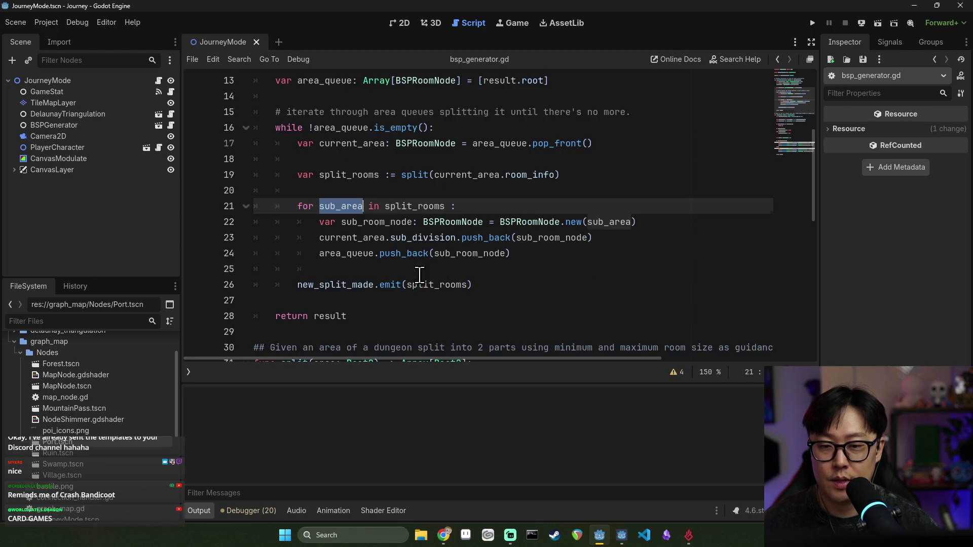
- Highlight new_split_made, split_rooms, split, current_area and room_info on lines 19–26
{"action": "double_click", "coordinate": [338, 284]}
{"action": "left_click", "coordinate": [441, 286]}
{"action": "double_click", "coordinate": [441, 286]}
{"action": "left_click", "coordinate": [363, 284]}
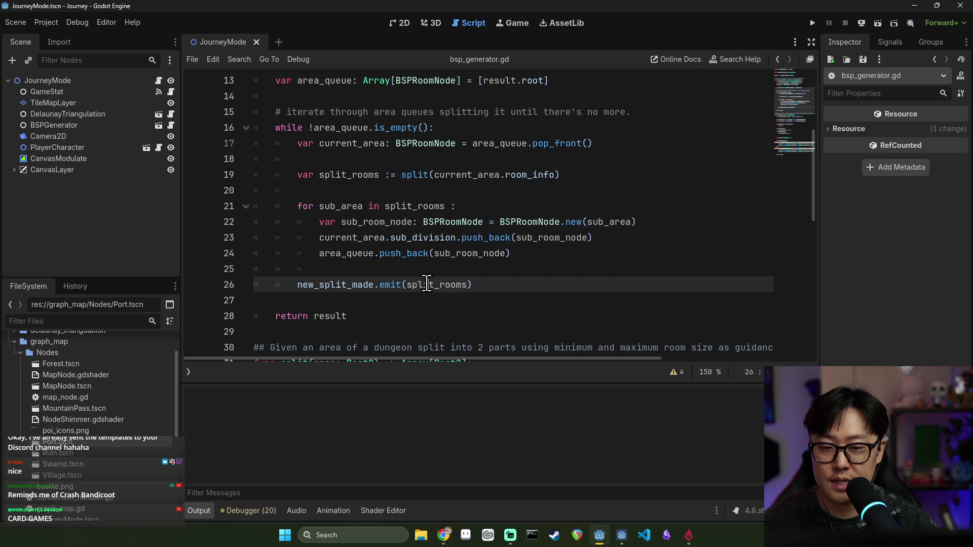
{"action": "double_click", "coordinate": [340, 284]}
{"action": "double_click", "coordinate": [354, 207]}
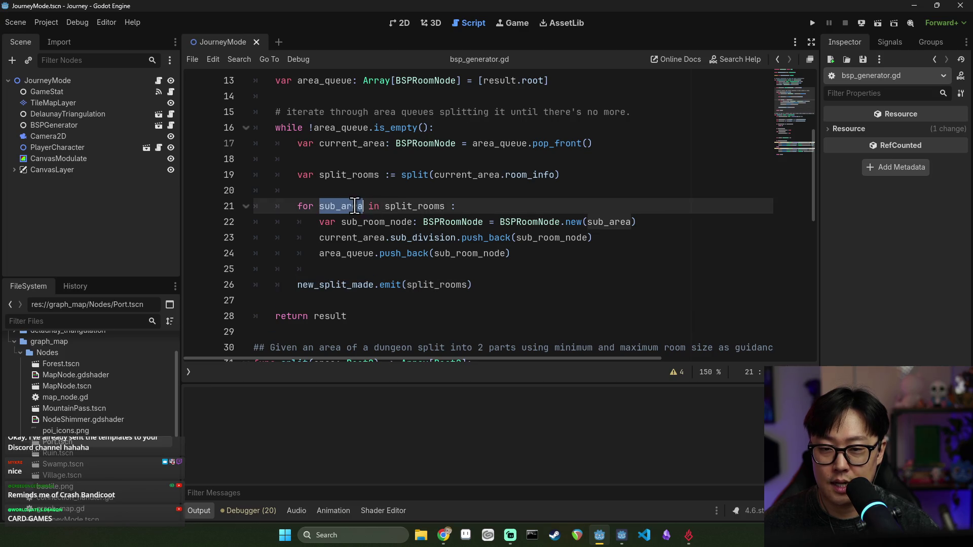
{"action": "double_click", "coordinate": [427, 206]}
{"action": "double_click", "coordinate": [414, 175]}
{"action": "double_click", "coordinate": [466, 174]}
{"action": "double_click", "coordinate": [530, 175]}
{"action": "double_click", "coordinate": [458, 174]}
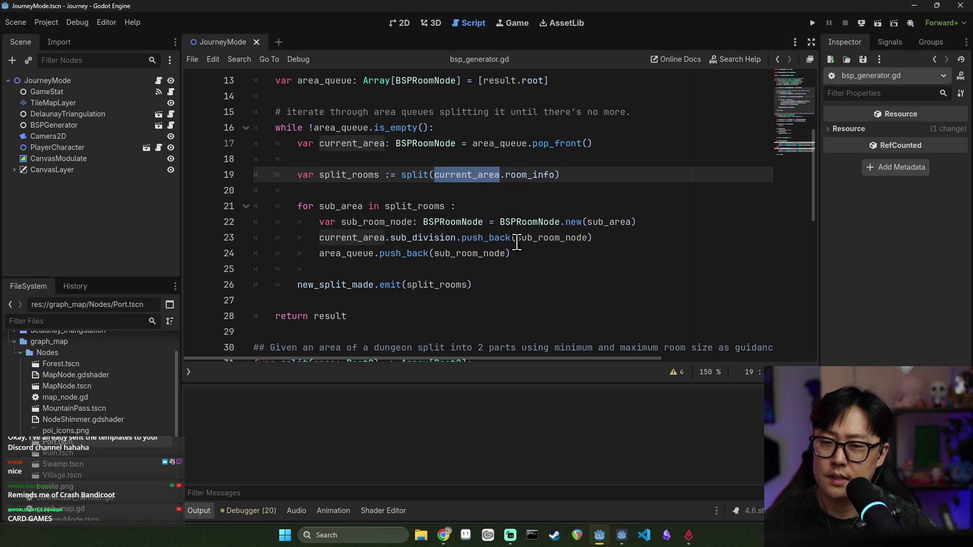
- Insert a blank line after the while loop, just above return result
{"action": "scroll", "coordinate": [500, 233], "scroll_direction": "up", "scroll_amount": 1}
{"action": "scroll", "coordinate": [389, 187], "scroll_direction": "up", "scroll_amount": 1}
{"action": "scroll", "coordinate": [394, 196], "scroll_direction": "down", "scroll_amount": 2}
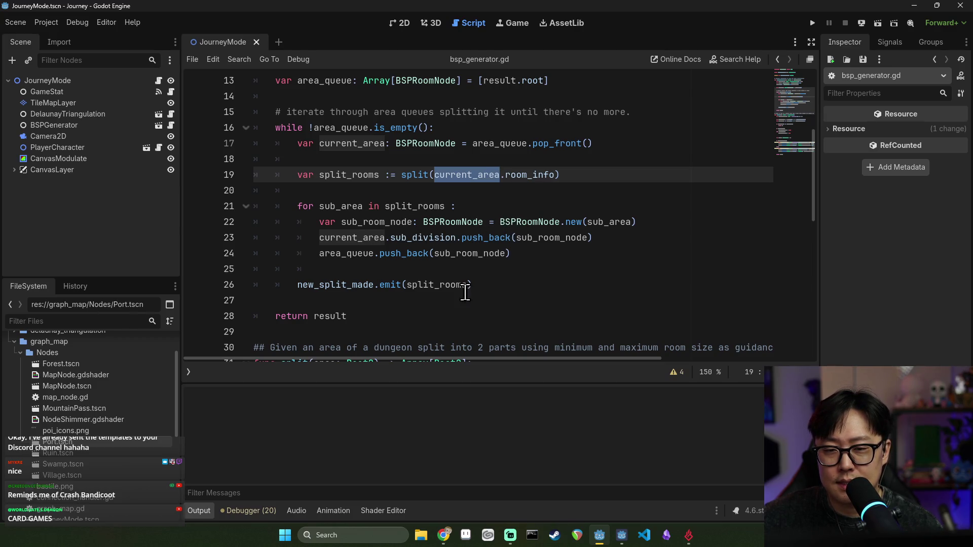
{"action": "scroll", "coordinate": [432, 286], "scroll_direction": "up", "scroll_amount": 1}
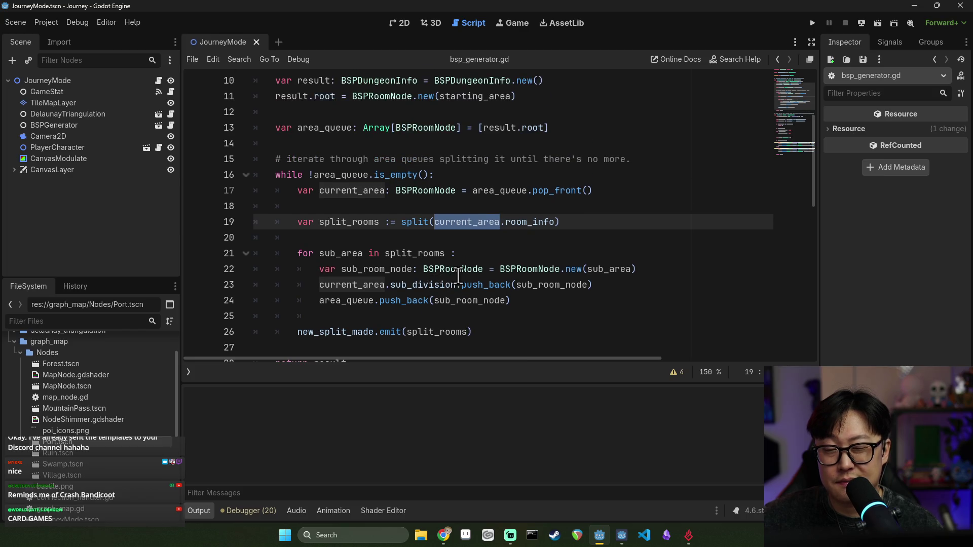
{"action": "scroll", "coordinate": [475, 249], "scroll_direction": "down", "scroll_amount": 1}
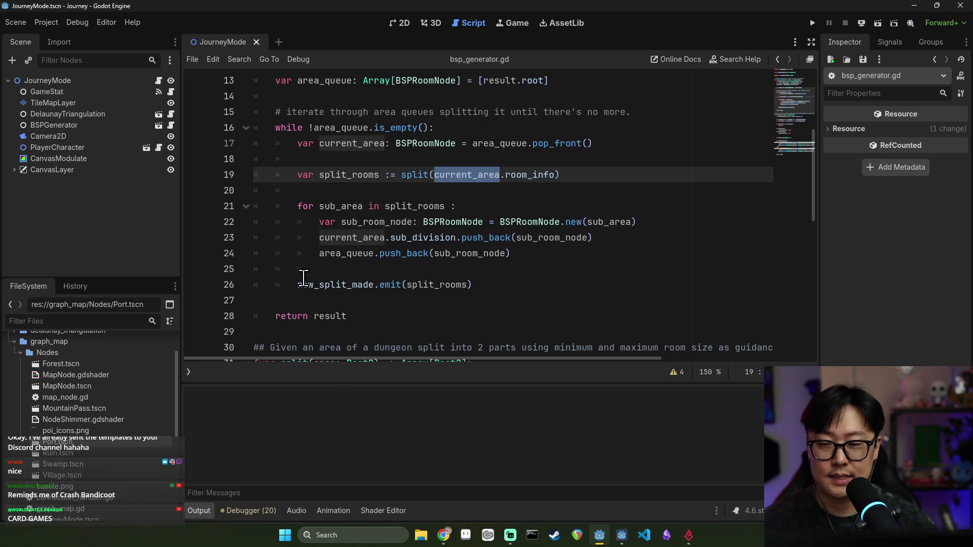
{"action": "left_click", "coordinate": [276, 128]}
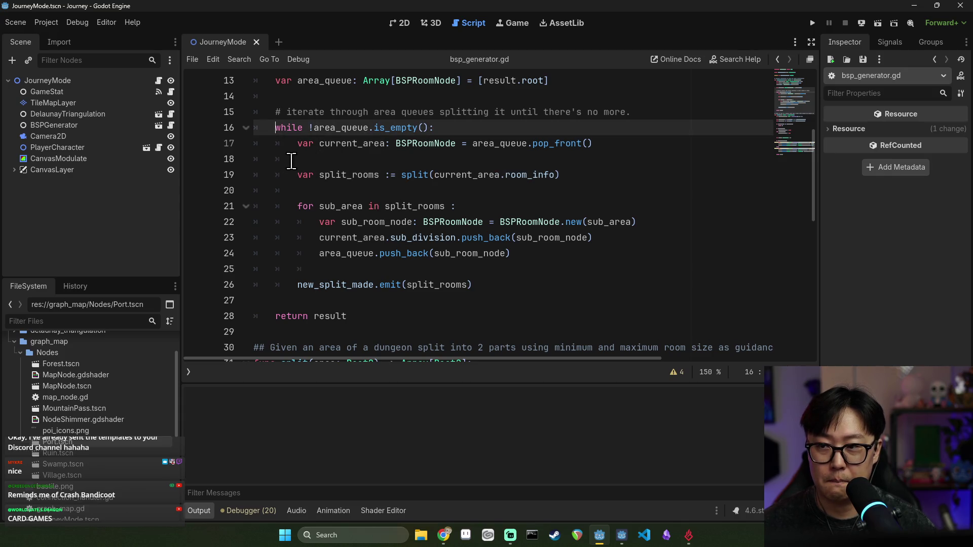
{"action": "scroll", "coordinate": [355, 284], "scroll_direction": "down", "scroll_amount": 1}
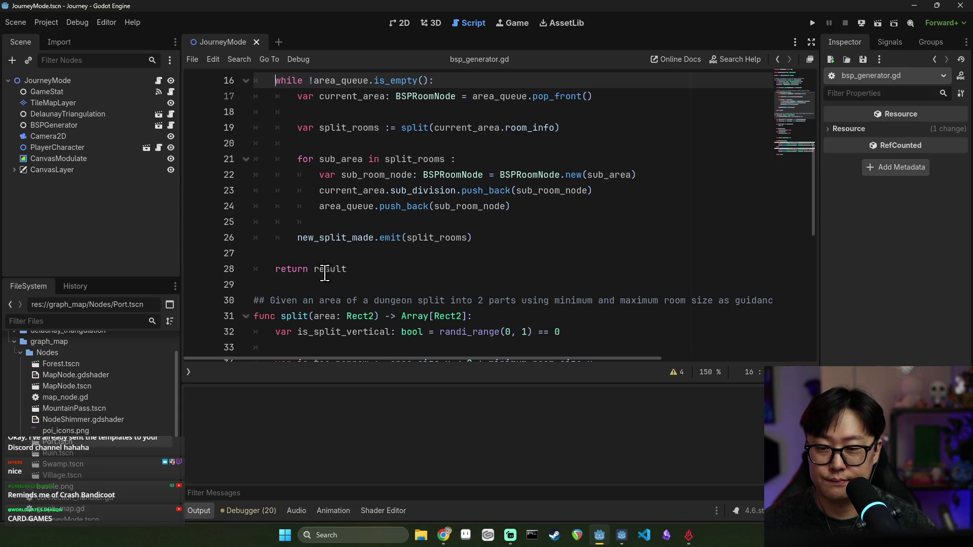
{"action": "scroll", "coordinate": [327, 247], "scroll_direction": "up", "scroll_amount": 1}
{"action": "left_click", "coordinate": [408, 298]}
{"action": "left_click", "coordinate": [351, 311]}
{"action": "left_click", "coordinate": [353, 306]}
{"action": "key", "text": "Return"}
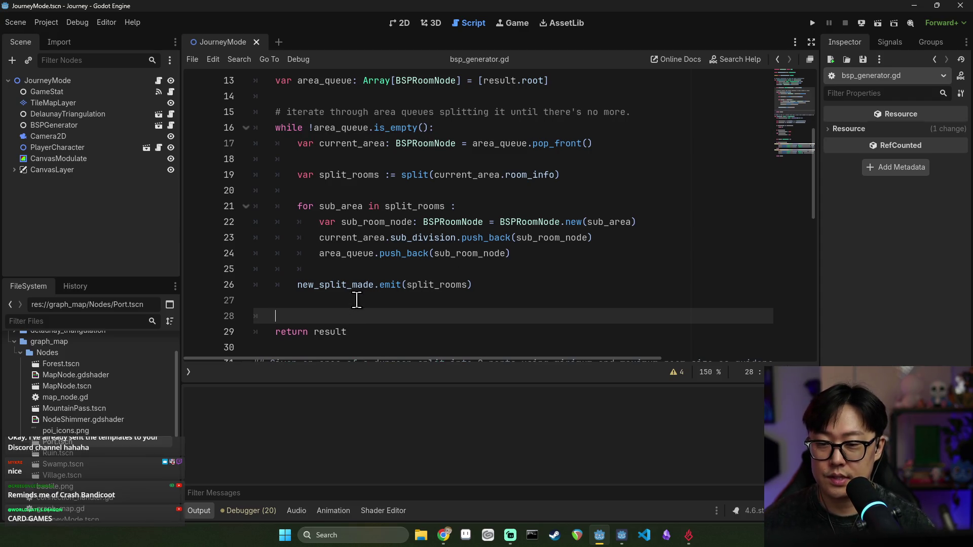
- Type 'var' on new line 28 above return result, leaving it flagged as incomplete
{"action": "scroll", "coordinate": [325, 271], "scroll_direction": "up", "scroll_amount": 2}
{"action": "scroll", "coordinate": [385, 223], "scroll_direction": "down", "scroll_amount": 2}
{"action": "type", "text": "var"}
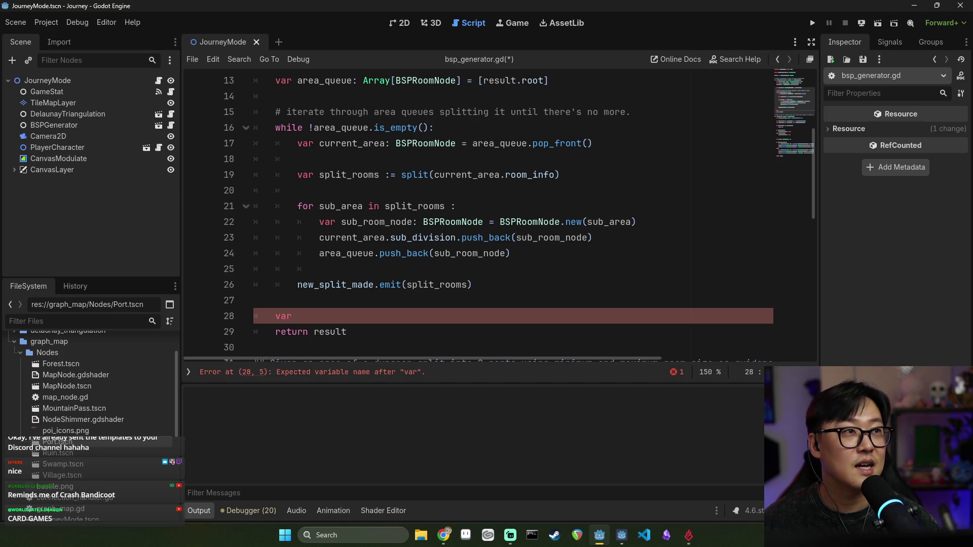
{"action": "key", "text": "alt+Tab"}
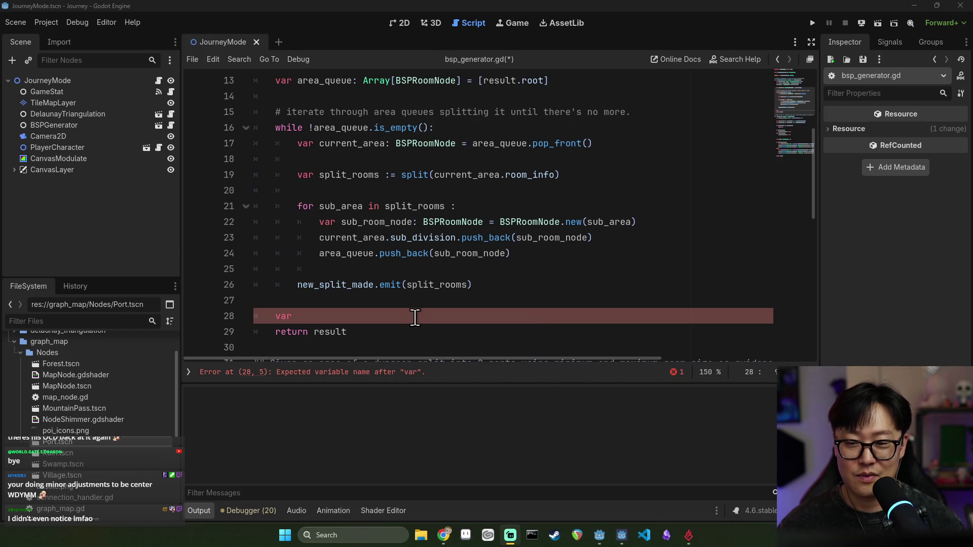
- Scroll down to the unfinished var line above return result
{"action": "scroll", "coordinate": [402, 284], "scroll_direction": "down", "scroll_amount": 1}
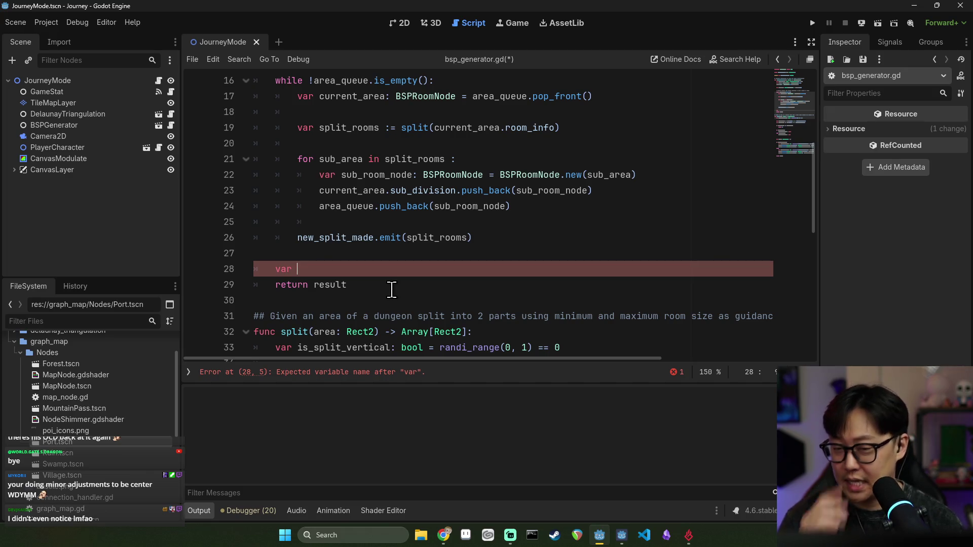
- Declare dive_queue: Array[BSPRoomNode] = [] on line 28, pasting the BSPRoomNode type name
{"action": "type", "text": "dive_queue: Array["}
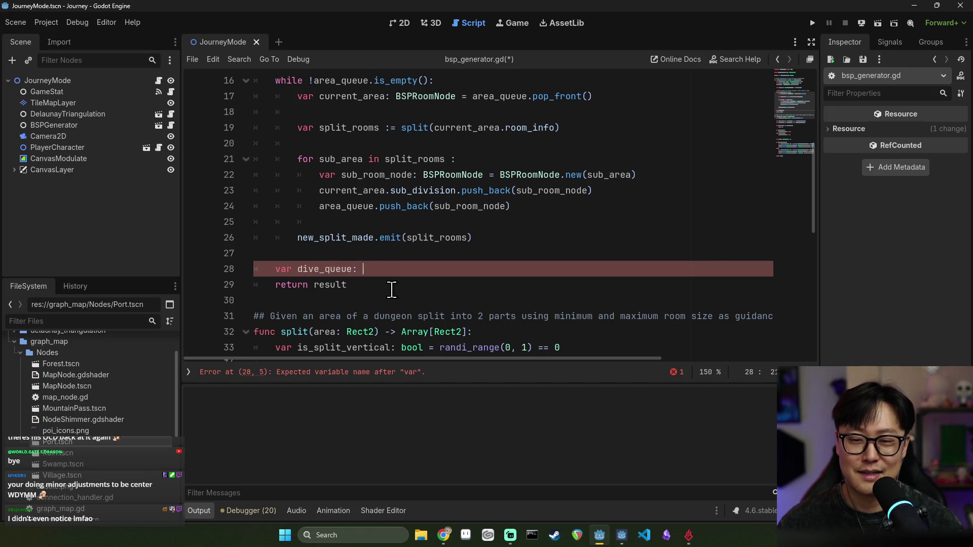
{"action": "scroll", "coordinate": [393, 276], "scroll_direction": "up", "scroll_amount": 3}
{"action": "double_click", "coordinate": [426, 174]}
{"action": "scroll", "coordinate": [408, 192], "scroll_direction": "down", "scroll_amount": 3}
{"action": "left_click", "coordinate": [397, 269]}
{"action": "type", "text": "BSPRoomNode"}
{"action": "key", "text": "Return"}
{"action": "key", "text": "BackSpace"}
{"action": "key", "text": "BackSpace"}
{"action": "type", "text": "= []"}
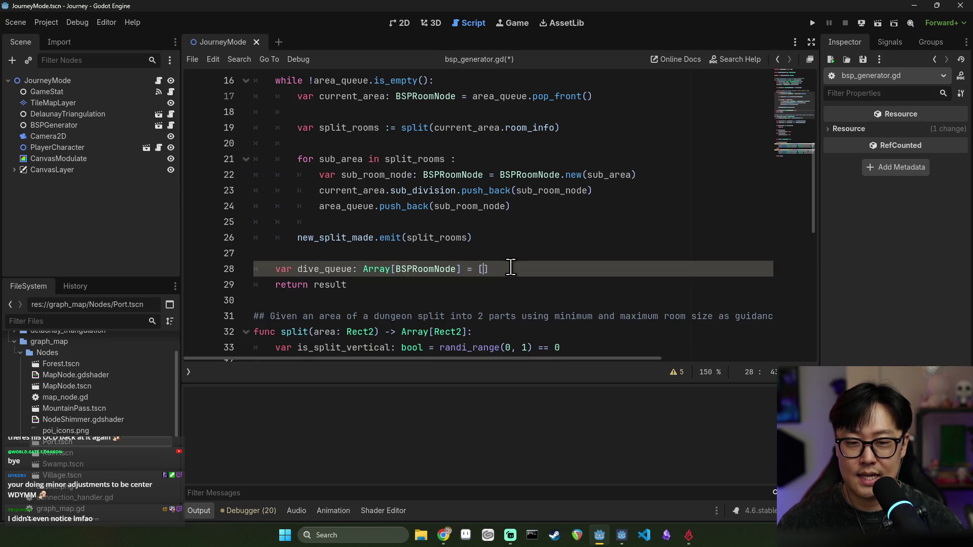
- Seed dive_queue with result.root taken from line 11
{"action": "scroll", "coordinate": [511, 268], "scroll_direction": "up", "scroll_amount": 2}
{"action": "scroll", "coordinate": [403, 187], "scroll_direction": "up", "scroll_amount": 1}
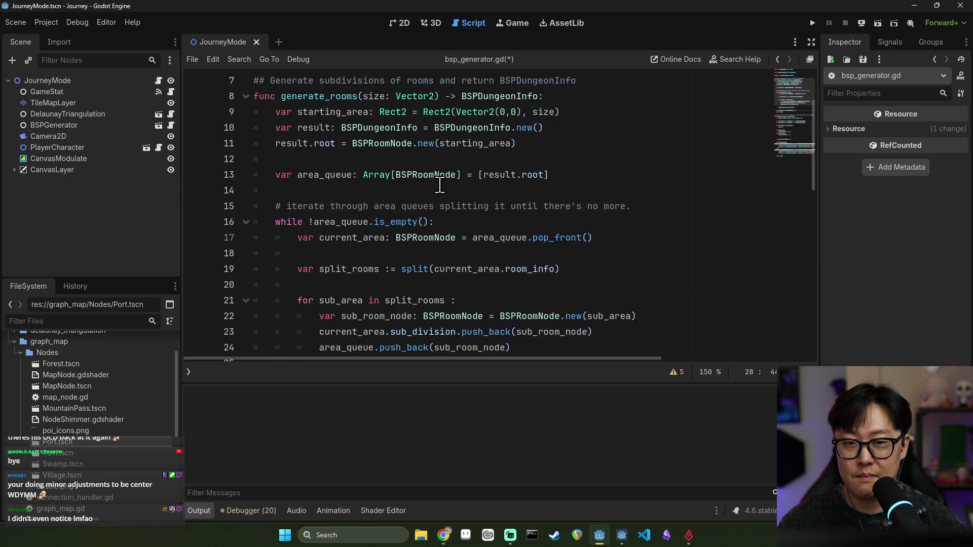
{"action": "double_click", "coordinate": [298, 144]}
{"action": "left_click_drag", "start_coordinate": [298, 144], "coordinate": [335, 144]}
{"action": "key", "text": "ctrl+c"}
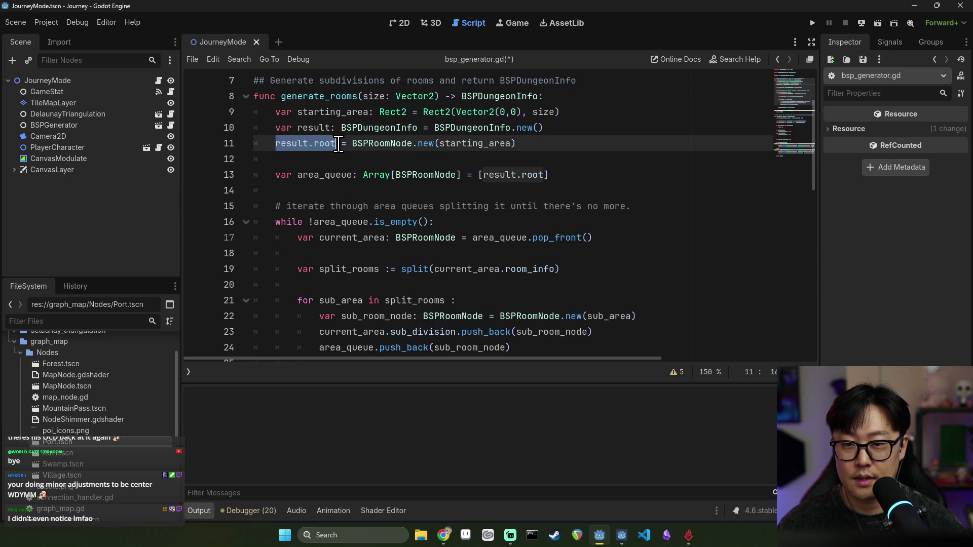
{"action": "scroll", "coordinate": [373, 205], "scroll_direction": "down", "scroll_amount": 2}
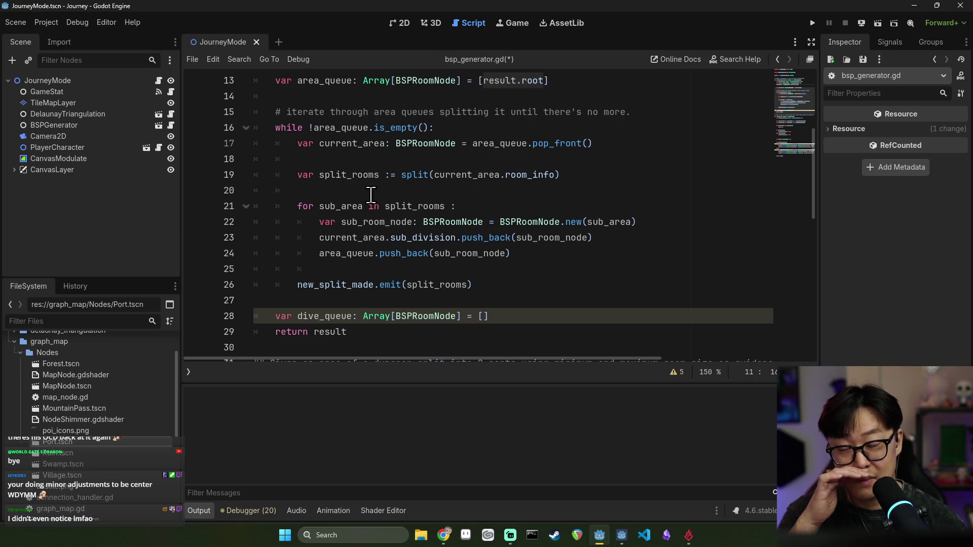
{"action": "scroll", "coordinate": [397, 190], "scroll_direction": "up", "scroll_amount": 1}
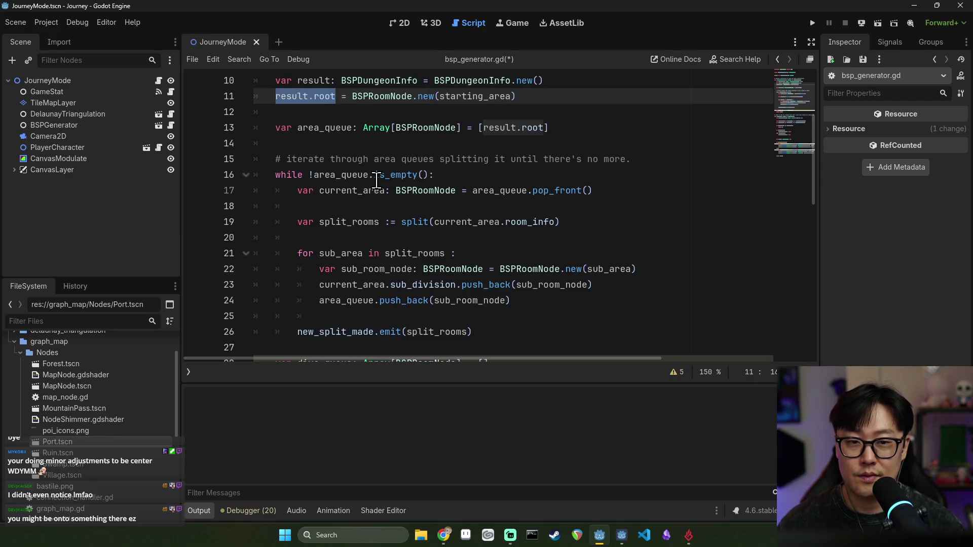
{"action": "scroll", "coordinate": [345, 152], "scroll_direction": "down", "scroll_amount": 2}
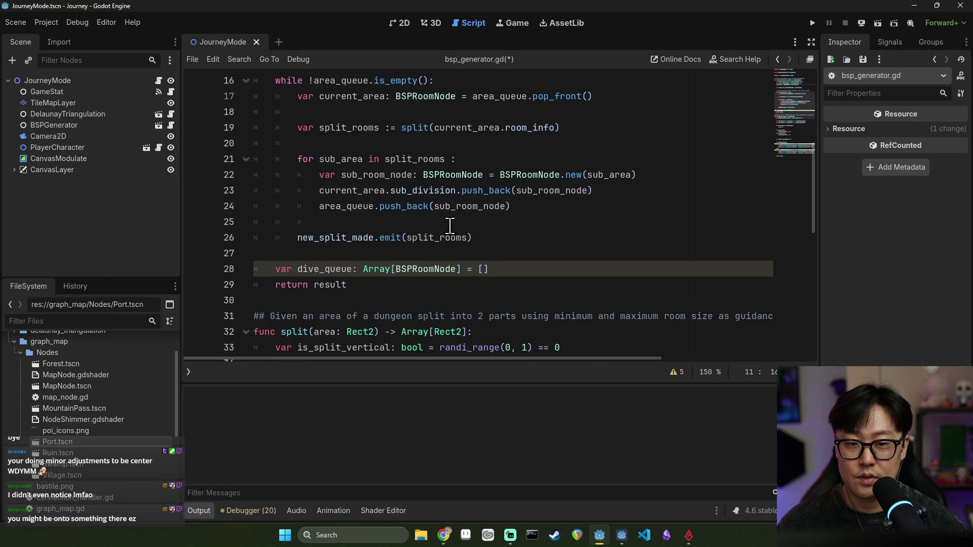
{"action": "left_click", "coordinate": [484, 269]}
{"action": "key", "text": "ctrl+v"}
{"action": "double_click", "coordinate": [494, 268]}
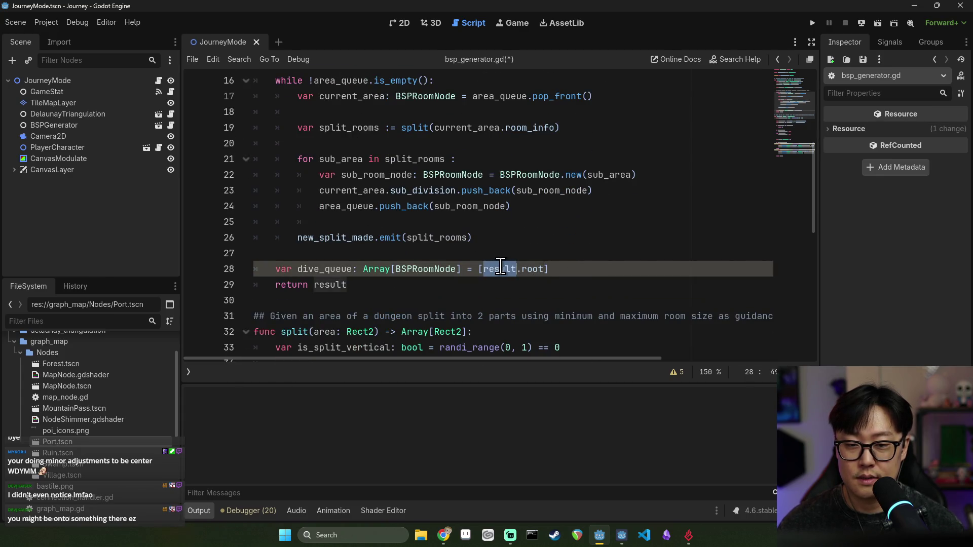
{"action": "left_click", "coordinate": [559, 269]}
- Add 'while !dive_queue.is_empty():' below the declaration with an indented 'var' in its body
{"action": "key", "text": "Return"}
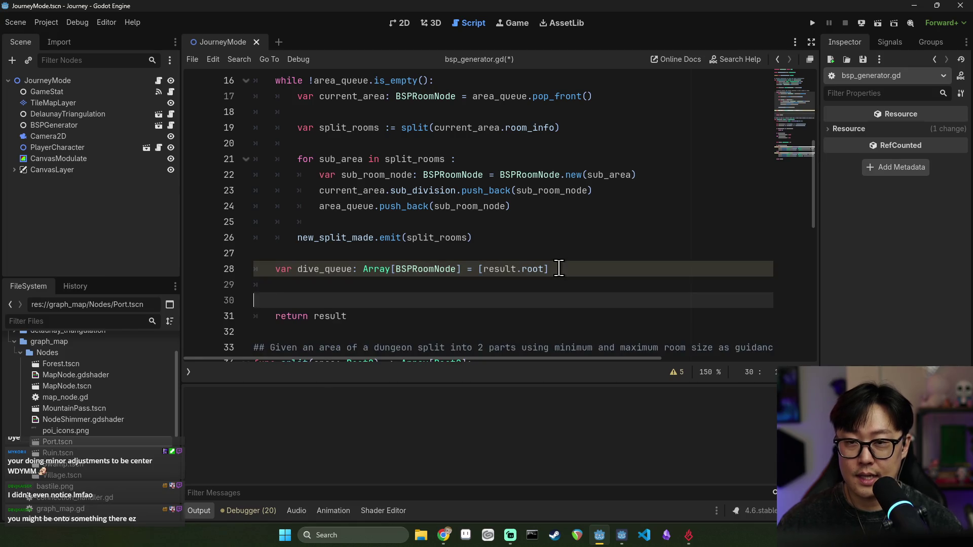
{"action": "type", "text": "whi"}
{"action": "double_click", "coordinate": [324, 270]}
{"action": "key", "text": "ctrl+c"}
{"action": "left_click", "coordinate": [323, 285]}
{"action": "key", "text": "ctrl+v"}
{"action": "type", "text": ".is"}
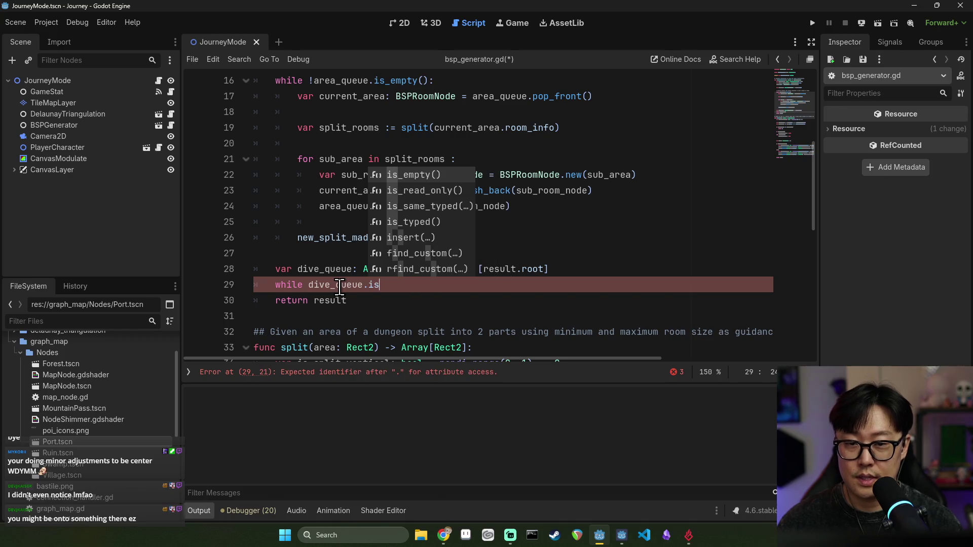
{"action": "key", "text": "Return"}
{"action": "left_click", "coordinate": [308, 285]}
{"action": "type", "text": "!"}
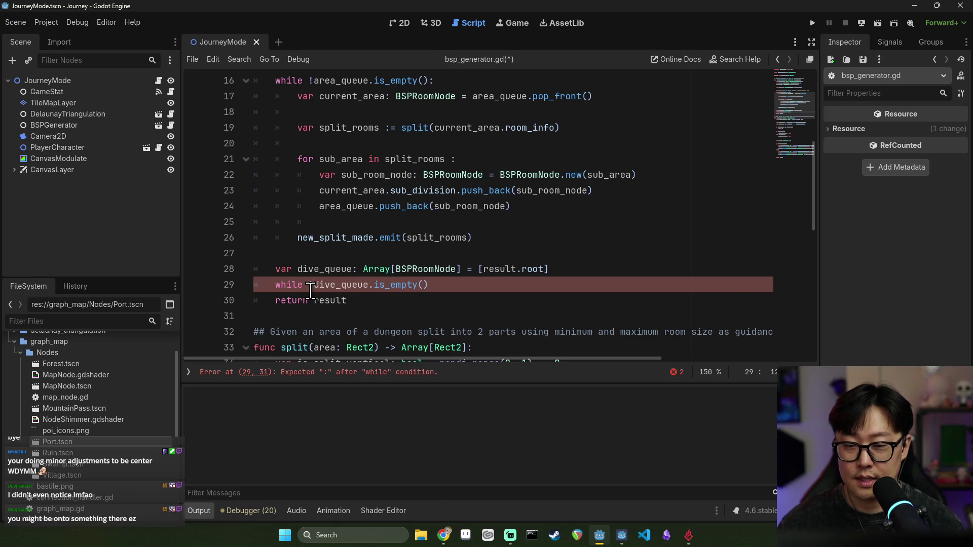
{"action": "left_click", "coordinate": [438, 283]}
{"action": "type", "text": ":"}
{"action": "key", "text": "Return"}
{"action": "type", "text": "var"}
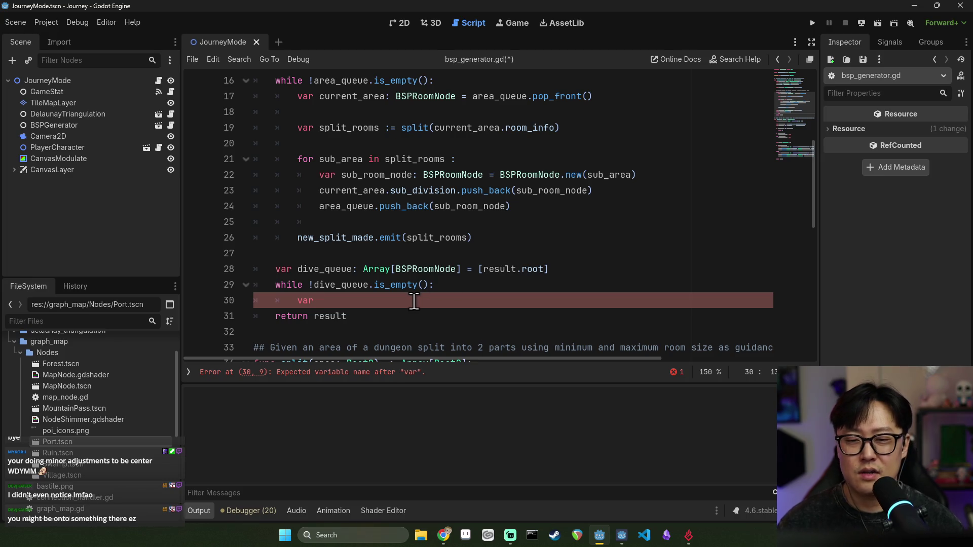
{"action": "triple_click", "coordinate": [393, 269]}
- Delete the dive_queue declaration line and add blank lines in the loop body
{"action": "key", "text": "ctrl+x"}
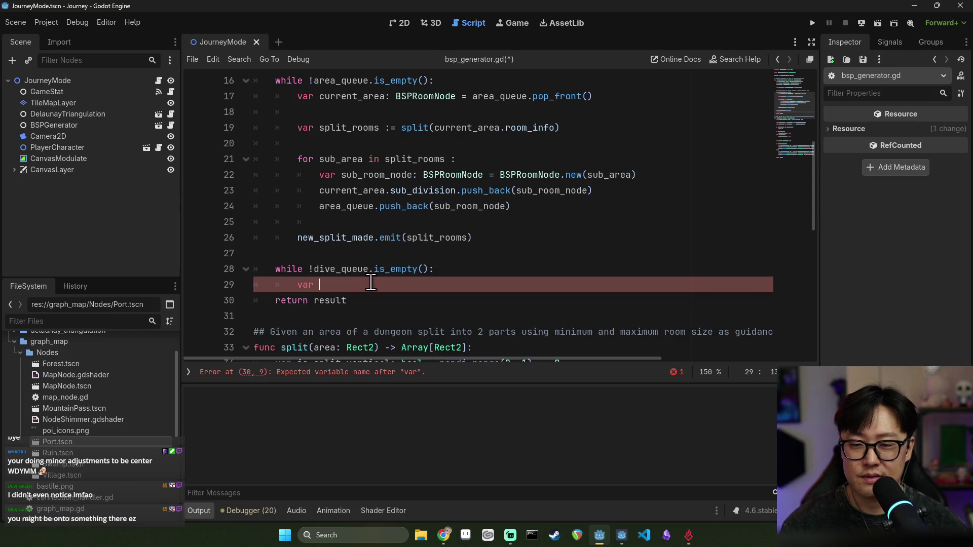
{"action": "key", "text": "Return"}
{"action": "key", "text": "Return"}
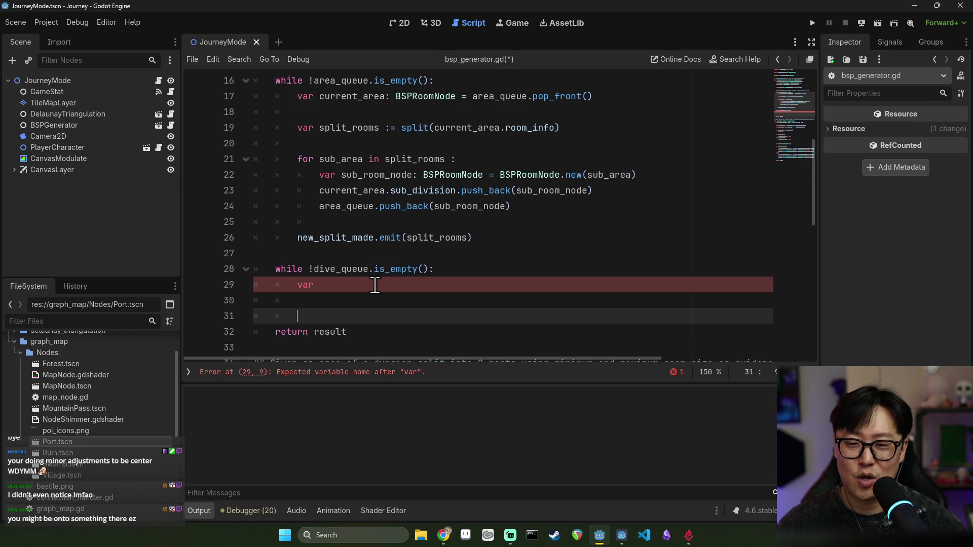
{"action": "left_click", "coordinate": [383, 291]}
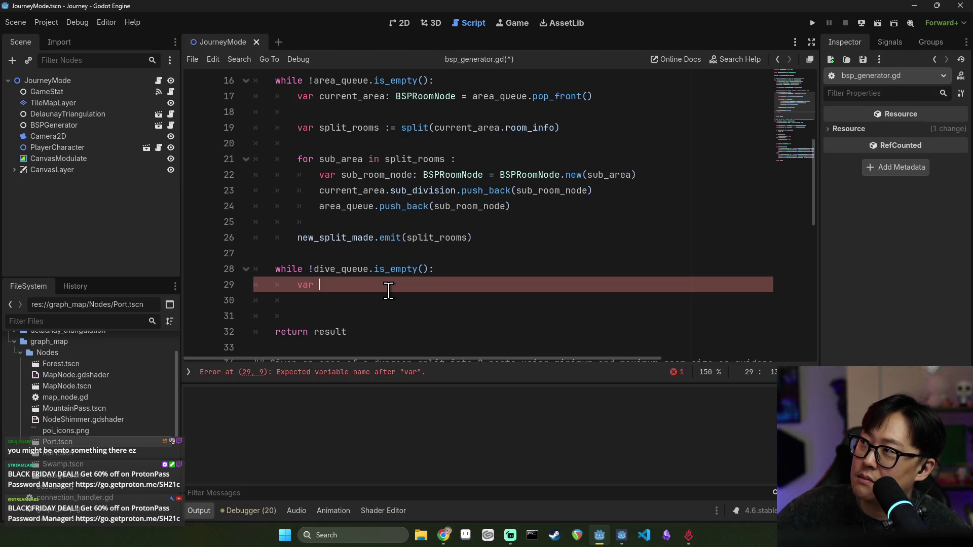
{"action": "scroll", "coordinate": [388, 289], "scroll_direction": "up", "scroll_amount": 1}
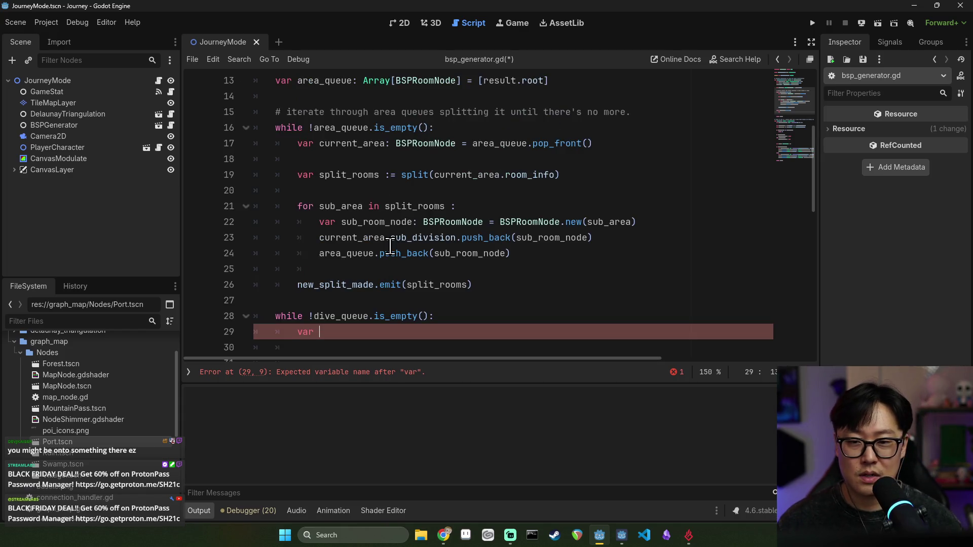
{"action": "scroll", "coordinate": [298, 304], "scroll_direction": "down", "scroll_amount": 1}
- Insert a new line on line 27 above the while loop, then move up to blank line 14
{"action": "left_click", "coordinate": [306, 254]}
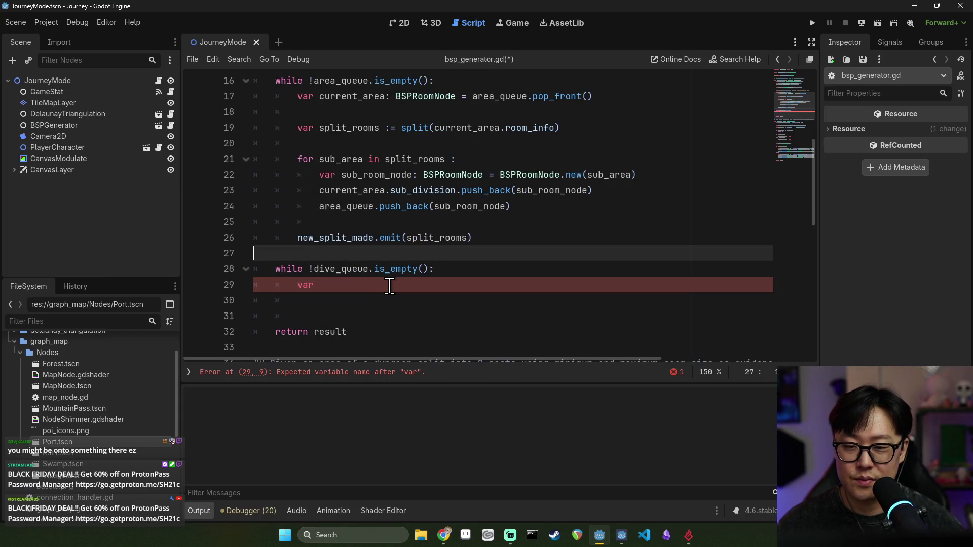
{"action": "key", "text": "Return"}
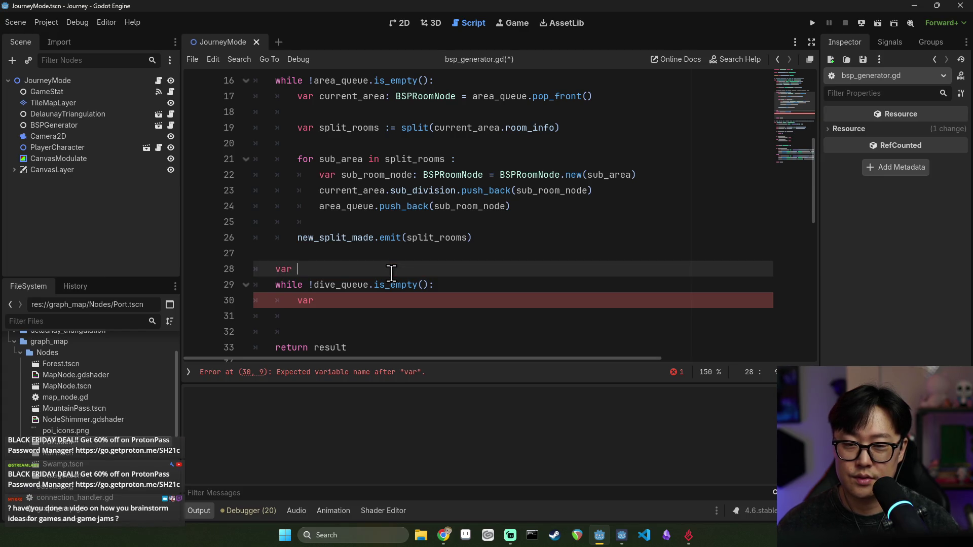
{"action": "scroll", "coordinate": [391, 274], "scroll_direction": "up", "scroll_amount": 1}
{"action": "double_click", "coordinate": [335, 284]}
{"action": "scroll", "coordinate": [342, 208], "scroll_direction": "up", "scroll_amount": 1}
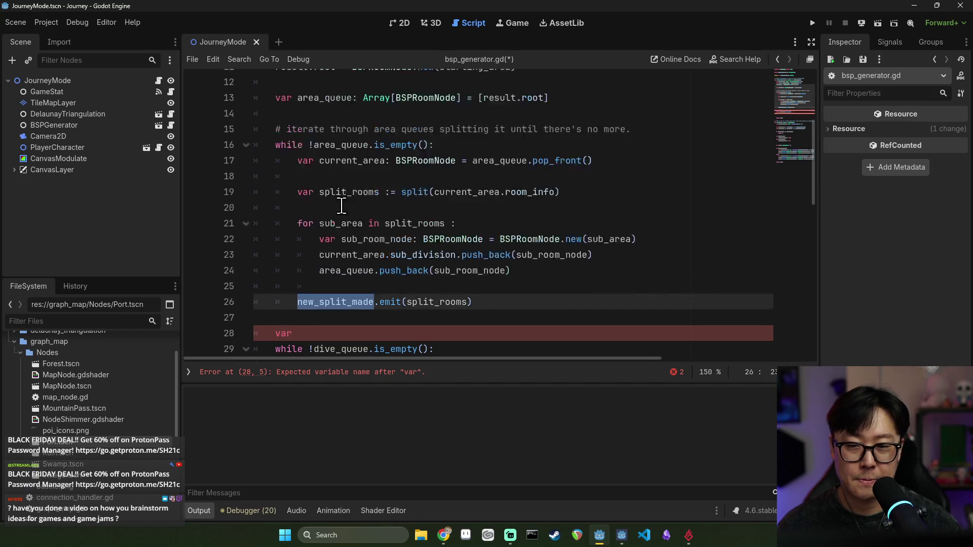
{"action": "scroll", "coordinate": [341, 205], "scroll_direction": "up", "scroll_amount": 2}
{"action": "left_click", "coordinate": [334, 206]}
{"action": "left_click_drag", "start_coordinate": [363, 206], "coordinate": [365, 189]}
- Declare var leaf_count_q: Array[BSPRoomNode] = [] on line 14
{"action": "left_click", "coordinate": [363, 190]}
{"action": "type", "text": "var leaf_count_q: Arr"}
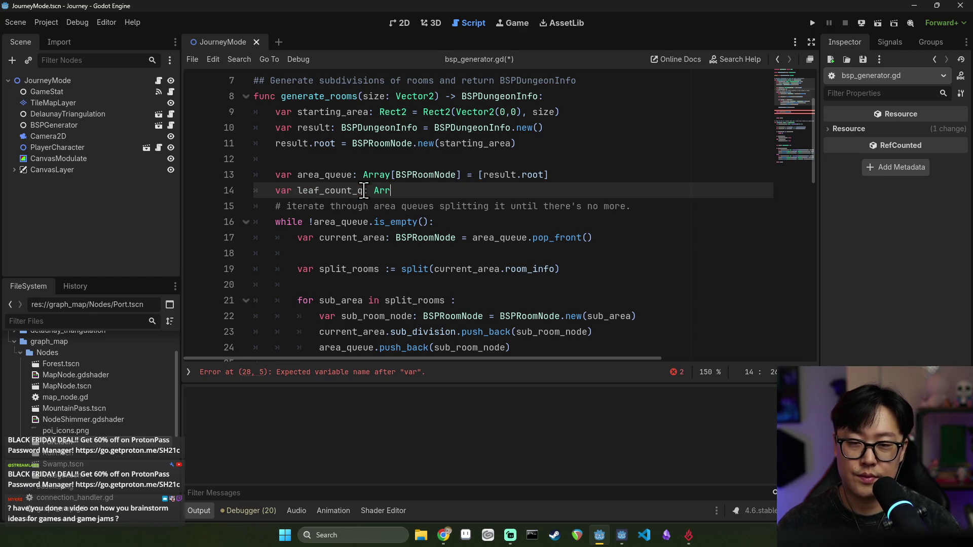
{"action": "type", "text": "ay[BSPR"}
{"action": "key", "text": "Return"}
{"action": "type", "text": "["}
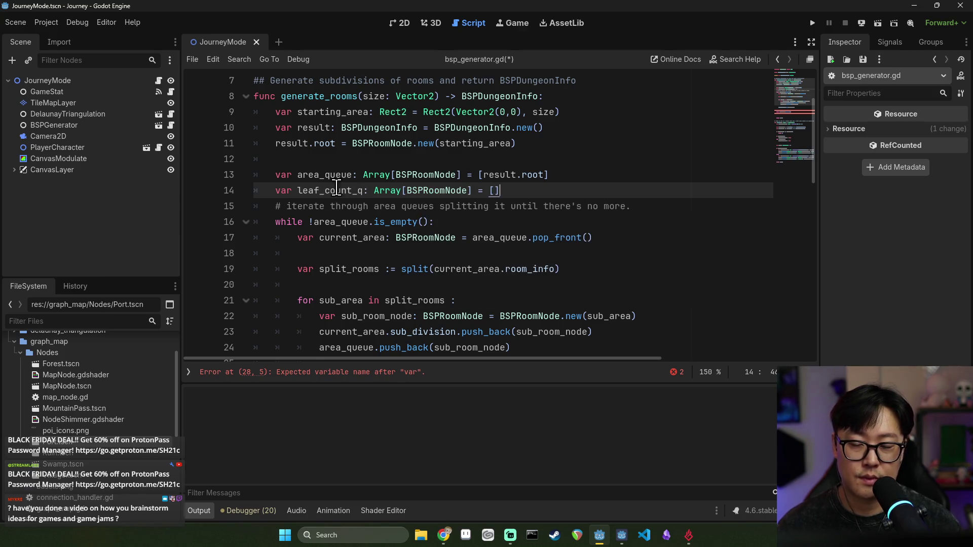
- Add leaf_count_q.push_back(current_area) on line 18 inside the while loop
{"action": "double_click", "coordinate": [334, 190]}
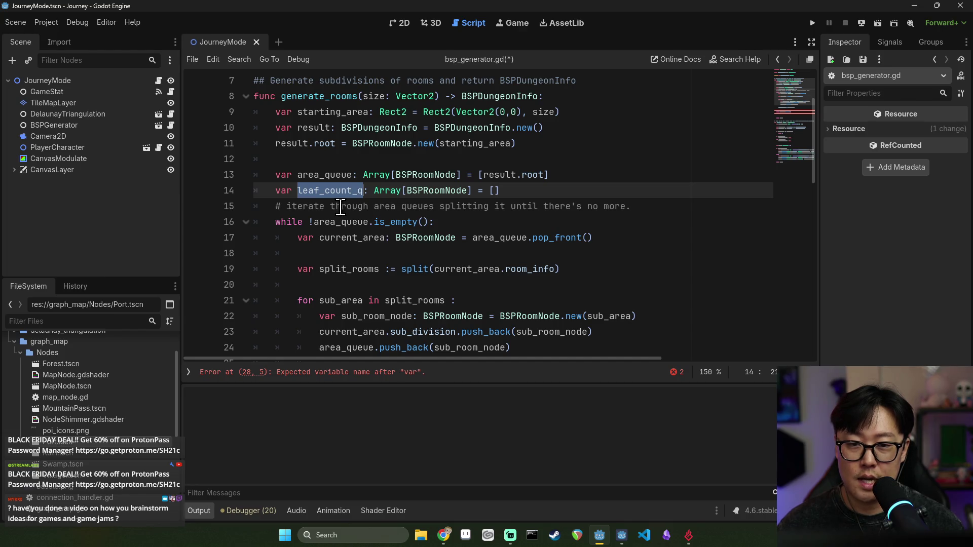
{"action": "left_click", "coordinate": [345, 237]}
{"action": "left_click", "coordinate": [391, 253]}
{"action": "key", "text": "ctrl+v"}
{"action": "type", "text": "."}
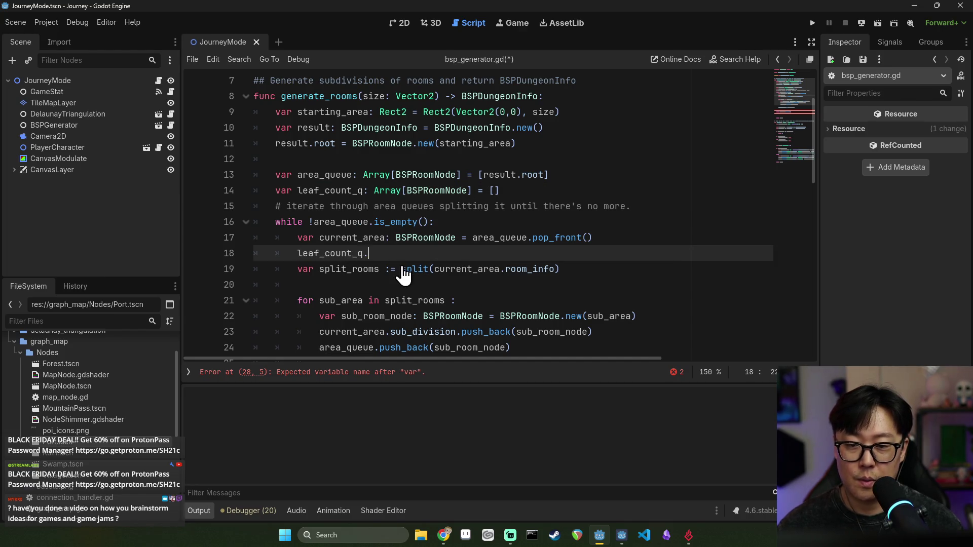
{"action": "type", "text": "push_back(current_area"}
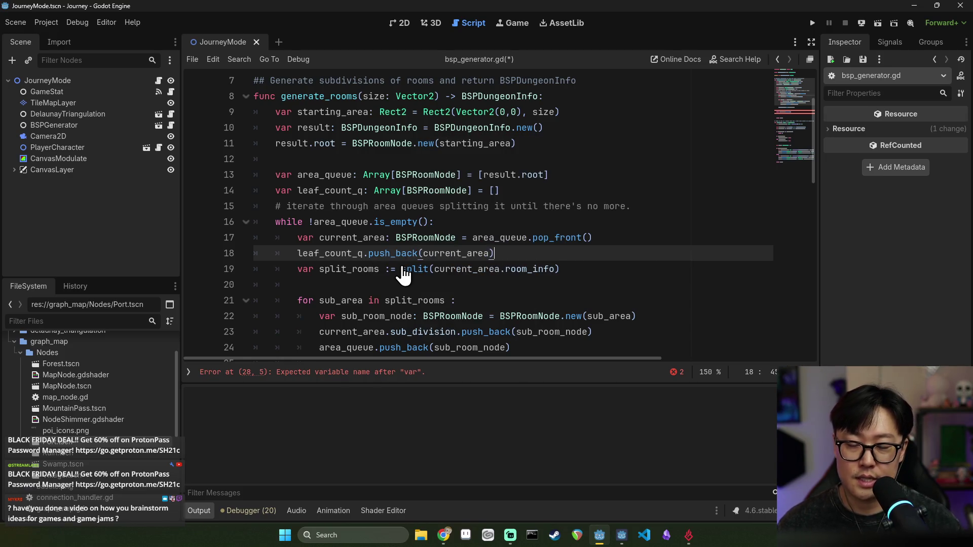
{"action": "key", "text": "Return"}
{"action": "double_click", "coordinate": [335, 253]}
{"action": "left_click", "coordinate": [511, 255], "text": "shift"}
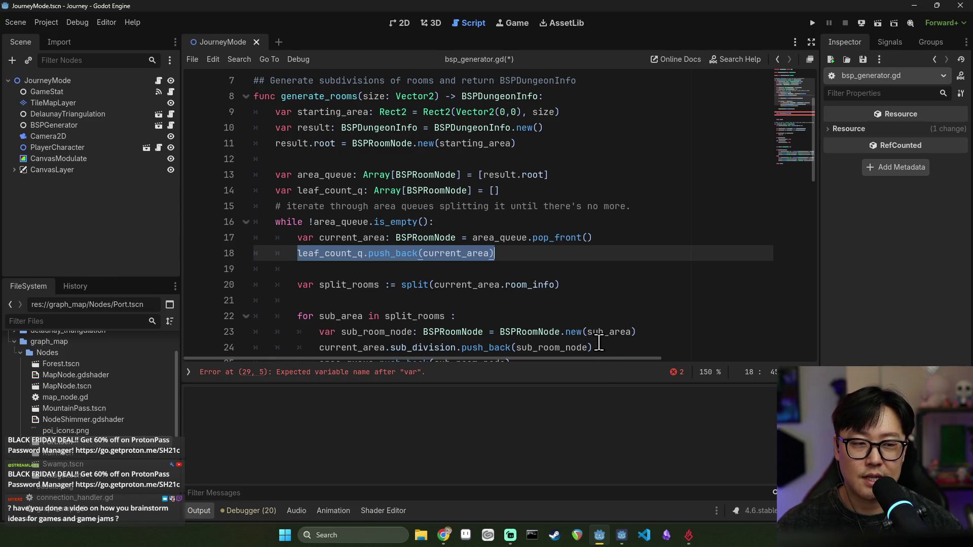
- Review current_area and leaf_count_q uses, then add a blank line after the leaf_count_q declaration
{"action": "mouse_move", "coordinate": [623, 335]}
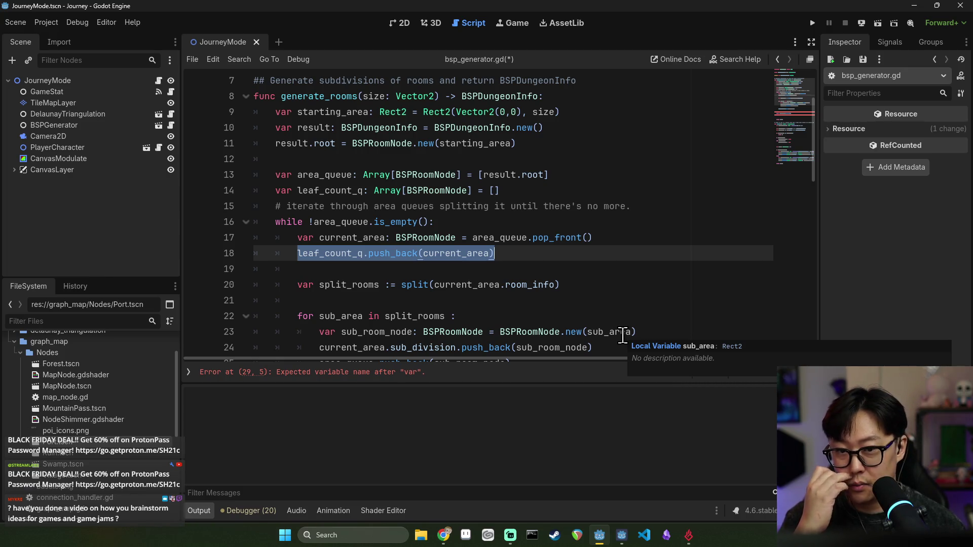
{"action": "left_click", "coordinate": [477, 276]}
{"action": "double_click", "coordinate": [471, 257]}
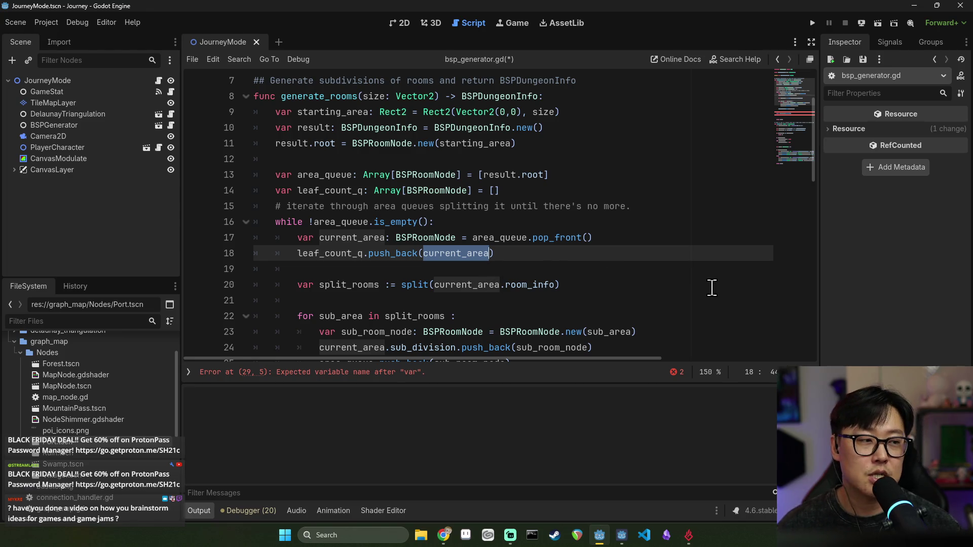
{"action": "left_click", "coordinate": [508, 269]}
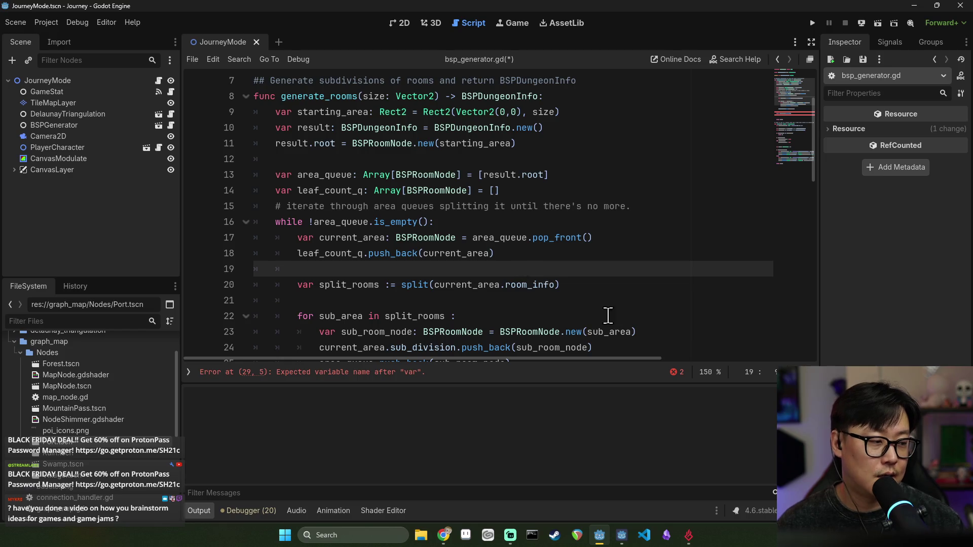
{"action": "mouse_move", "coordinate": [451, 286]}
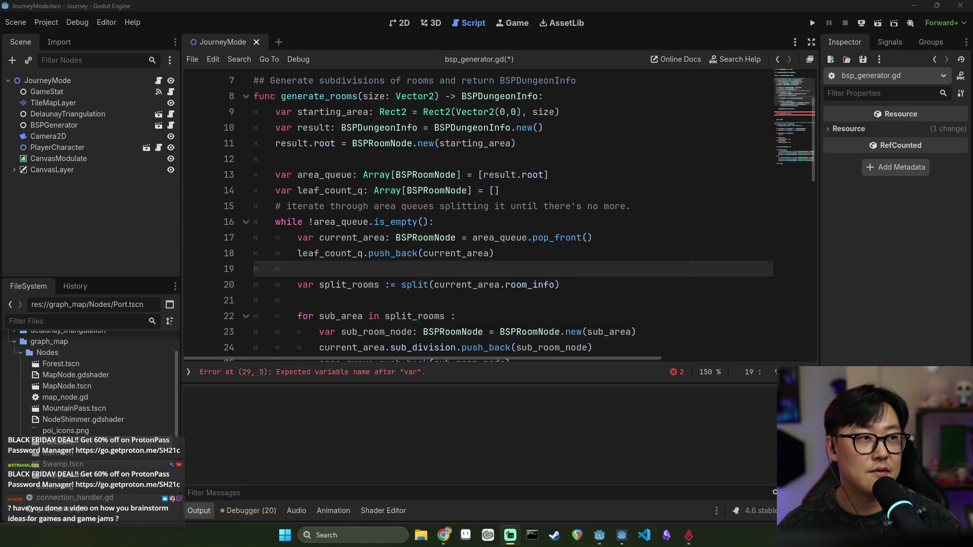
{"action": "double_click", "coordinate": [368, 253]}
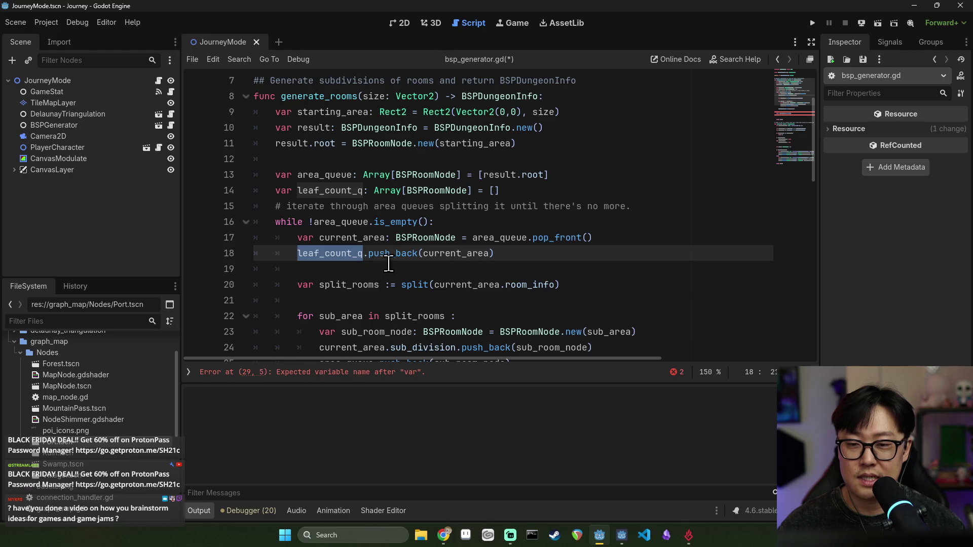
{"action": "scroll", "coordinate": [430, 267], "scroll_direction": "up", "scroll_amount": 1}
{"action": "scroll", "coordinate": [446, 277], "scroll_direction": "down", "scroll_amount": 1}
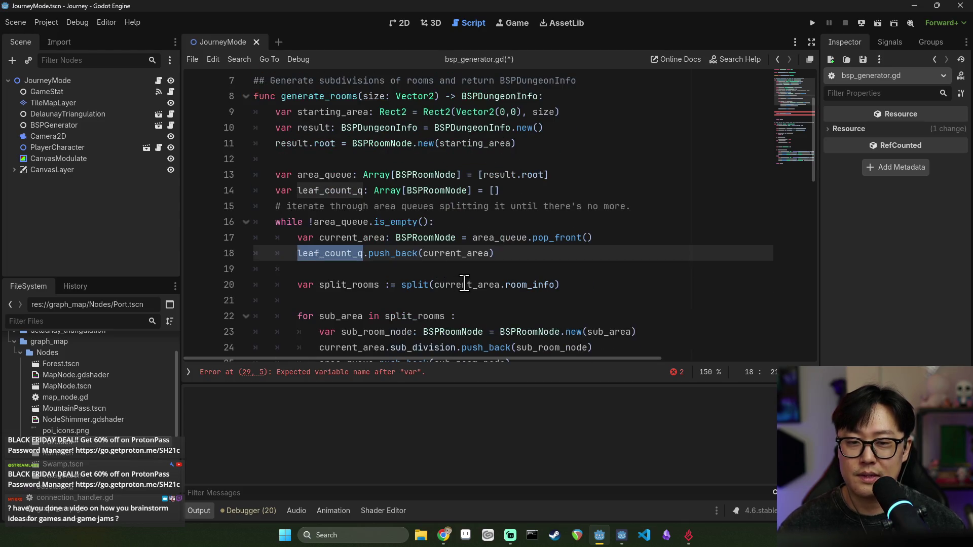
{"action": "scroll", "coordinate": [471, 212], "scroll_direction": "down", "scroll_amount": 1}
{"action": "left_click", "coordinate": [499, 145]}
{"action": "key", "text": "Return"}
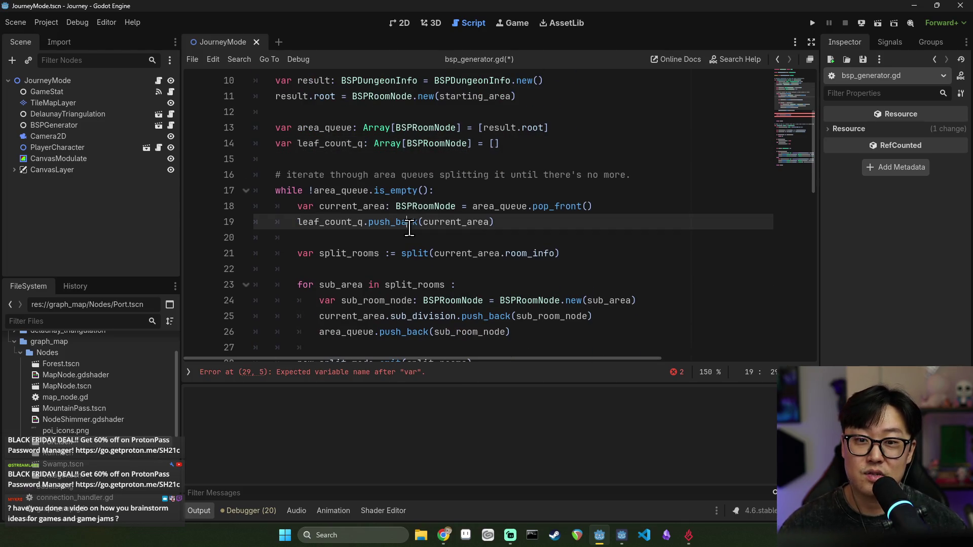
- Highlight leaf_count_q, current_area, area_queue, sub_room_node, split_rooms and sub_area uses in the loop
{"action": "left_click", "coordinate": [354, 237]}
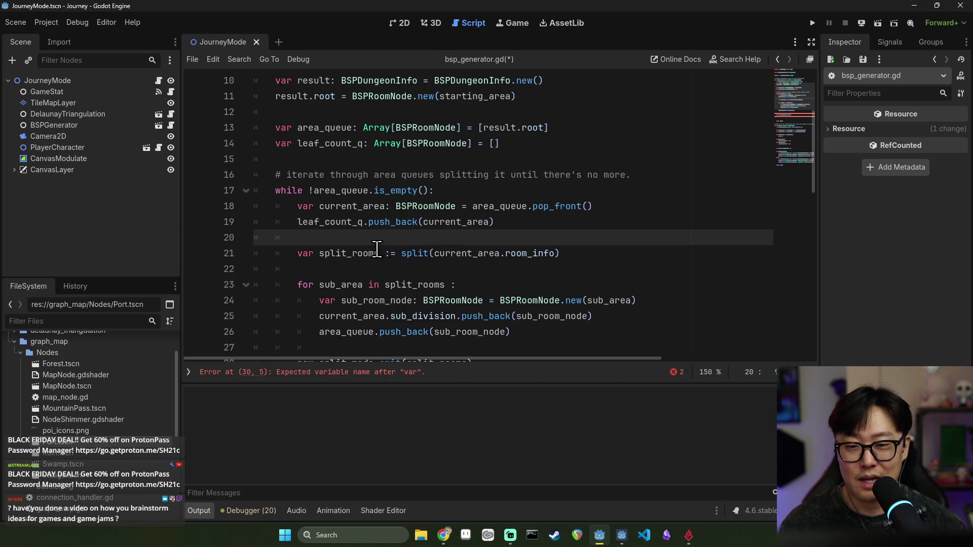
{"action": "double_click", "coordinate": [354, 223]}
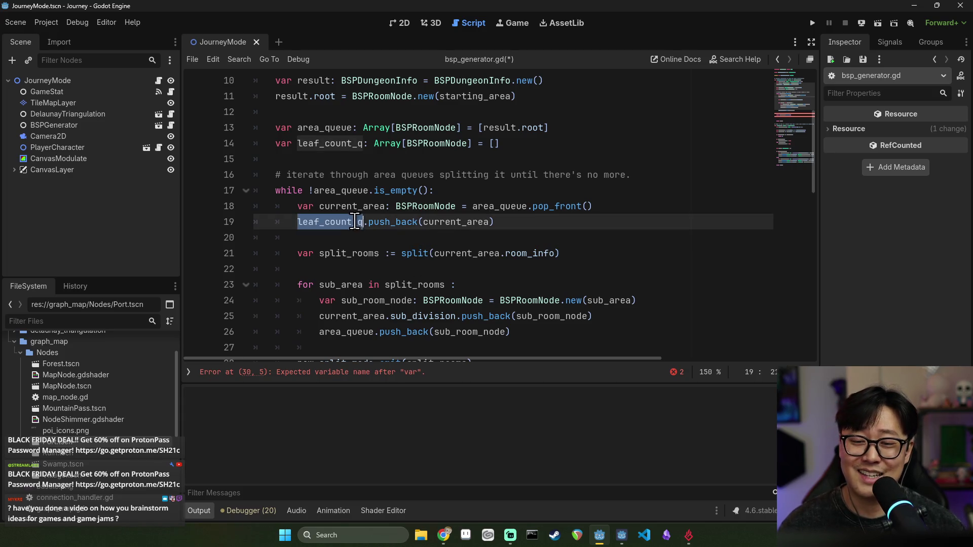
{"action": "double_click", "coordinate": [439, 224]}
{"action": "scroll", "coordinate": [385, 276], "scroll_direction": "down", "scroll_amount": 1}
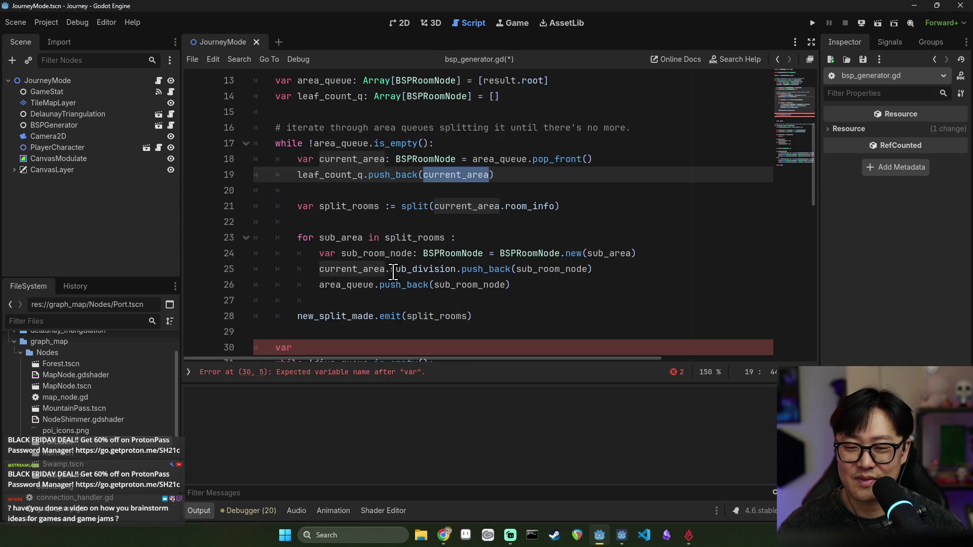
{"action": "double_click", "coordinate": [345, 285]}
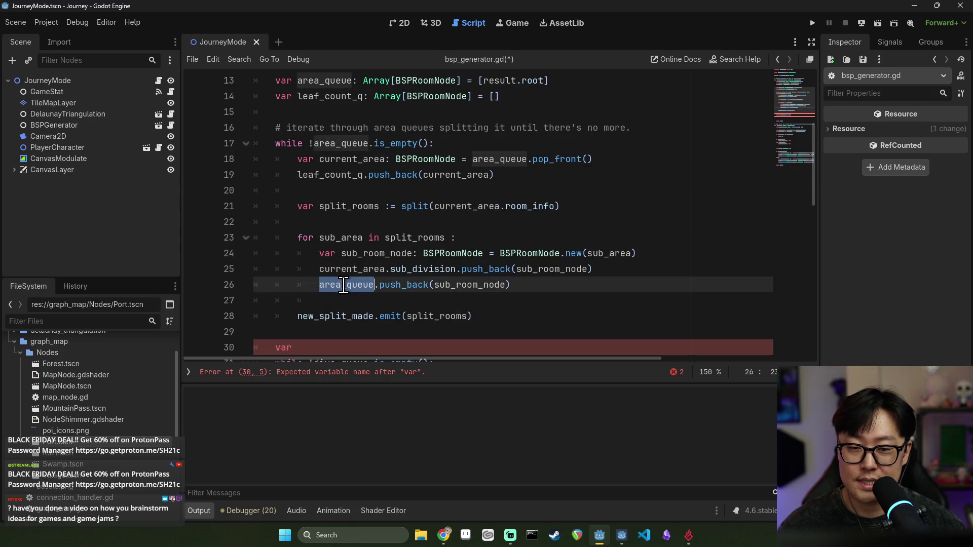
{"action": "double_click", "coordinate": [450, 285]}
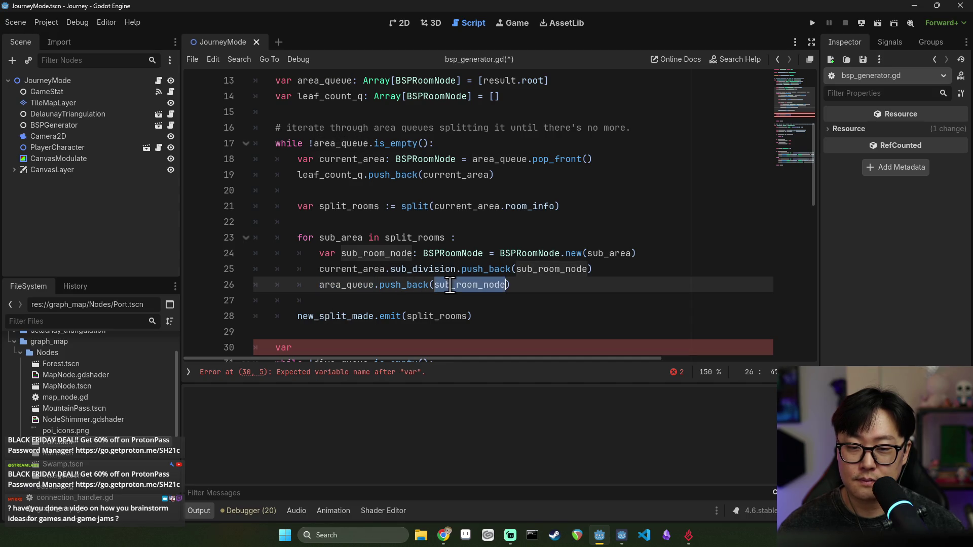
{"action": "left_click", "coordinate": [357, 160]}
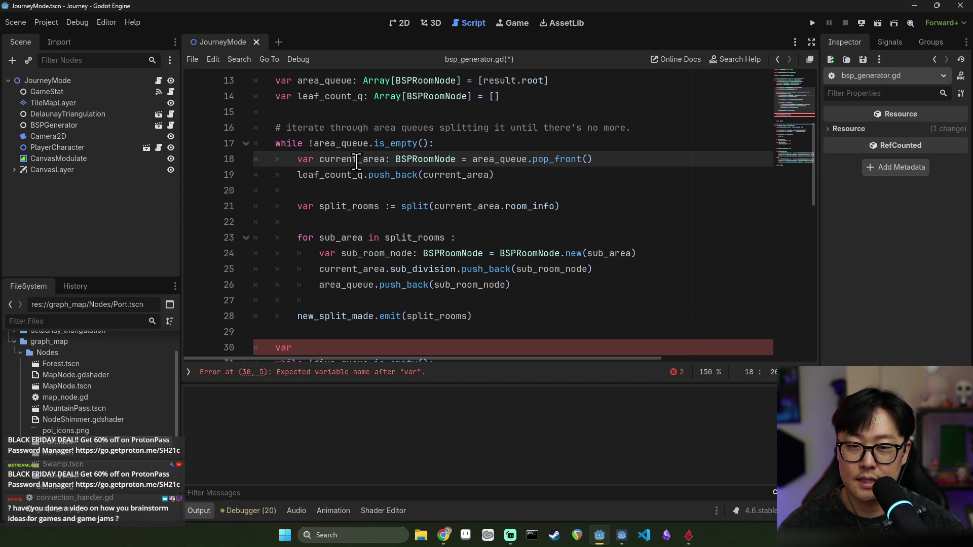
{"action": "double_click", "coordinate": [357, 160]}
{"action": "double_click", "coordinate": [364, 208]}
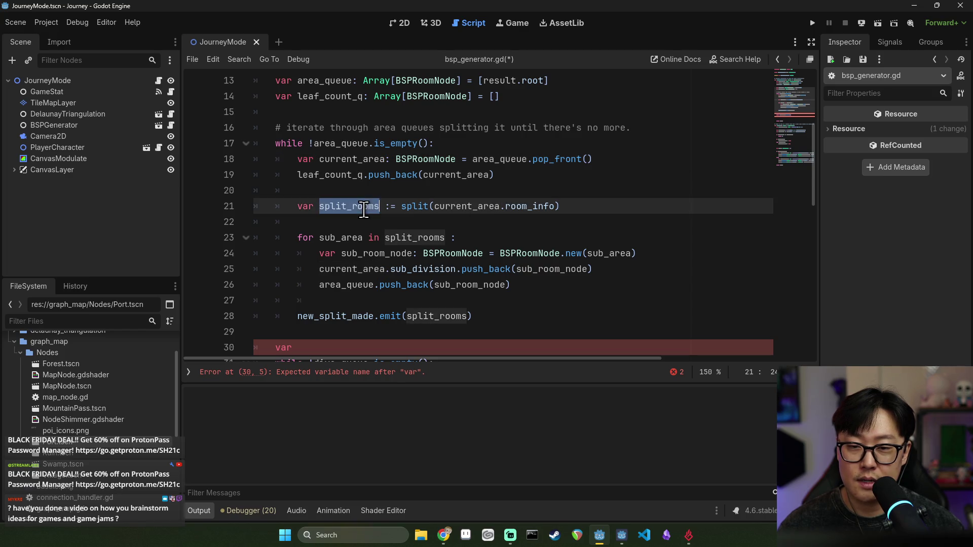
{"action": "double_click", "coordinate": [348, 239]}
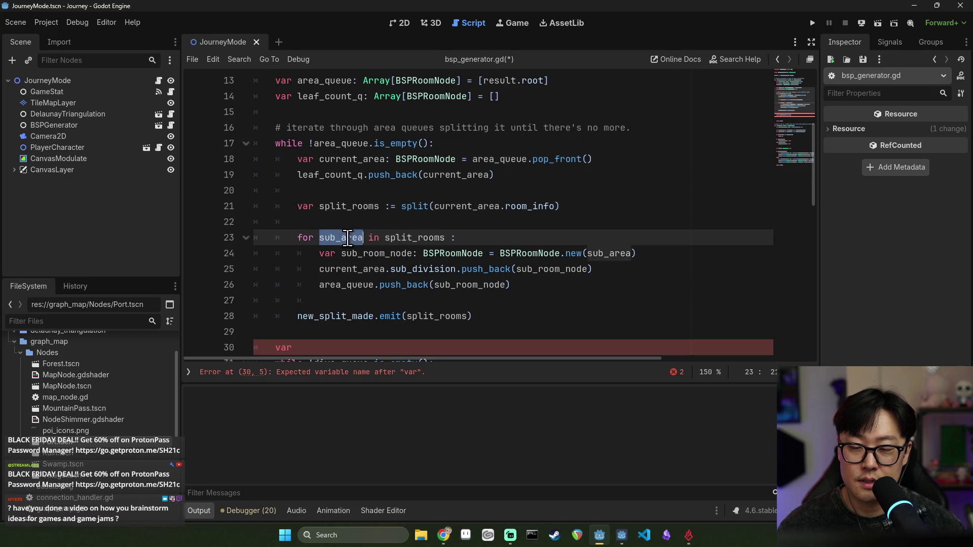
{"action": "double_click", "coordinate": [415, 208]}
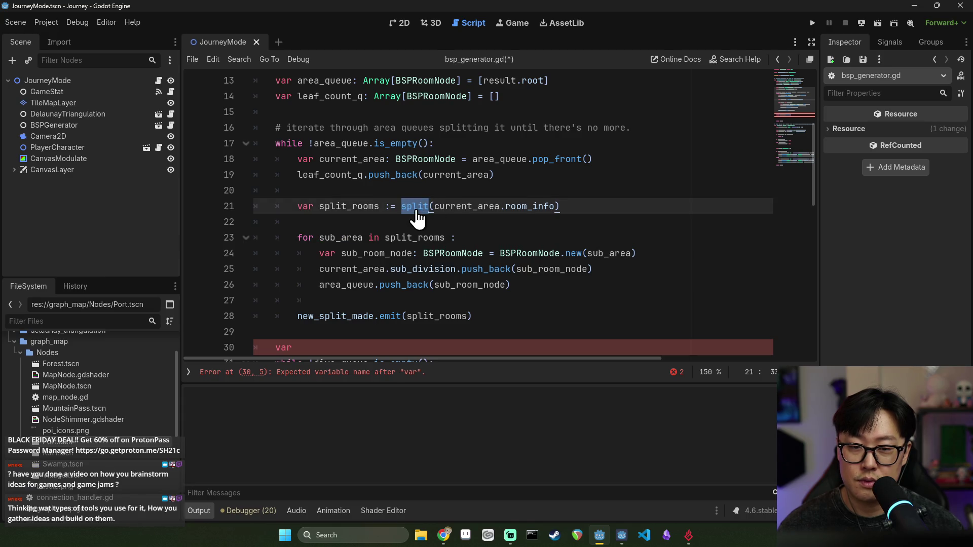
- Jump to the split function definition, then close bsp_generator.gd with Ctrl+W, bringing up the save prompt
{"action": "left_click", "coordinate": [416, 208], "text": "ctrl"}
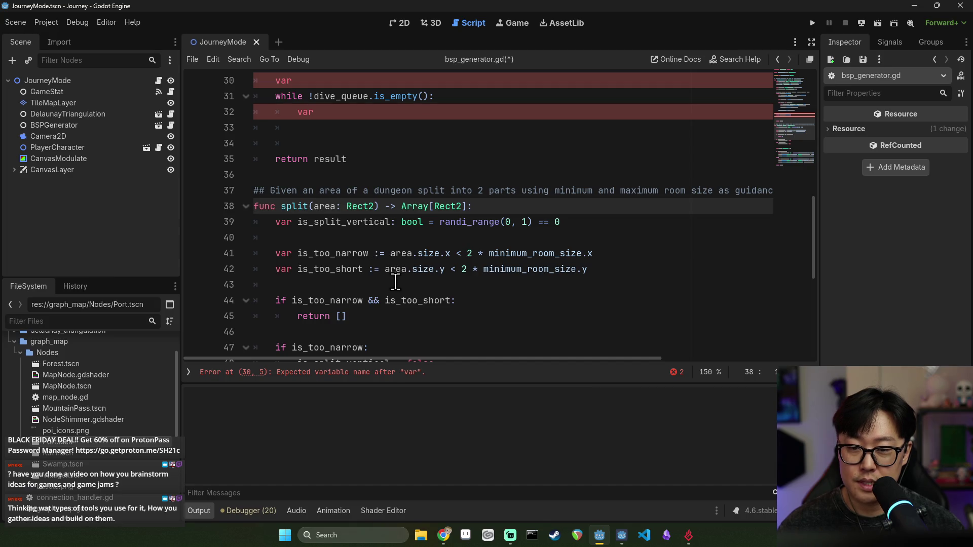
{"action": "scroll", "coordinate": [388, 290], "scroll_direction": "down", "scroll_amount": 2}
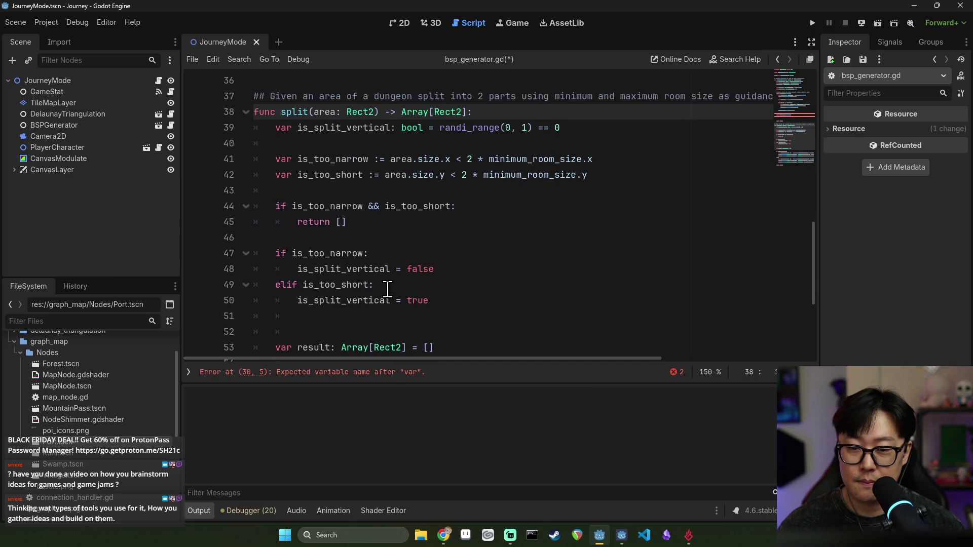
{"action": "scroll", "coordinate": [373, 254], "scroll_direction": "up", "scroll_amount": 2}
{"action": "left_click", "coordinate": [372, 254]}
{"action": "key", "text": "ctrl+w"}
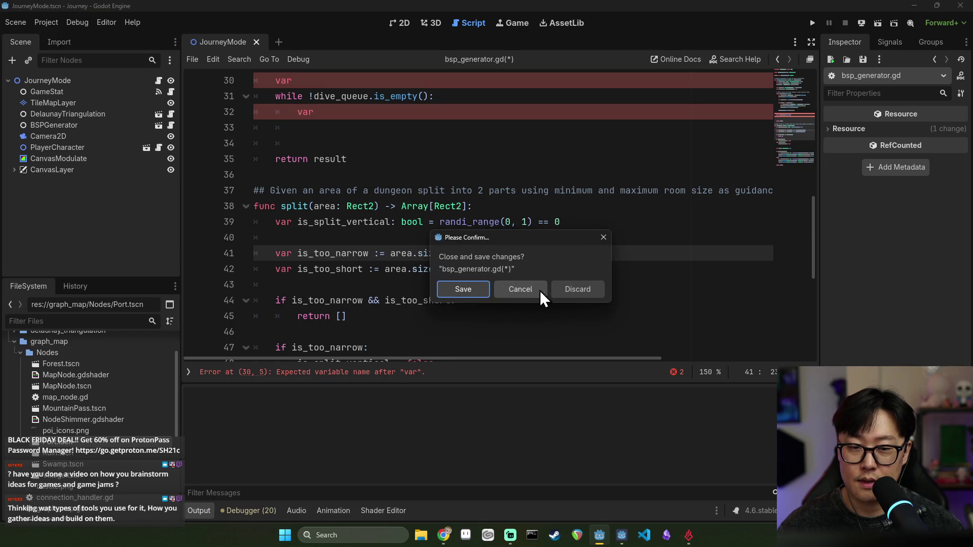
- Cancel the close-script prompt and delete the stray var line
{"action": "left_click", "coordinate": [541, 291]}
{"action": "scroll", "coordinate": [436, 266], "scroll_direction": "up", "scroll_amount": 4}
{"action": "left_click", "coordinate": [376, 269]}
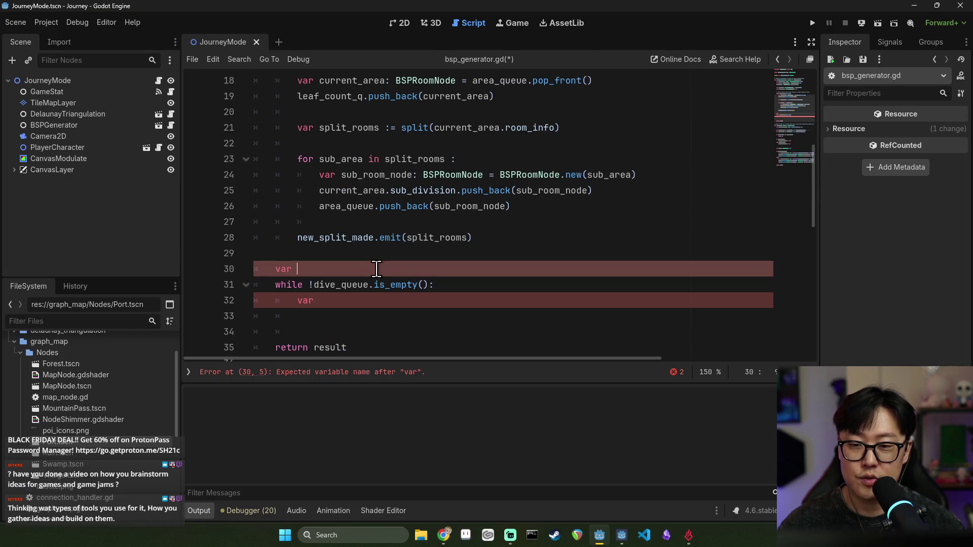
{"action": "scroll", "coordinate": [381, 284], "scroll_direction": "up", "scroll_amount": 1}
{"action": "scroll", "coordinate": [385, 282], "scroll_direction": "down", "scroll_amount": 4}
{"action": "scroll", "coordinate": [375, 282], "scroll_direction": "up", "scroll_amount": 2}
{"action": "scroll", "coordinate": [375, 282], "scroll_direction": "down", "scroll_amount": 2}
{"action": "key", "text": "BackSpace"}
{"action": "key", "text": "BackSpace"}
{"action": "key", "text": "BackSpace"}
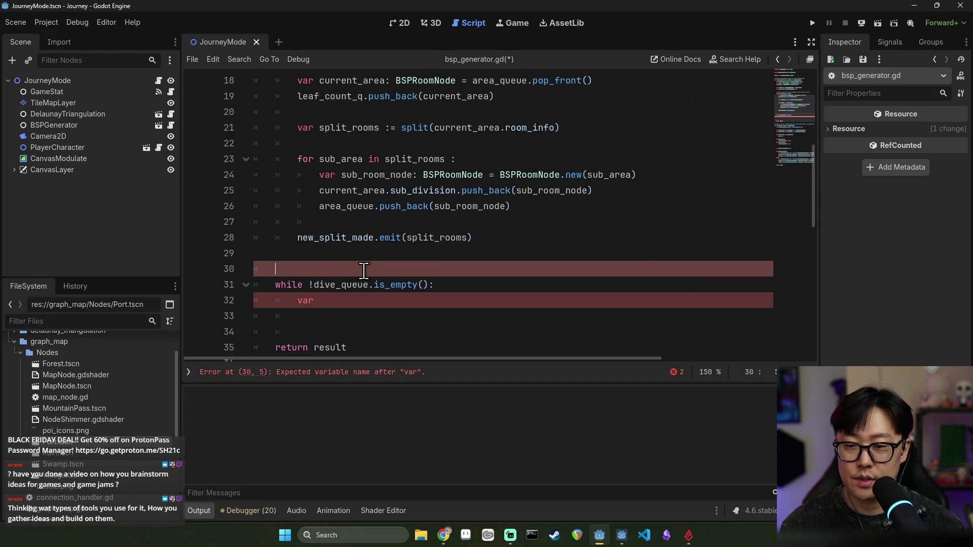
- Replace dive_queue with leaf_count_q in the second while loop's condition
{"action": "scroll", "coordinate": [360, 268], "scroll_direction": "up", "scroll_amount": 3}
{"action": "double_click", "coordinate": [339, 160]}
{"action": "key", "text": "ctrl+c"}
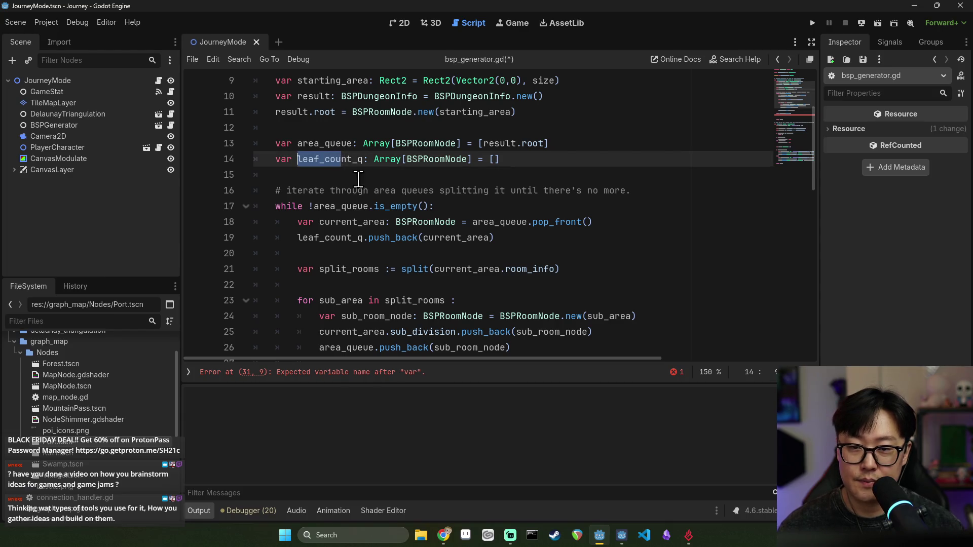
{"action": "scroll", "coordinate": [358, 253], "scroll_direction": "down", "scroll_amount": 3}
{"action": "double_click", "coordinate": [332, 271]}
{"action": "key", "text": "ctrl+v"}
{"action": "left_click", "coordinate": [408, 289]}
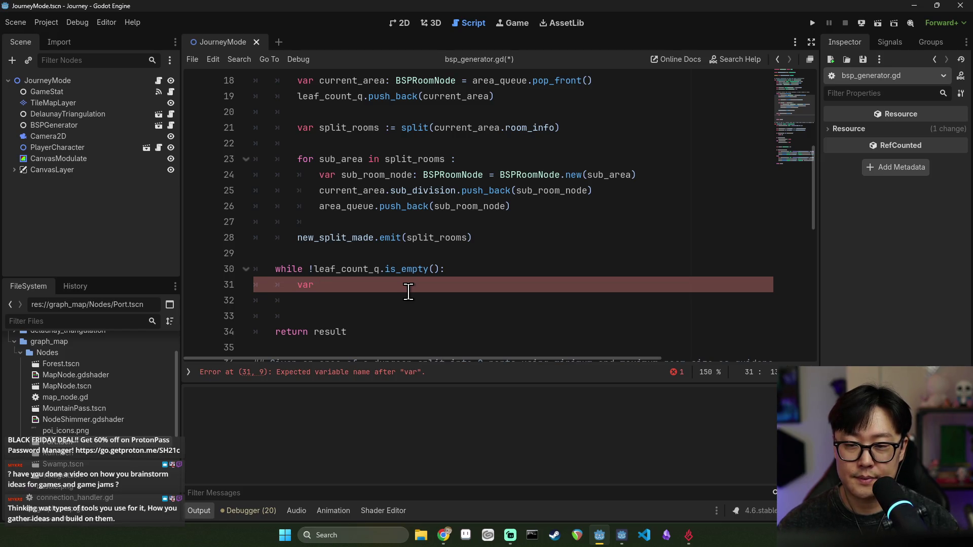
{"action": "double_click", "coordinate": [350, 269]}
{"action": "left_click", "coordinate": [348, 258]}
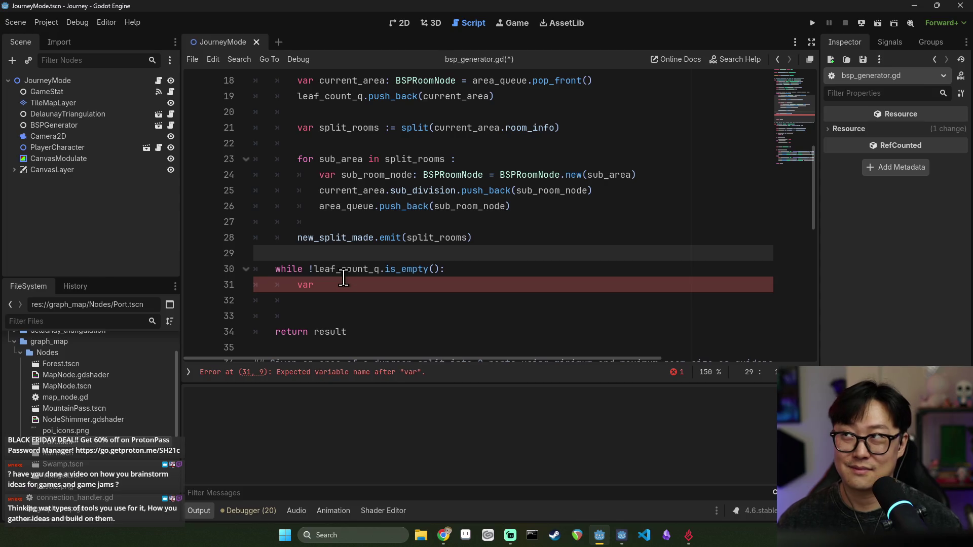
{"action": "mouse_move", "coordinate": [342, 272]}
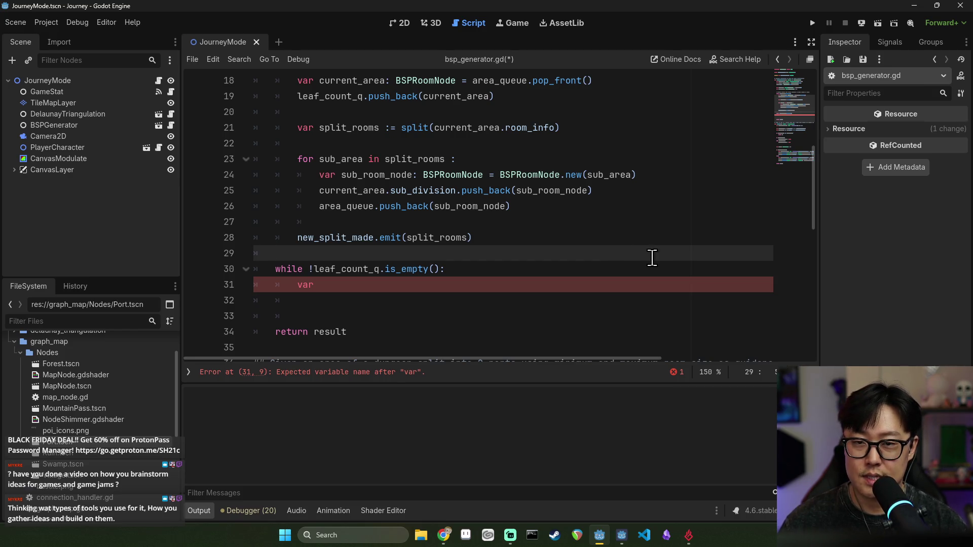
{"action": "type", "text": "l"}
{"action": "key", "text": "Return"}
{"action": "type", "text": ".fli"}
{"action": "type", "text": "rever"}
{"action": "key", "text": "Return"}
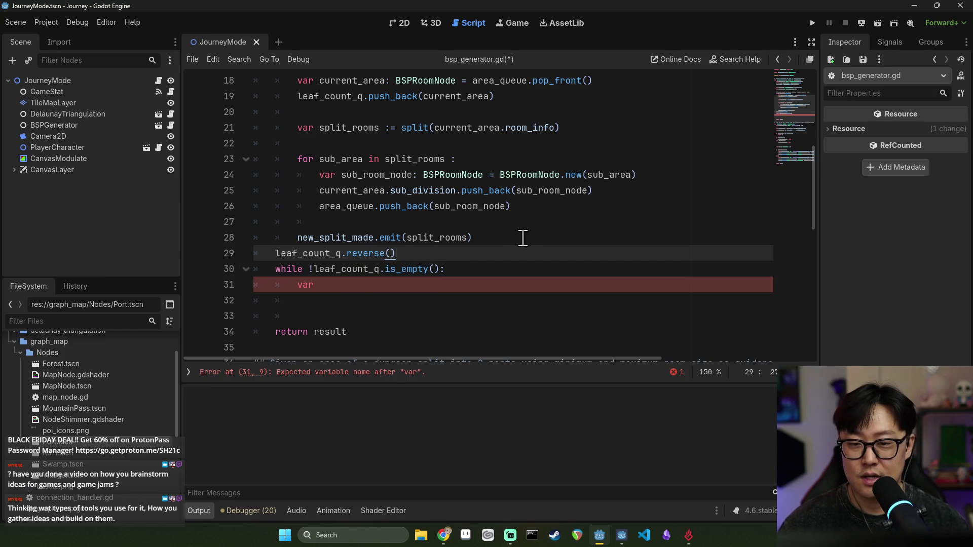
{"action": "left_click", "coordinate": [525, 238]}
{"action": "key", "text": "Return"}
{"action": "left_click", "coordinate": [328, 268]}
{"action": "left_click", "coordinate": [327, 300]}
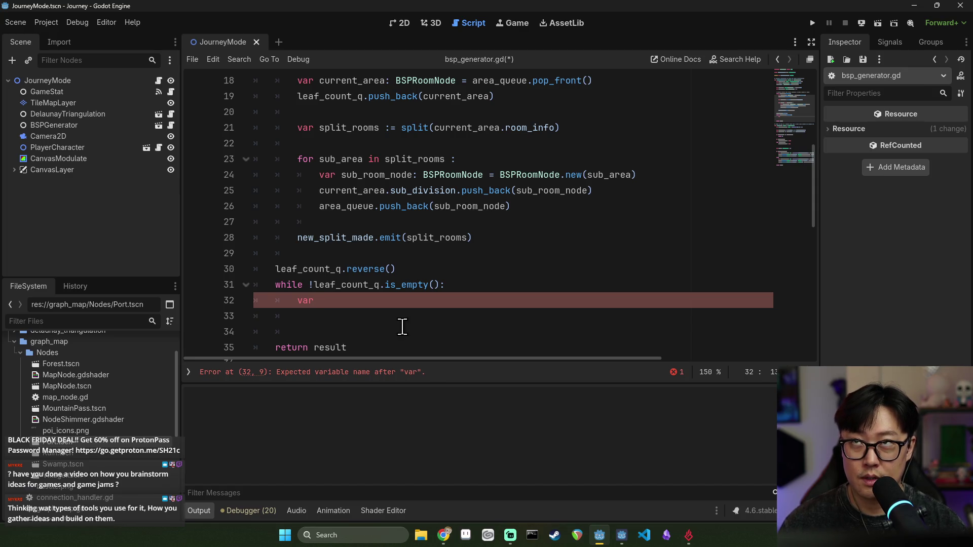
{"action": "key", "text": "ctrl+z"}
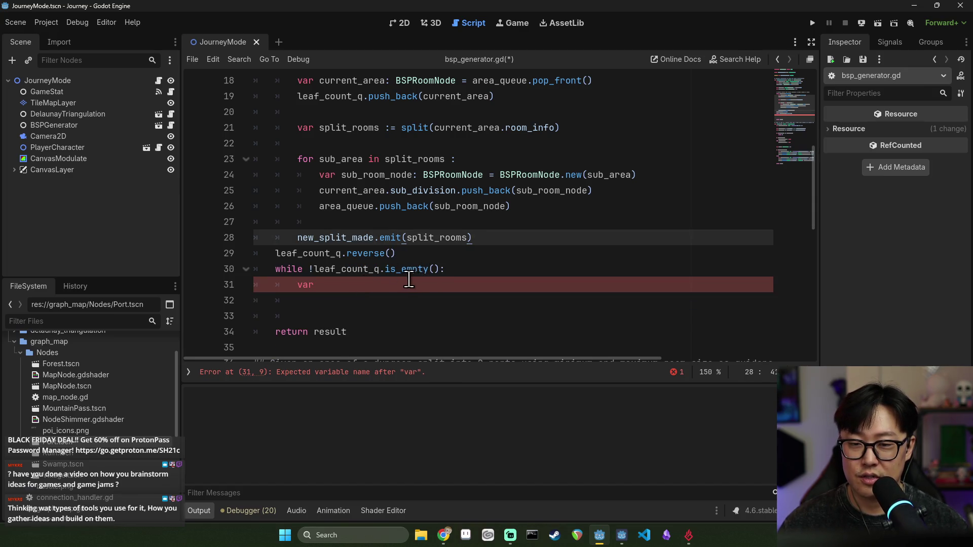
{"action": "key", "text": "ctrl+y"}
{"action": "double_click", "coordinate": [324, 269]}
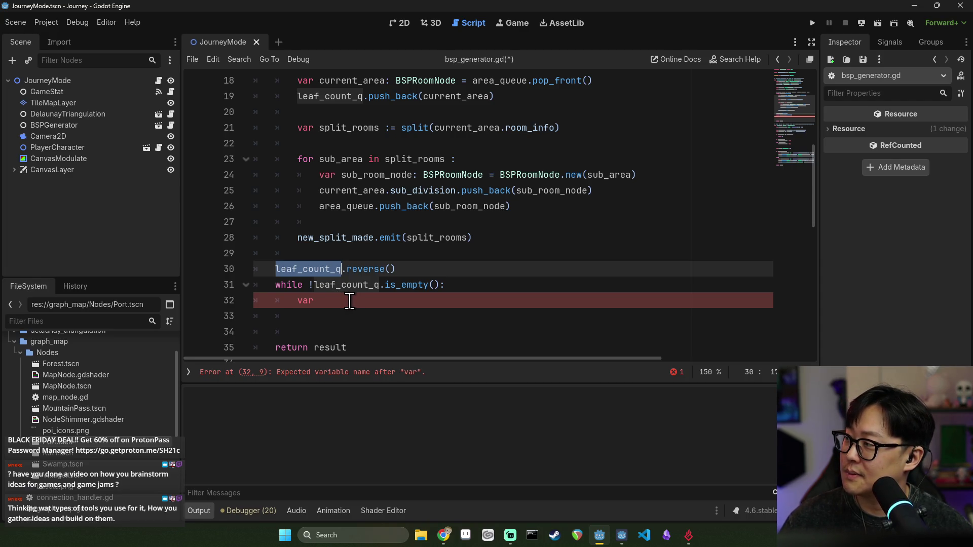
{"action": "mouse_move", "coordinate": [322, 285]}
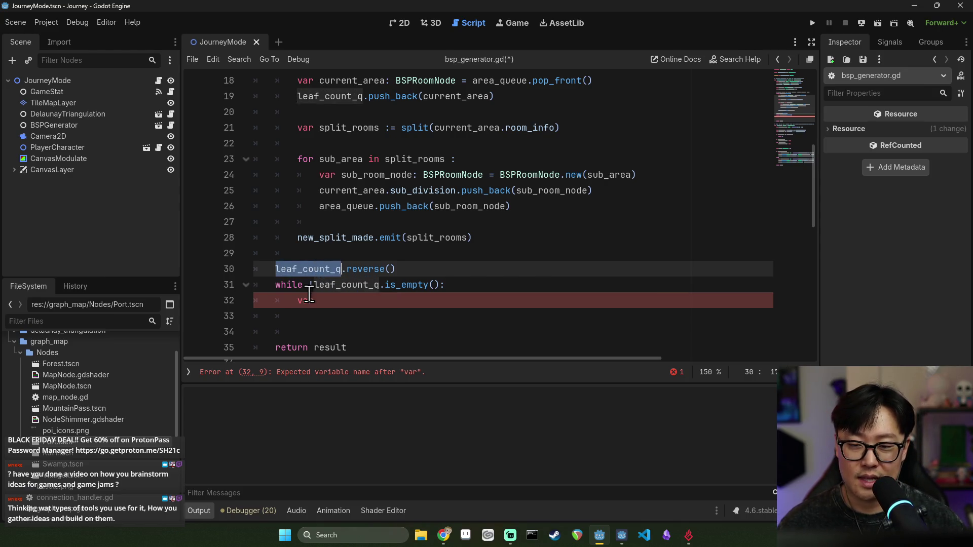
{"action": "double_click", "coordinate": [311, 300]}
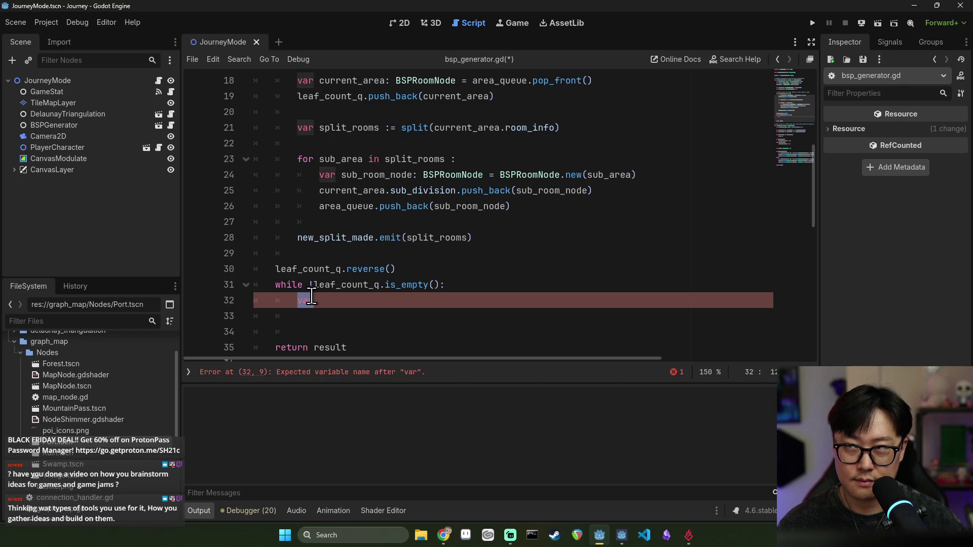
{"action": "triple_click", "coordinate": [315, 269]}
{"action": "key", "text": "BackSpace"}
{"action": "left_click", "coordinate": [319, 287]}
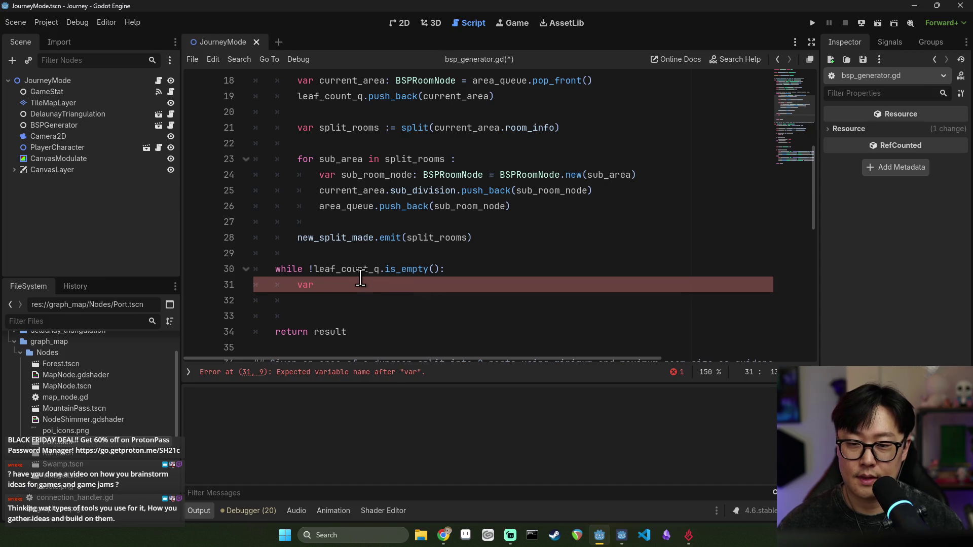
- Complete the observing declaration as ':= leaf_count_q.pop_back()' and open a line below it
{"action": "type", "text": ":= "}
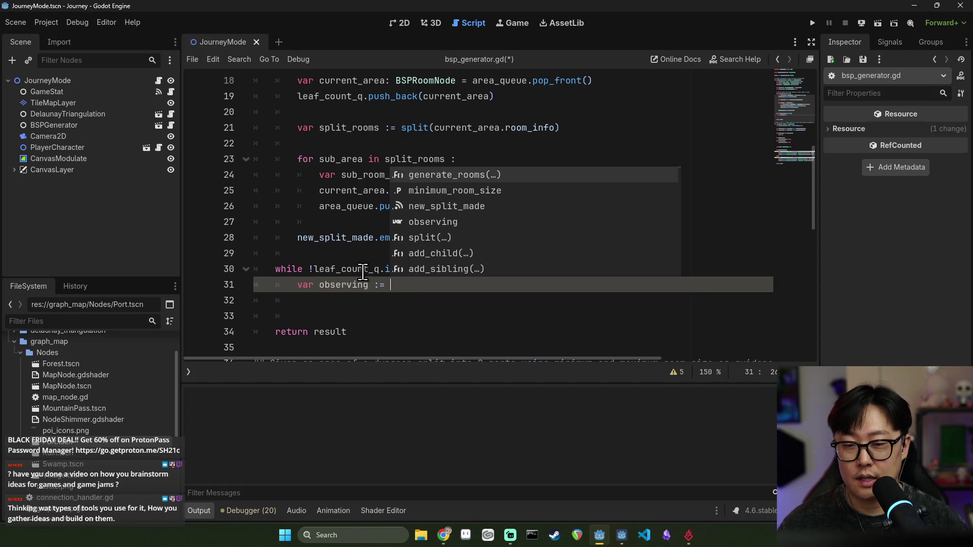
{"action": "type", "text": "leaf_count_q.pop_back()"}
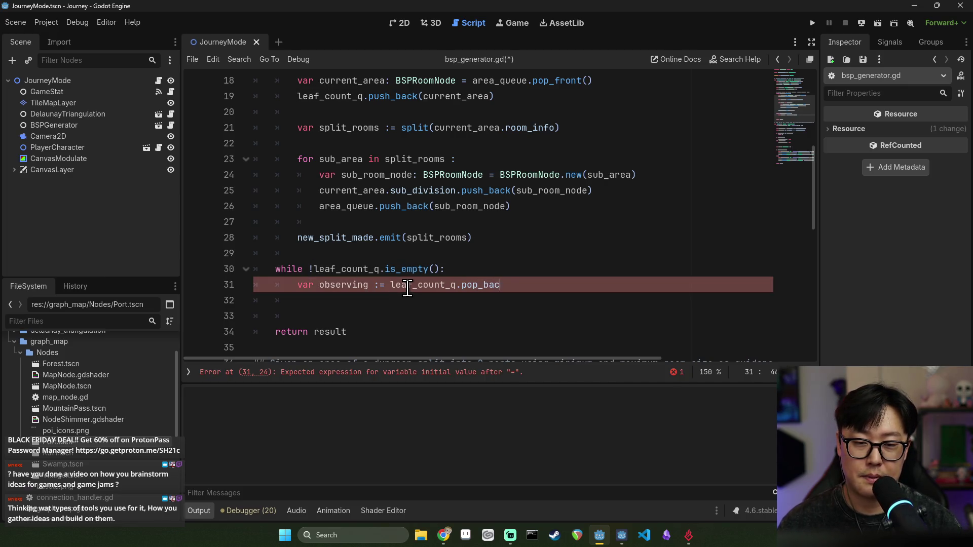
{"action": "key", "text": "Return"}
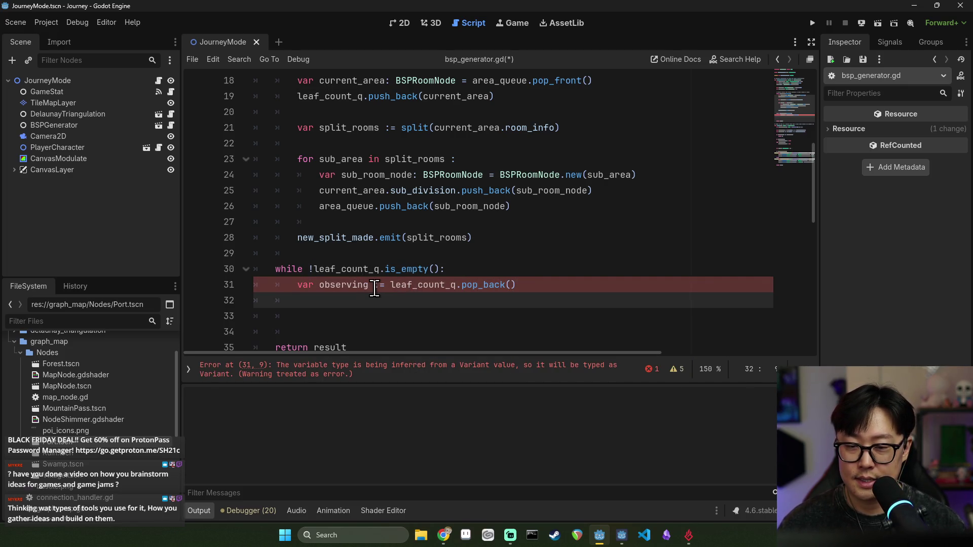
{"action": "left_click", "coordinate": [380, 286]}
{"action": "double_click", "coordinate": [349, 287]}
{"action": "key", "text": "Down"}
{"action": "key", "text": "Down"}
- Begin 'if observing.' and annotate observing's type as BSPRoomNode
{"action": "type", "text": "if observing."}
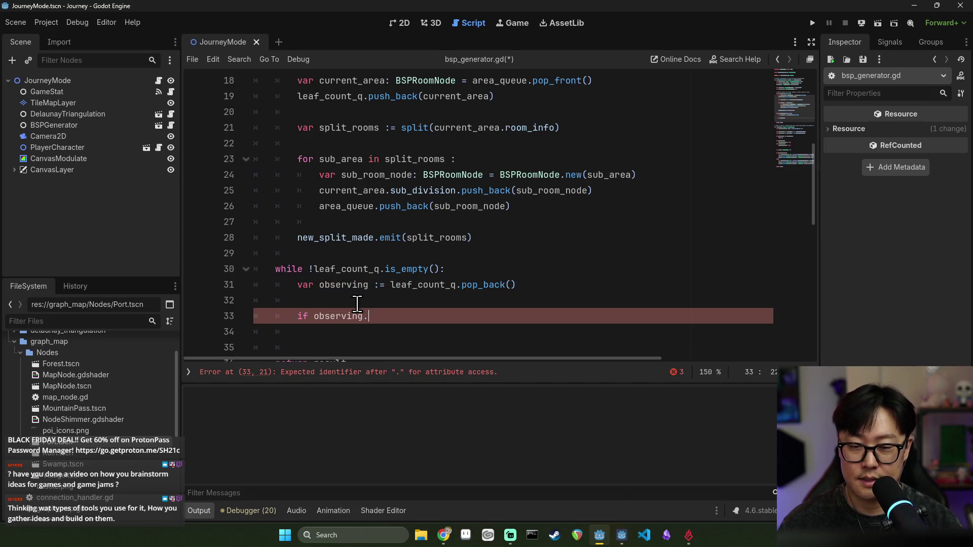
{"action": "left_click", "coordinate": [380, 285]}
{"action": "type", "text": "BSP"}
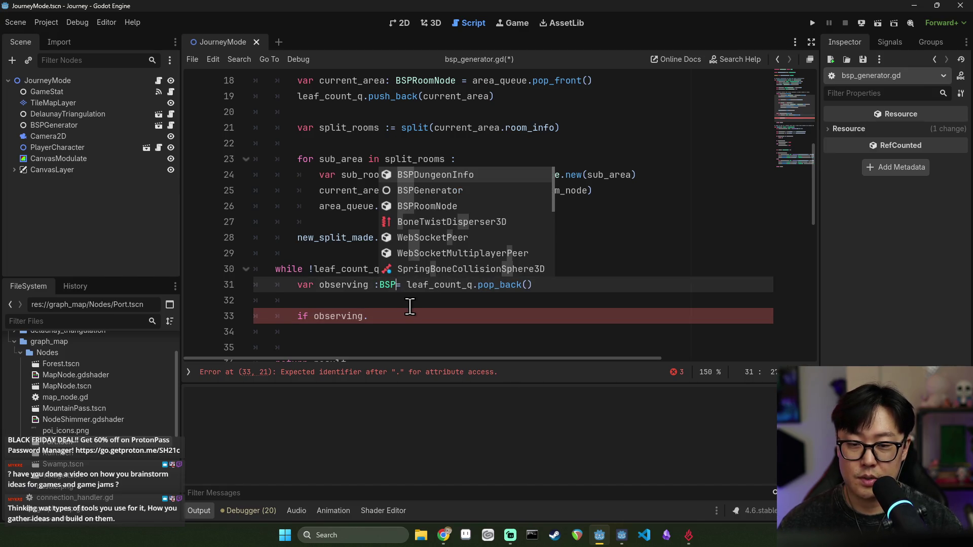
{"action": "type", "text": "Ro"}
{"action": "key", "text": "Return"}
{"action": "left_click", "coordinate": [367, 285]}
{"action": "key", "text": "Delete"}
{"action": "key", "text": "Right"}
{"action": "left_click", "coordinate": [494, 285]}
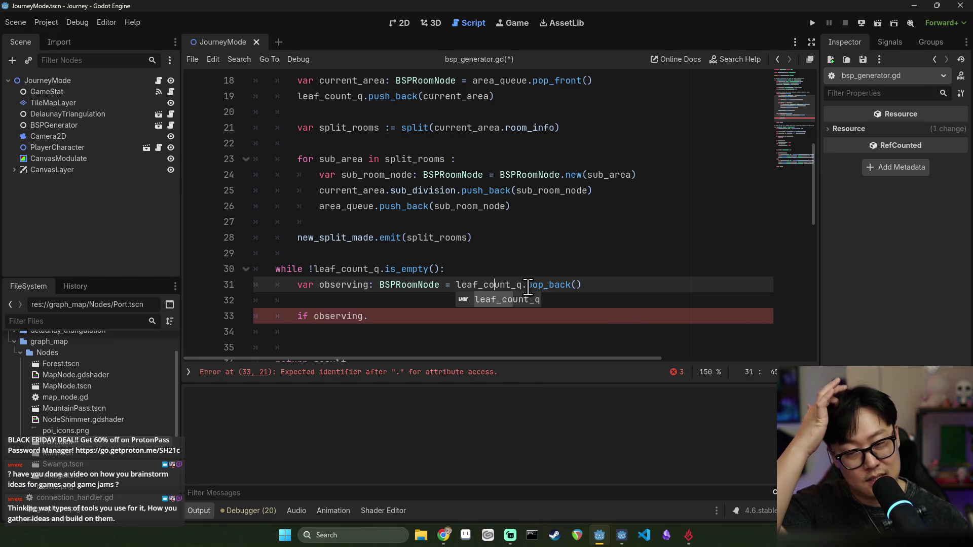
{"action": "left_click", "coordinate": [505, 280]}
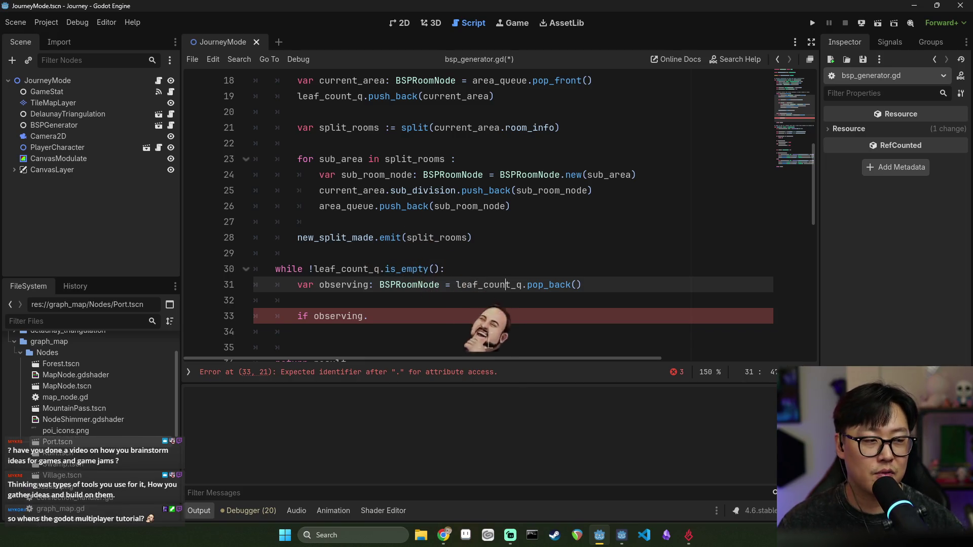
{"action": "double_click", "coordinate": [356, 285]}
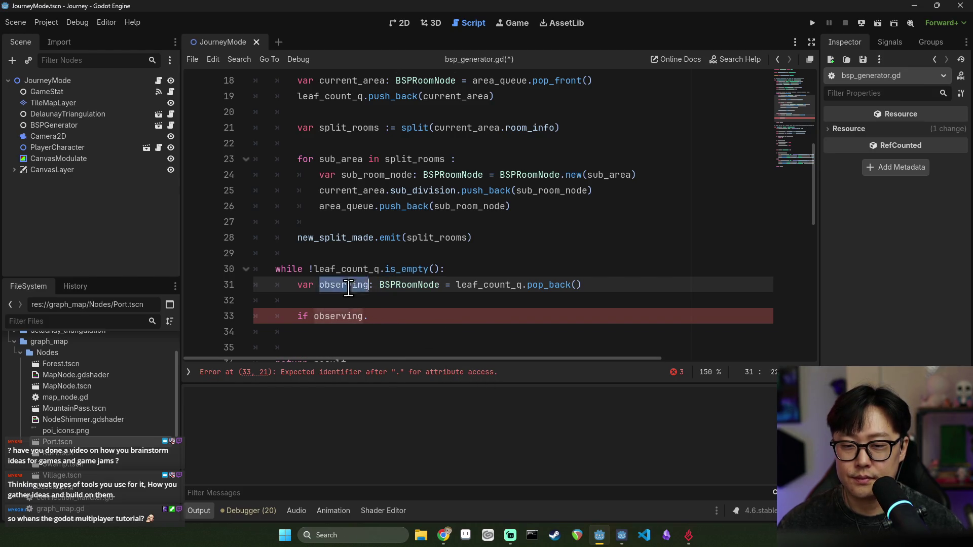
- Complete the if condition as observing.get_leaves().size() > 0
{"action": "left_click", "coordinate": [397, 323]}
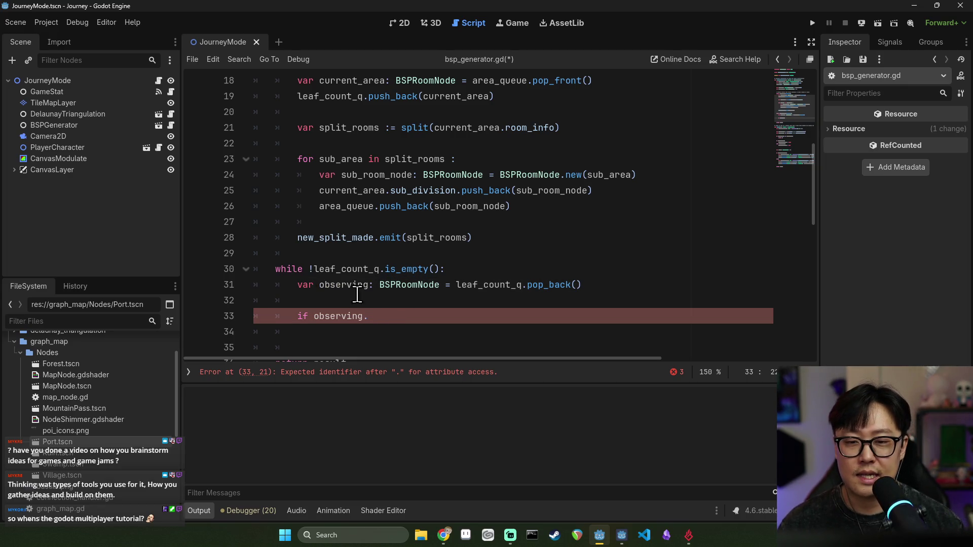
{"action": "key", "text": "ctrl+space"}
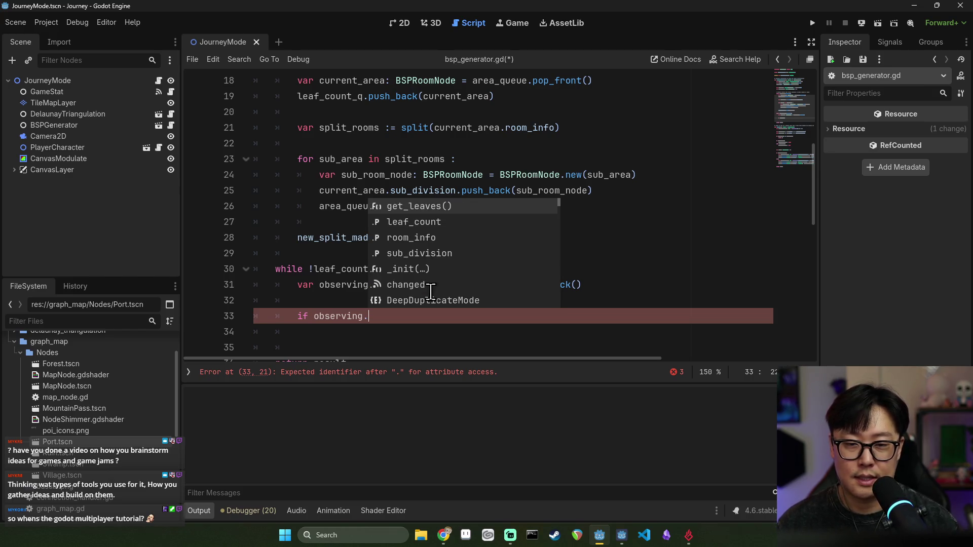
{"action": "key", "text": "Return"}
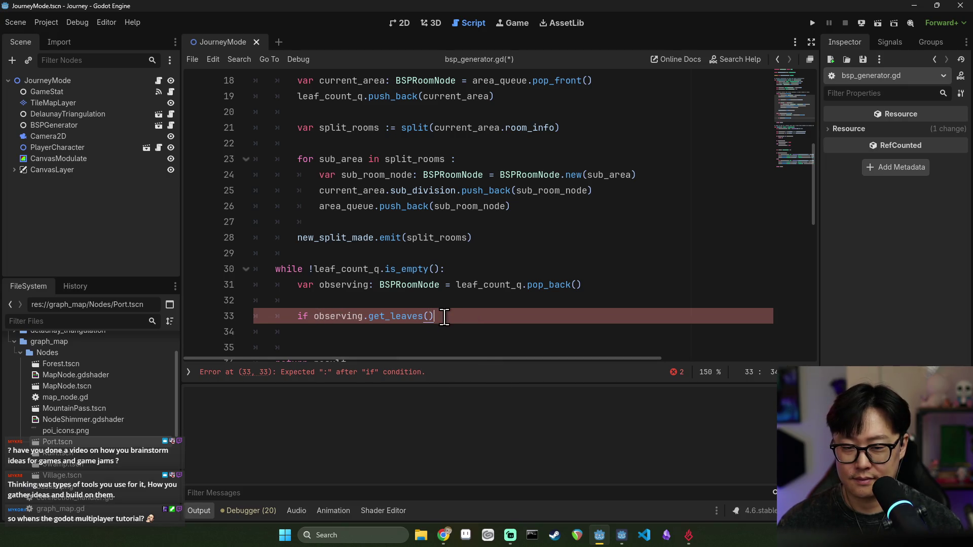
{"action": "type", "text": ".size"}
{"action": "key", "text": "Return"}
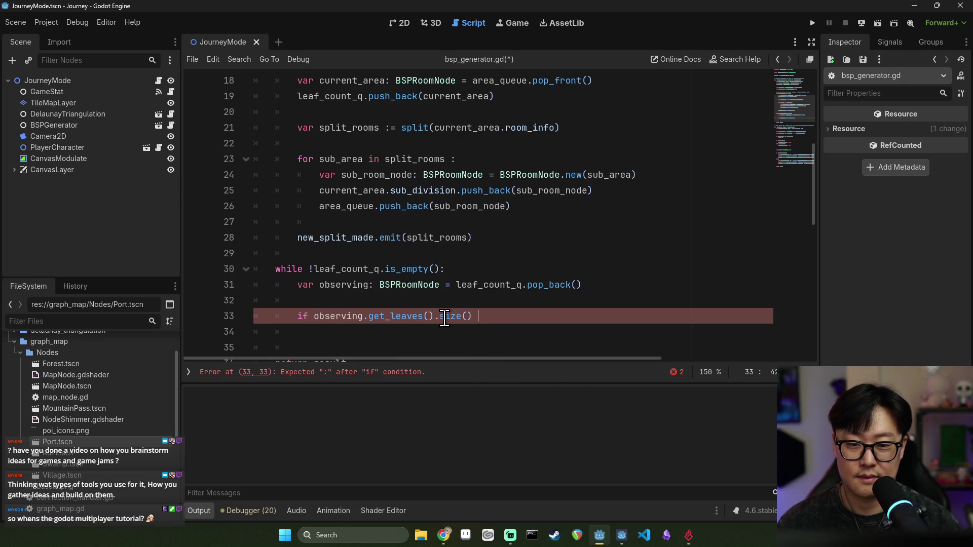
{"action": "type", "text": "> 0:"}
{"action": "key", "text": "Return"}
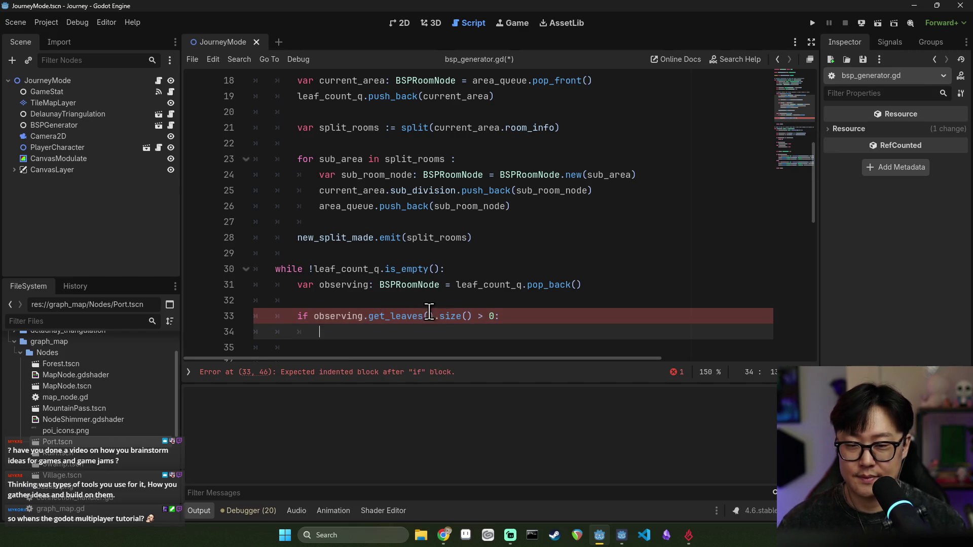
- Add pass under the if and an else: branch, save, and indent the else body line
{"action": "key", "text": "BackSpace"}
{"action": "type", "text": "else:"}
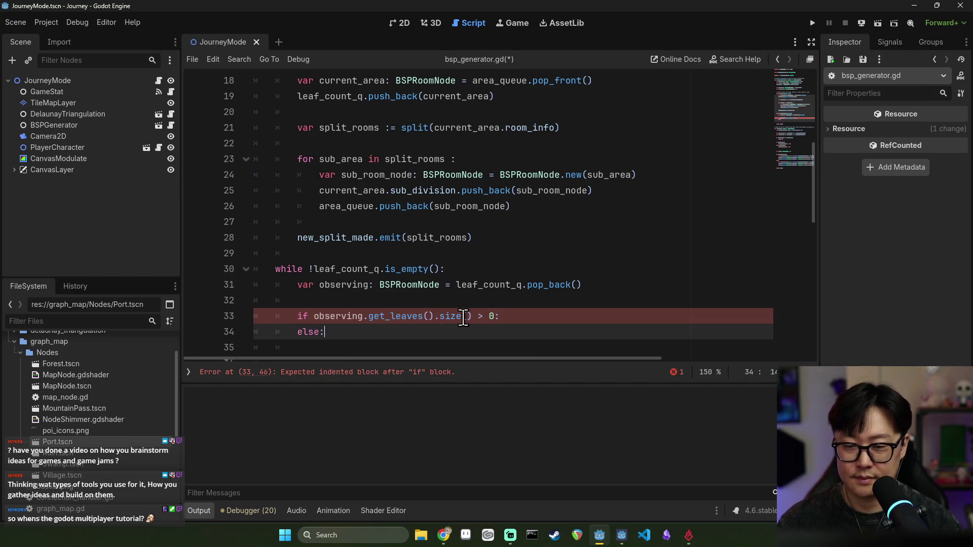
{"action": "left_click", "coordinate": [513, 316]}
{"action": "key", "text": "Return"}
{"action": "type", "text": "pass"}
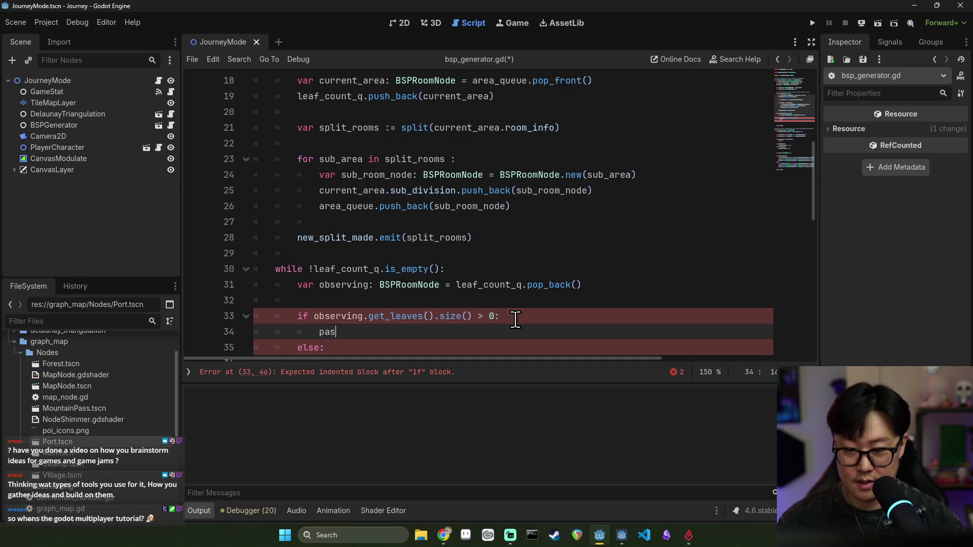
{"action": "key", "text": "ctrl+s"}
{"action": "scroll", "coordinate": [434, 312], "scroll_direction": "down", "scroll_amount": 1}
{"action": "left_click", "coordinate": [359, 315]}
{"action": "key", "text": "Tab"}
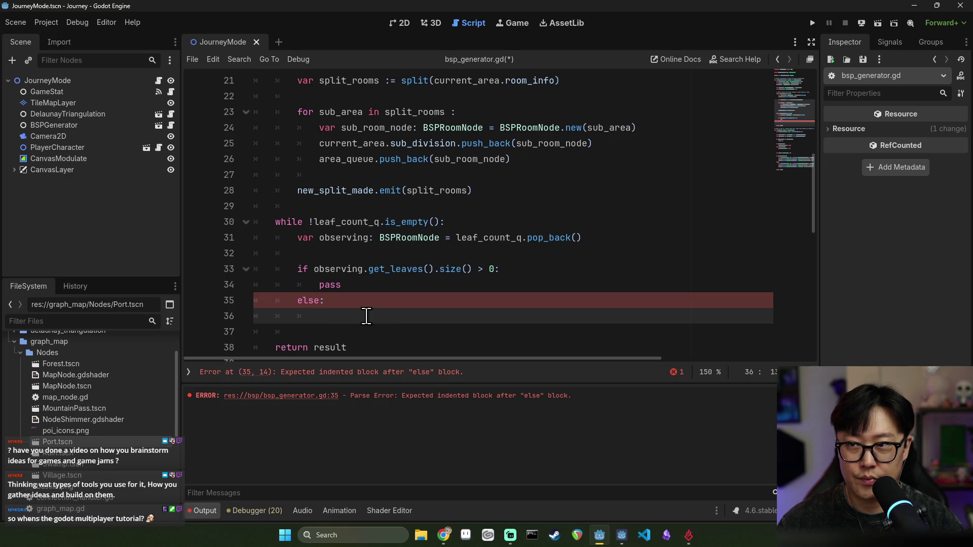
- Set observing.leaf_count = 1 in the else branch and save the script
{"action": "type", "text": "return "}
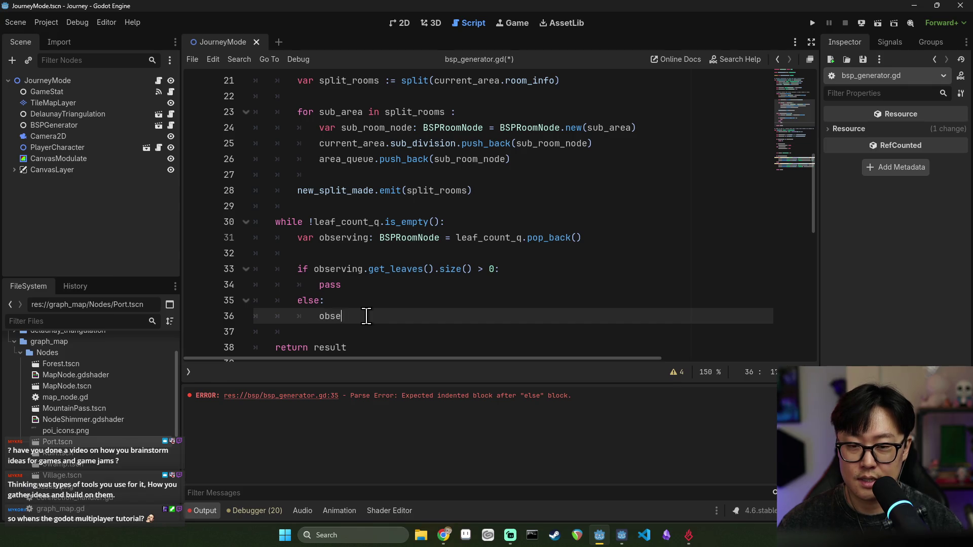
{"action": "type", "text": "."}
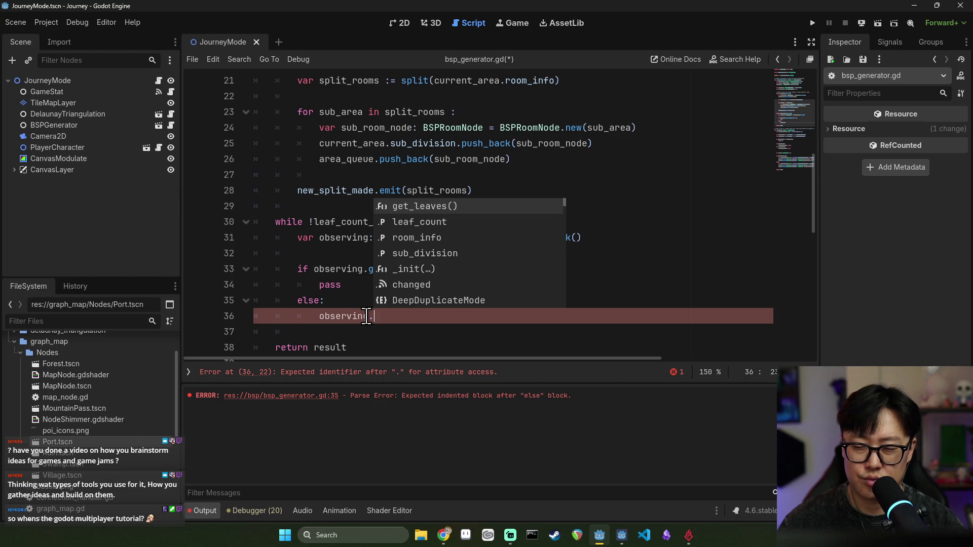
{"action": "type", "text": "leaf_"}
{"action": "key", "text": "Return"}
{"action": "type", "text": "= 1"}
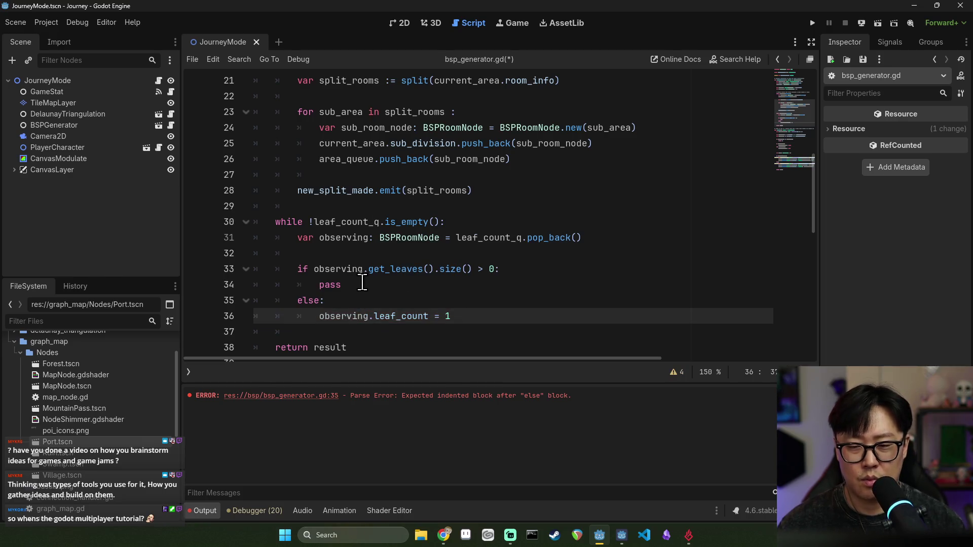
{"action": "double_click", "coordinate": [330, 285]}
{"action": "double_click", "coordinate": [348, 316]}
{"action": "key", "text": "ctrl+s"}
- Delete the placeholder pass on line 34 under the if branch
{"action": "double_click", "coordinate": [400, 317]}
{"action": "left_click", "coordinate": [342, 285]}
{"action": "double_click", "coordinate": [336, 285]}
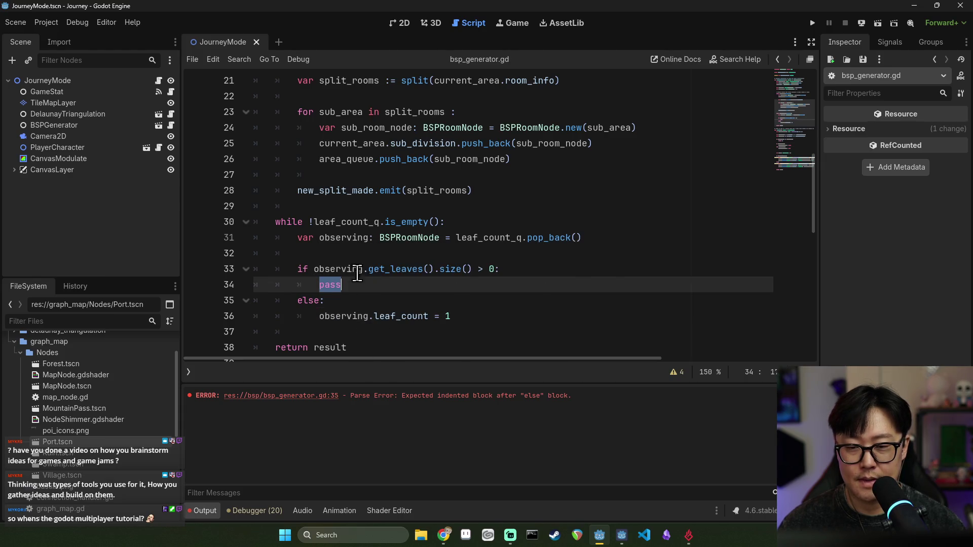
{"action": "double_click", "coordinate": [358, 270]}
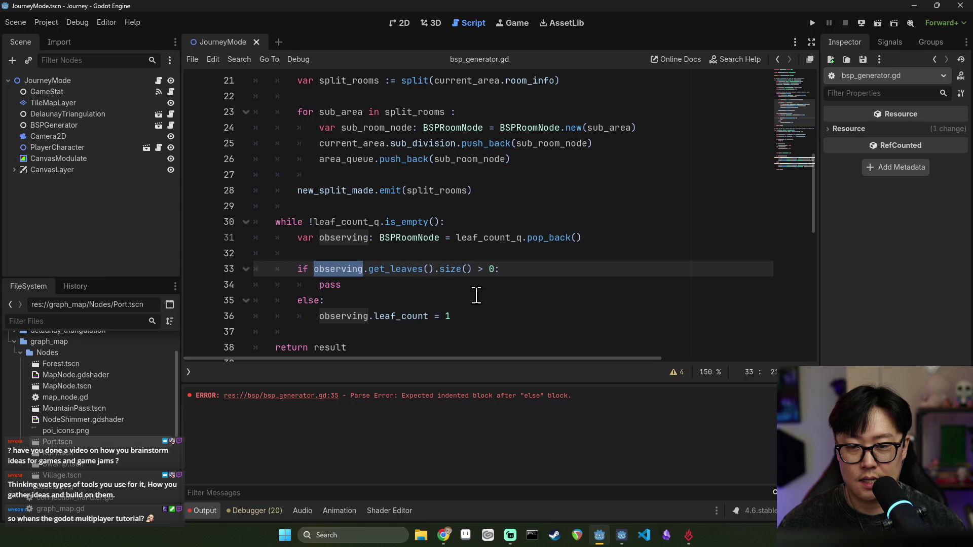
{"action": "double_click", "coordinate": [381, 316]}
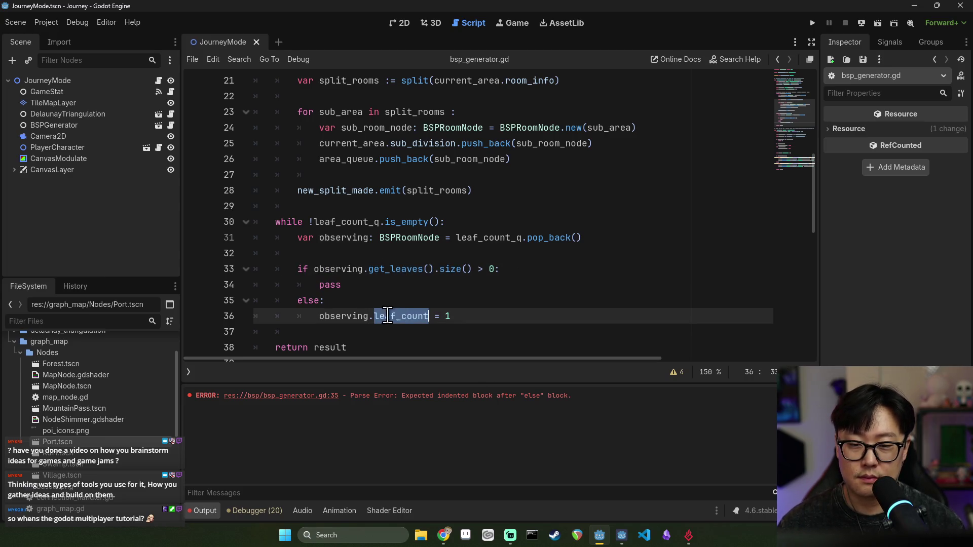
{"action": "left_click", "coordinate": [337, 284]}
{"action": "double_click", "coordinate": [337, 285]}
{"action": "double_click", "coordinate": [341, 269]}
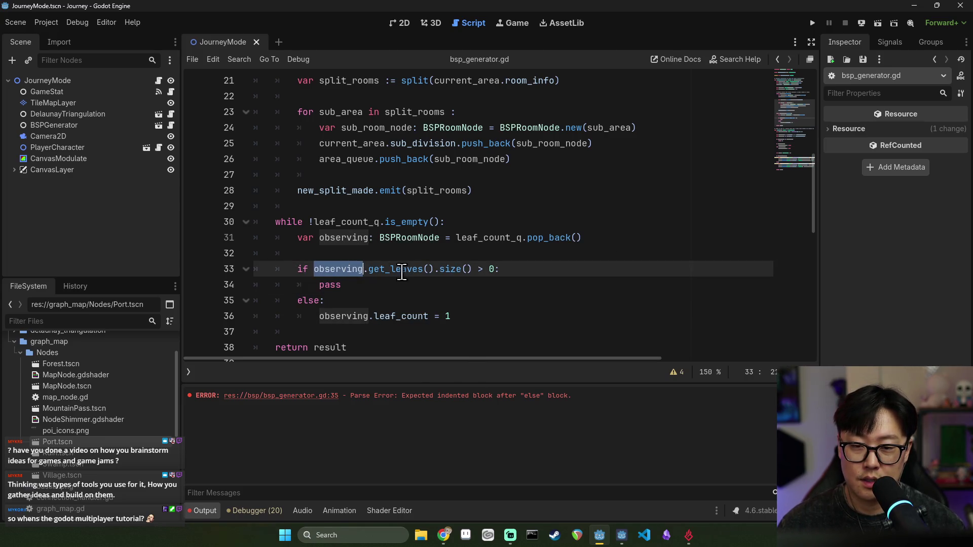
{"action": "double_click", "coordinate": [330, 285]}
{"action": "left_click", "coordinate": [509, 273]}
{"action": "left_click", "coordinate": [516, 278]}
{"action": "double_click", "coordinate": [321, 283]}
{"action": "key", "text": "ctrl+s"}
{"action": "key", "text": "BackSpace"}
{"action": "type", "text": "for"}
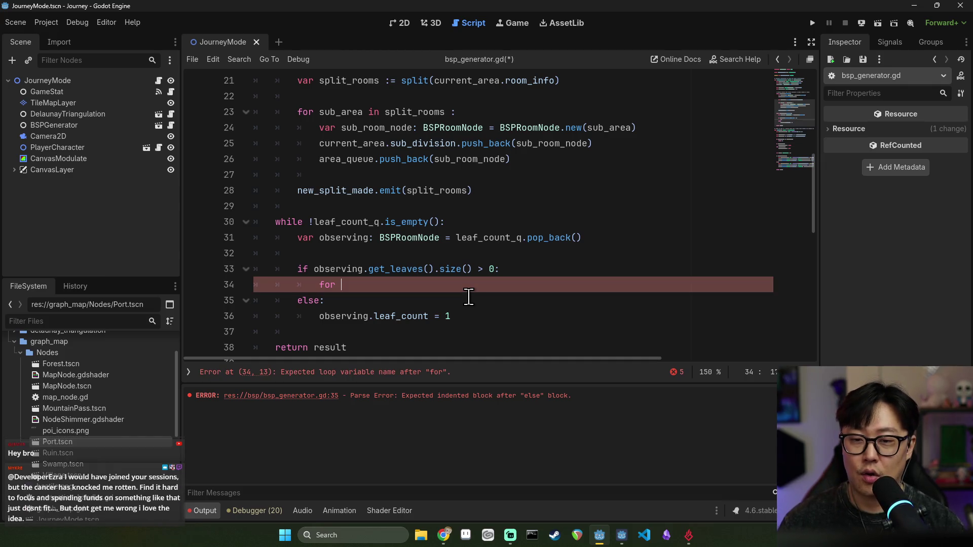
- Declare leaf_sum set to 0 on a new line above the for loop
{"action": "left_click", "coordinate": [515, 269]}
{"action": "key", "text": "Return"}
{"action": "type", "text": "va"}
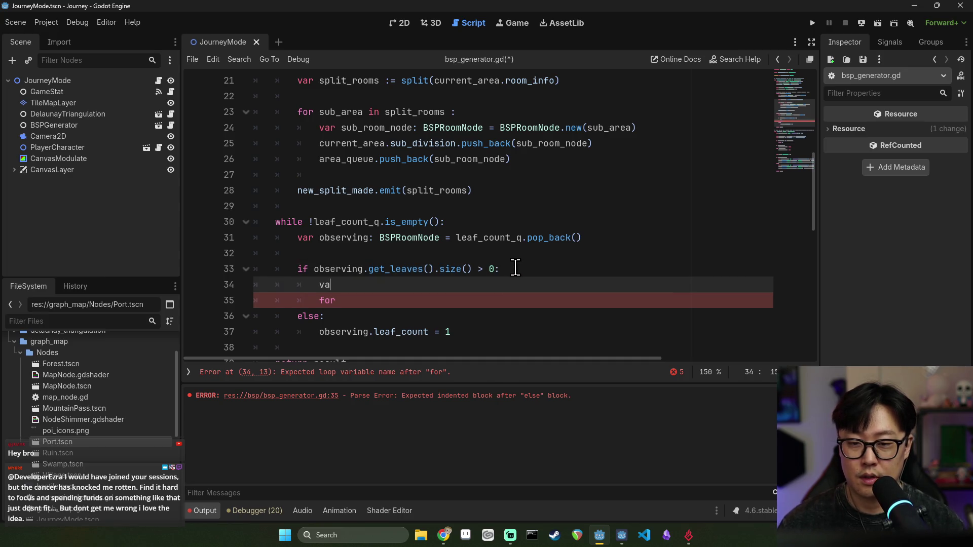
{"action": "type", "text": "r su"}
{"action": "key", "text": "BackSpace"}
{"action": "key", "text": "BackSpace"}
{"action": "key", "text": "BackSpace"}
{"action": "key", "text": "BackSpace"}
{"action": "type", "text": "leaf_"}
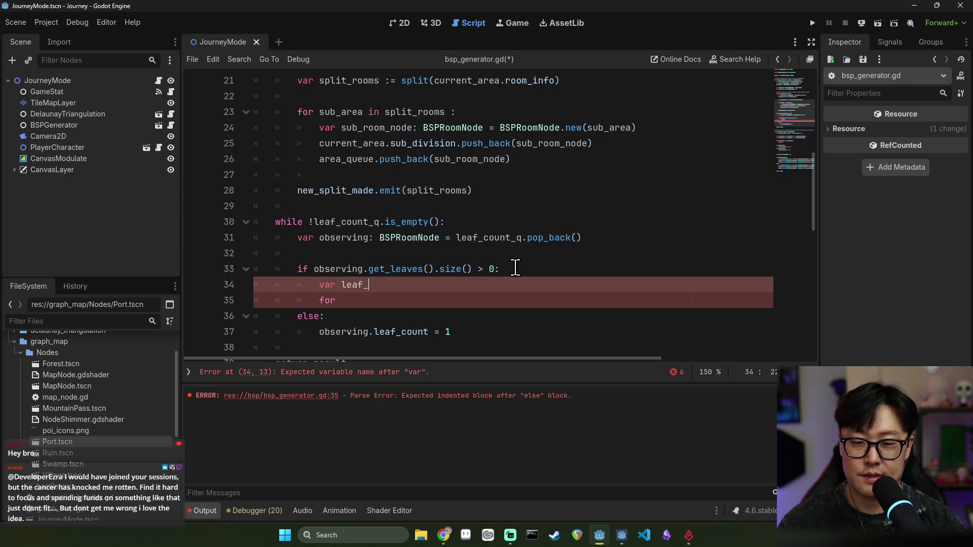
{"action": "type", "text": "sum: int =0"}
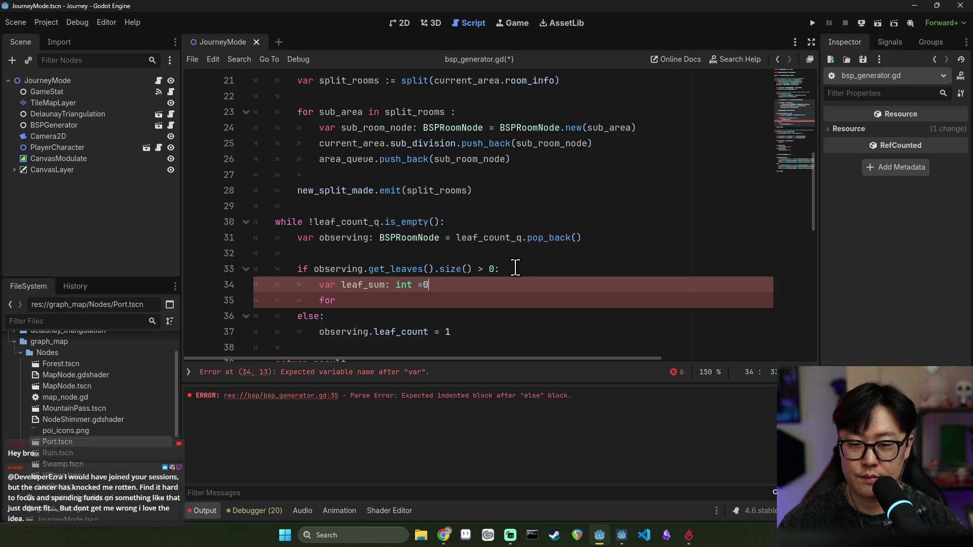
- Complete the loop header as 'for child in observing.get_leaves()'
{"action": "left_click", "coordinate": [369, 302]}
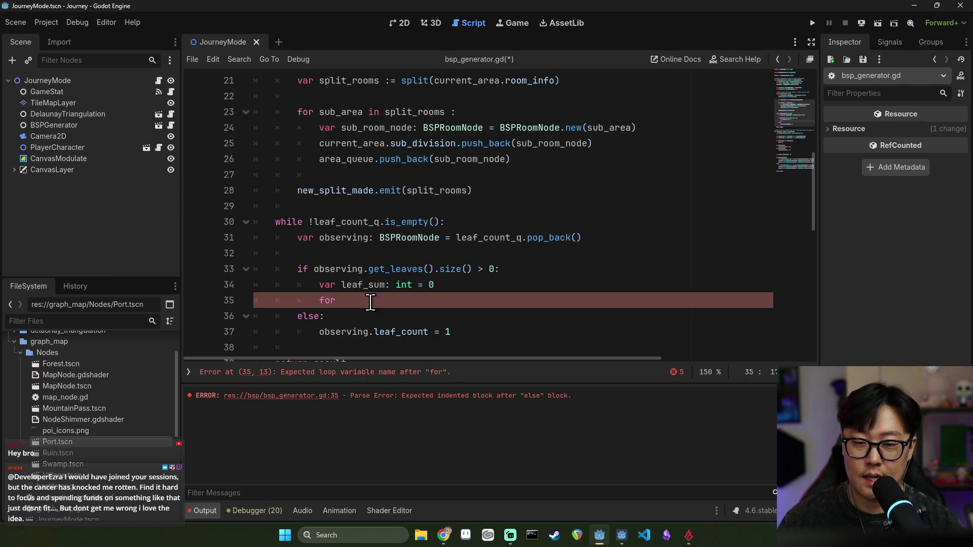
{"action": "type", "text": "child in"}
{"action": "double_click", "coordinate": [341, 238]}
{"action": "key", "text": "ctrl+c"}
{"action": "left_click", "coordinate": [405, 300]}
{"action": "key", "text": "ctrl+v"}
{"action": "type", "text": ".get"}
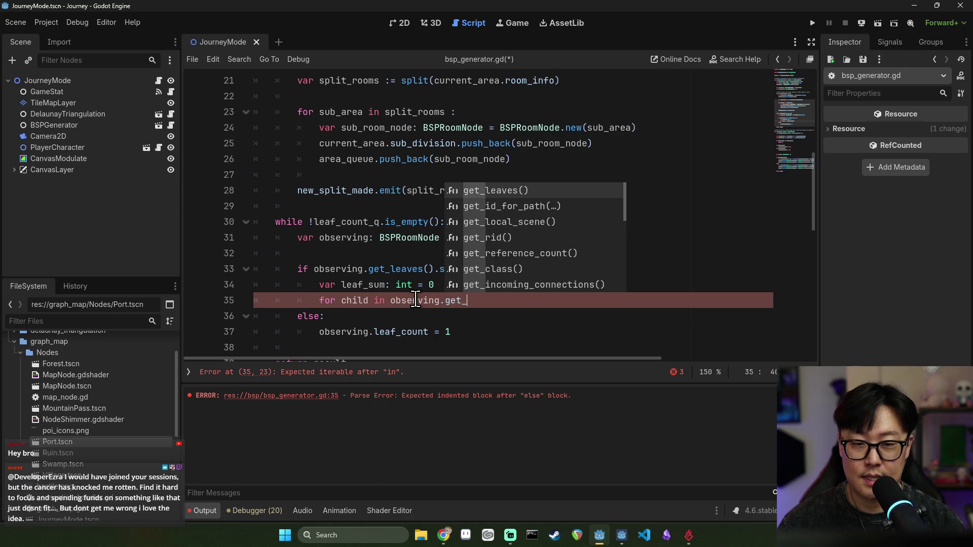
{"action": "key", "text": "Return"}
- Check get_leaves' definition in BSPRoomNode.gd, then return to bsp_generator.gd
{"action": "left_click", "coordinate": [406, 269], "text": "ctrl"}
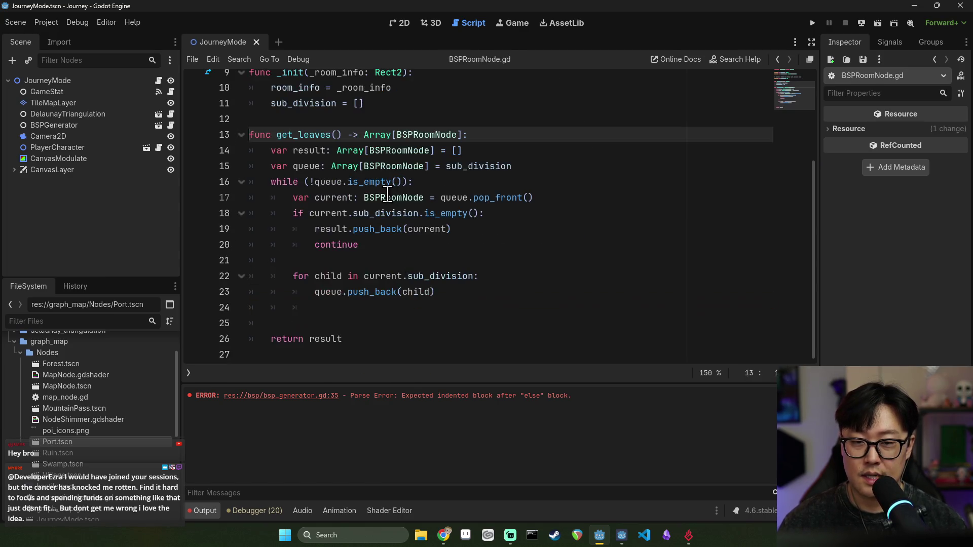
{"action": "left_click", "coordinate": [315, 197]}
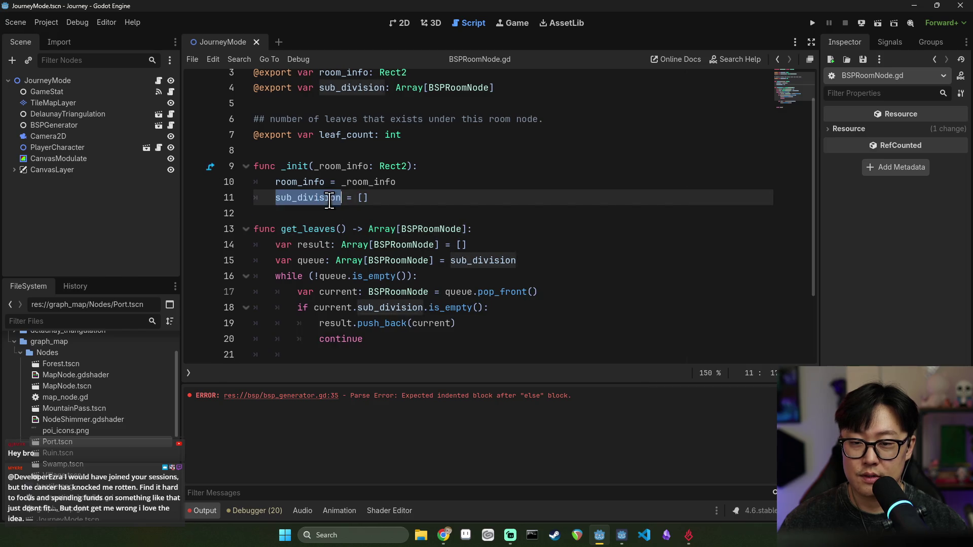
{"action": "key", "text": "alt+Left"}
{"action": "key", "text": "alt+Left"}
{"action": "double_click", "coordinate": [407, 299]}
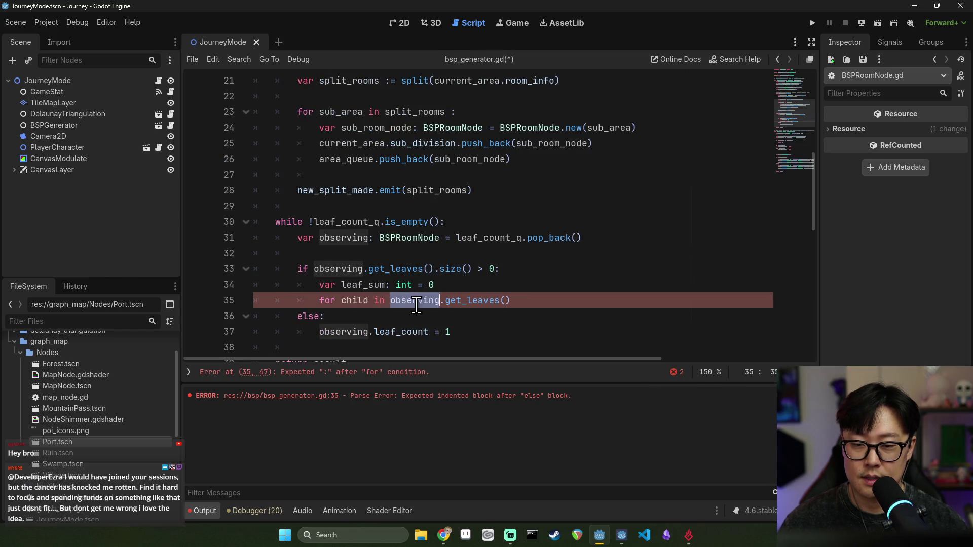
{"action": "double_click", "coordinate": [349, 285]}
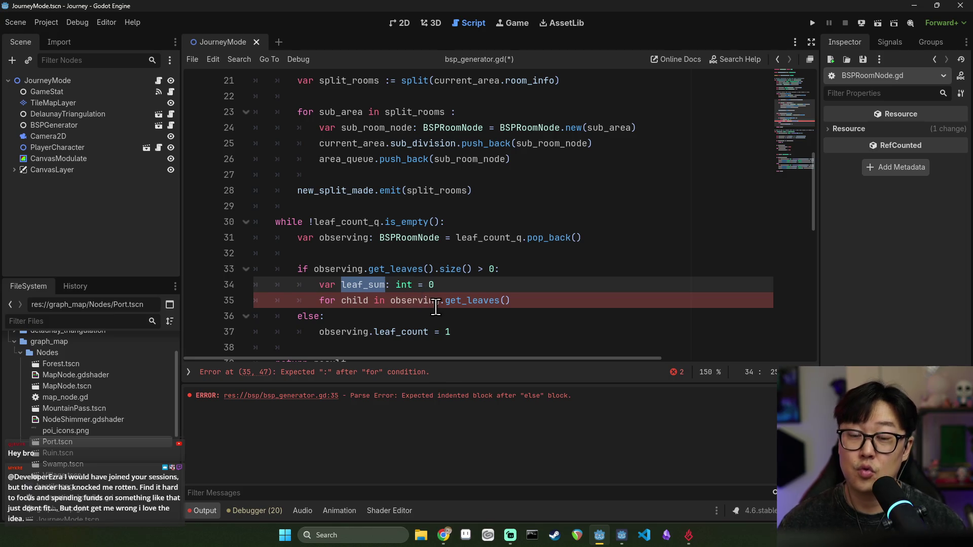
{"action": "double_click", "coordinate": [421, 302]}
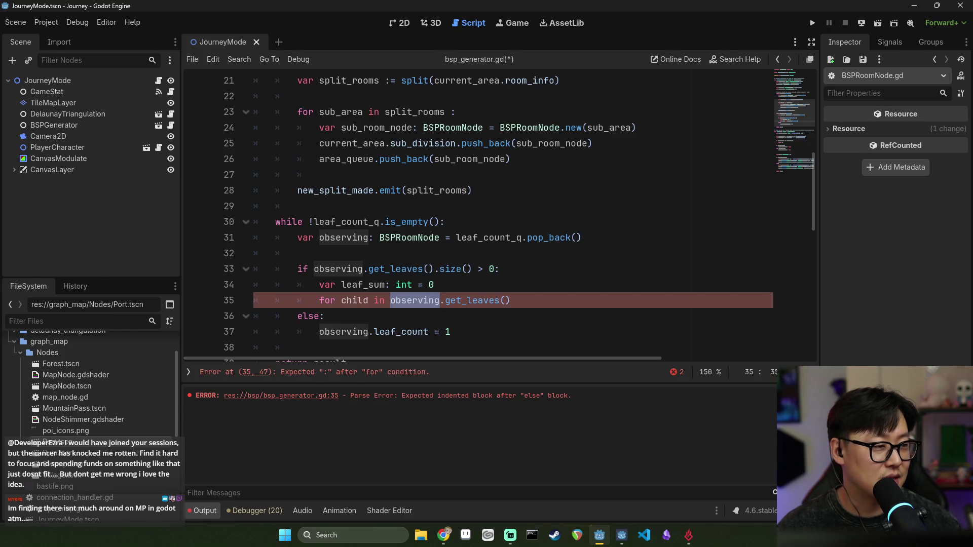
{"action": "key", "text": "alt+Tab"}
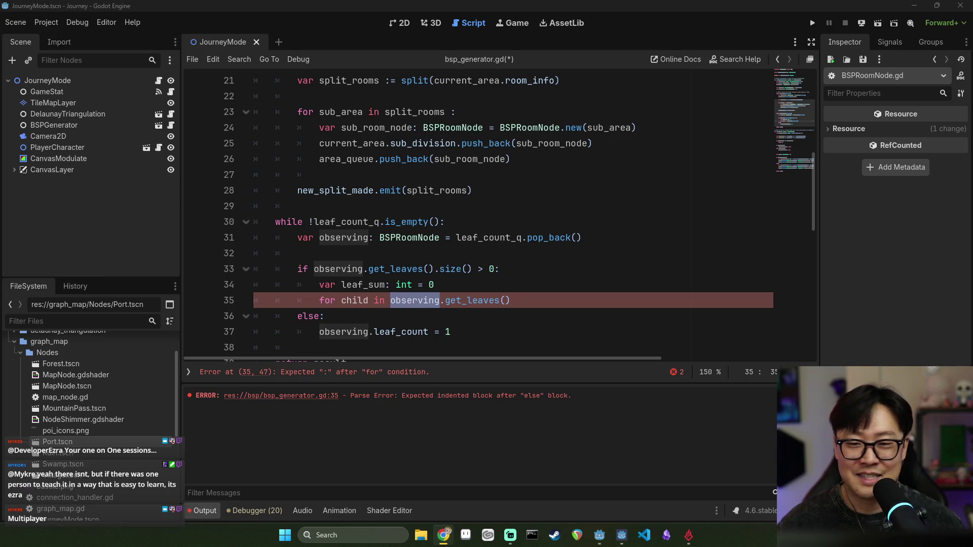
- Inspect the observing.get_leaves().size() condition on line 33 and observing's declaration
{"action": "left_click", "coordinate": [577, 300]}
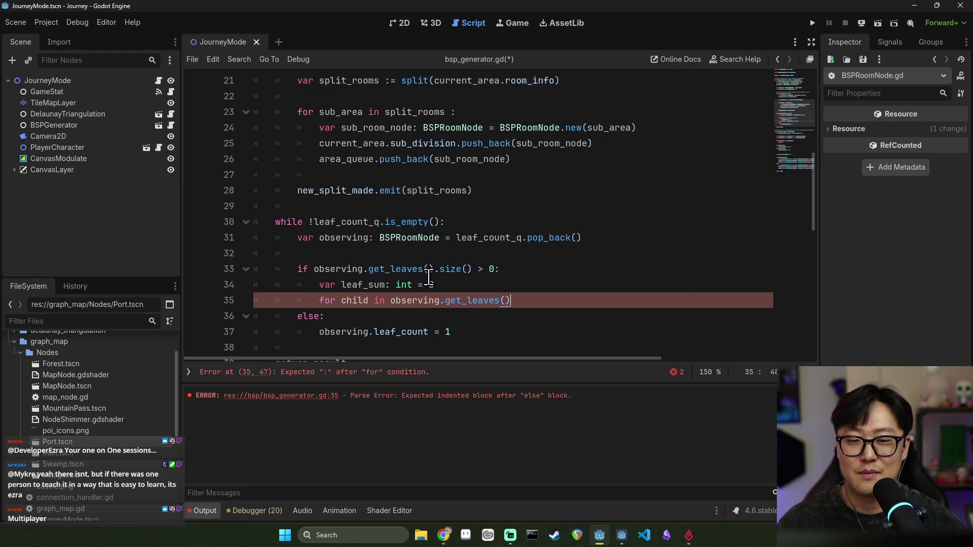
{"action": "scroll", "coordinate": [421, 273], "scroll_direction": "down", "scroll_amount": 1}
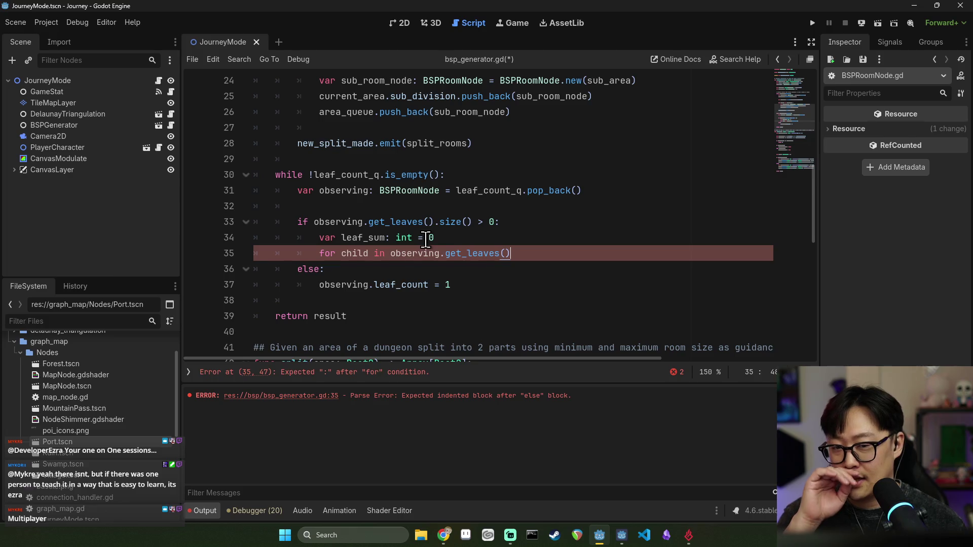
{"action": "double_click", "coordinate": [352, 222]}
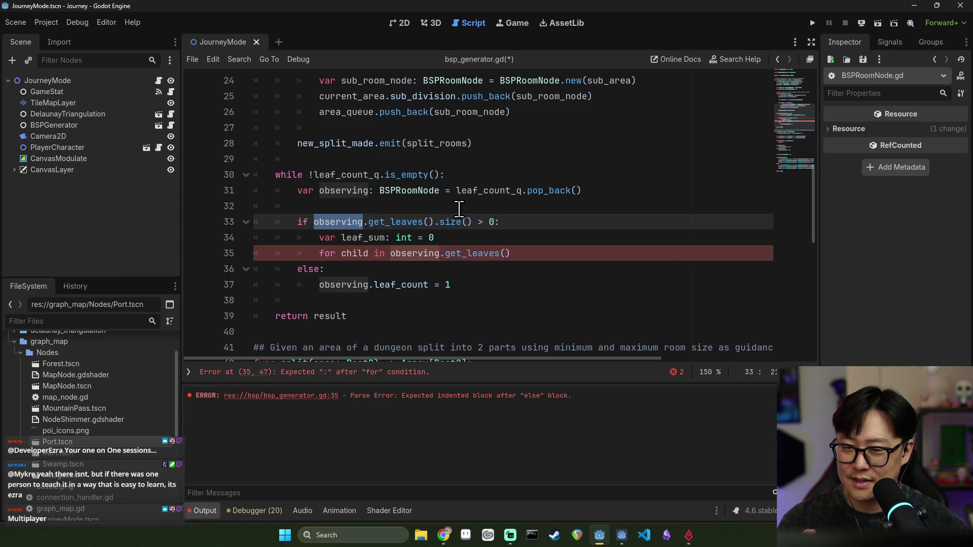
{"action": "mouse_move", "coordinate": [371, 222]}
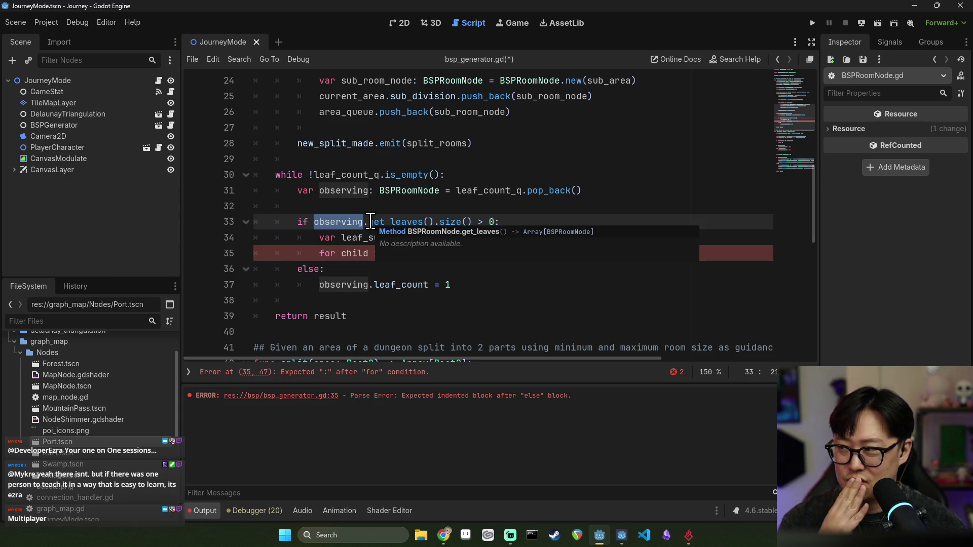
{"action": "left_click", "coordinate": [471, 221], "text": "shift"}
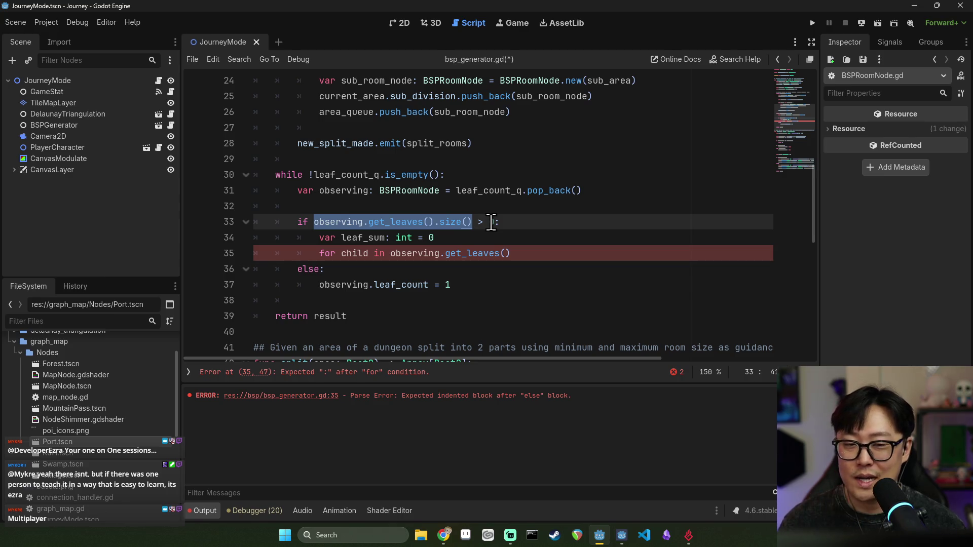
{"action": "double_click", "coordinate": [459, 223]}
{"action": "left_click", "coordinate": [343, 224]}
{"action": "left_click_drag", "start_coordinate": [445, 224], "coordinate": [460, 224]}
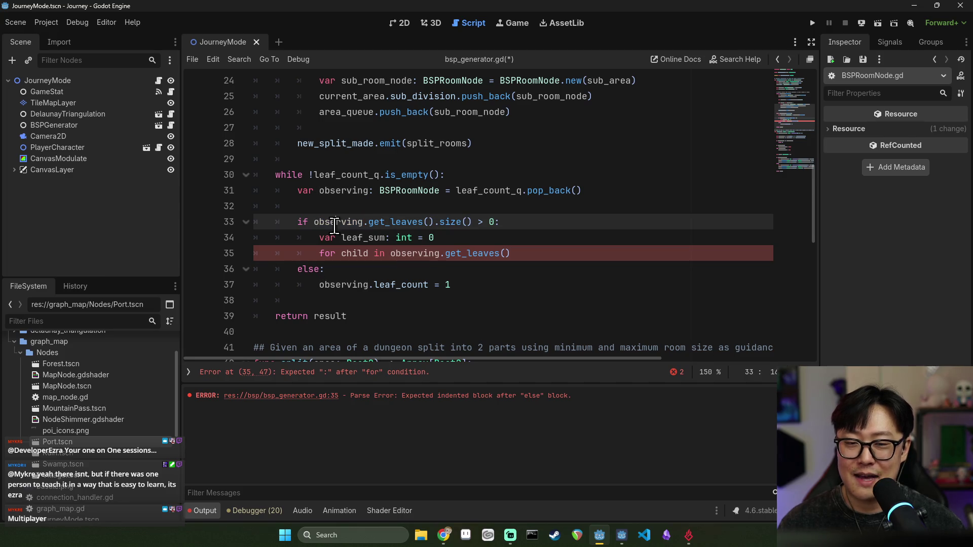
{"action": "double_click", "coordinate": [355, 223]}
{"action": "double_click", "coordinate": [362, 190]}
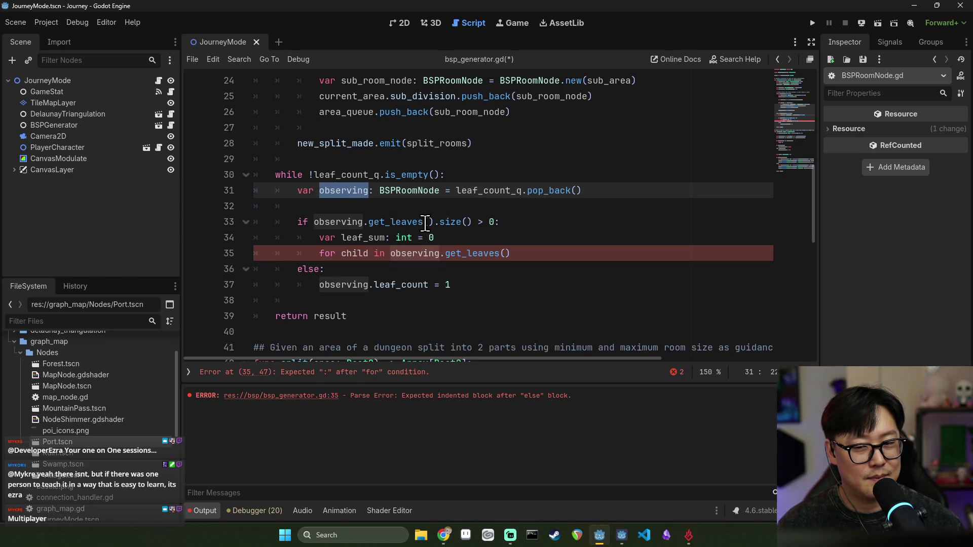
- Replace get_leaves with sub_division on line 33, verify its declaration, and save
{"action": "left_click", "coordinate": [358, 222]}
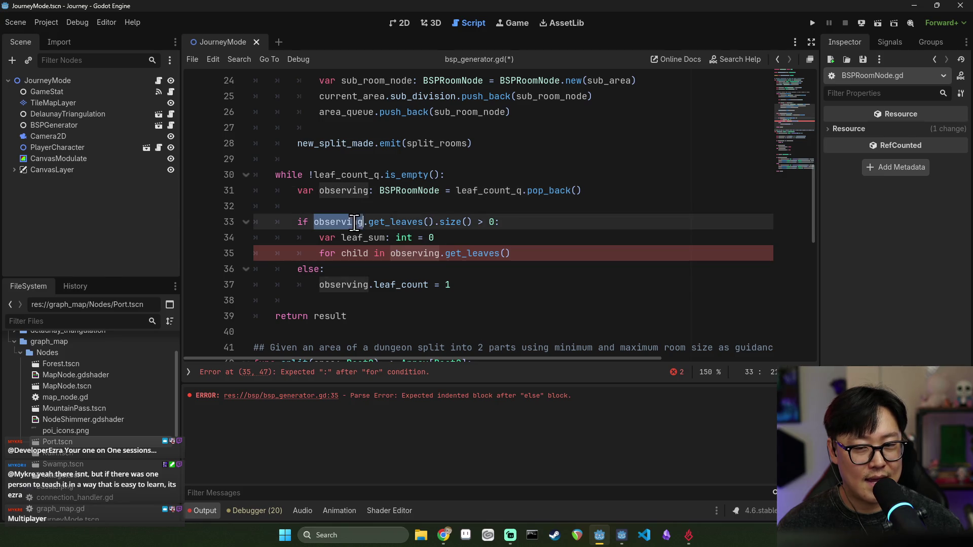
{"action": "double_click", "coordinate": [397, 222]}
{"action": "key", "text": "BackSpace"}
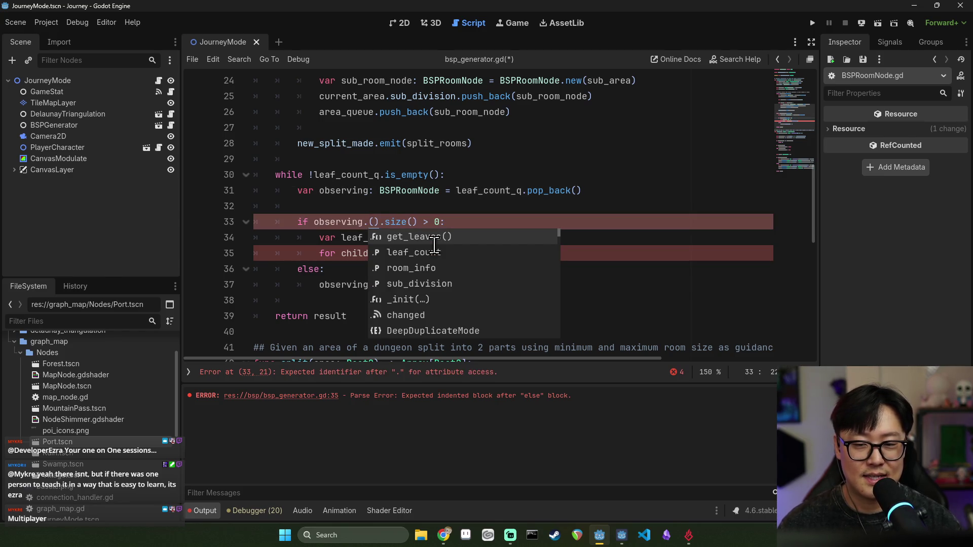
{"action": "type", "text": "su"}
{"action": "key", "text": "Return"}
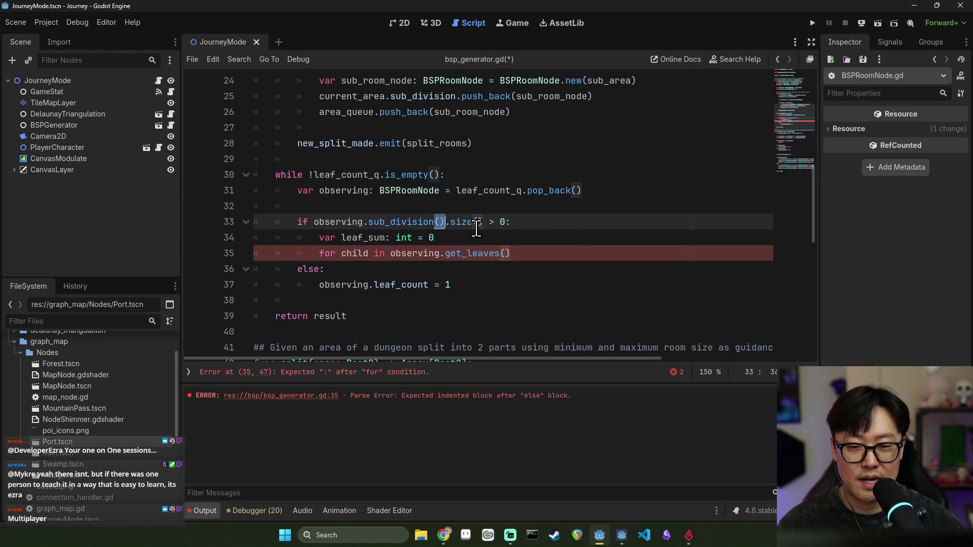
{"action": "left_click", "coordinate": [400, 223], "text": "ctrl"}
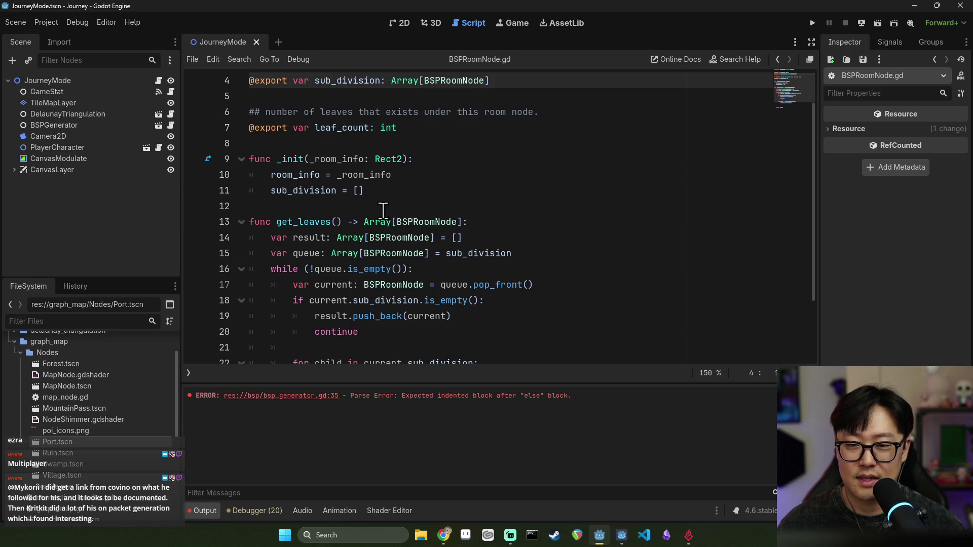
{"action": "key", "text": "alt+Left"}
{"action": "double_click", "coordinate": [401, 222]}
{"action": "key", "text": "ctrl+s"}
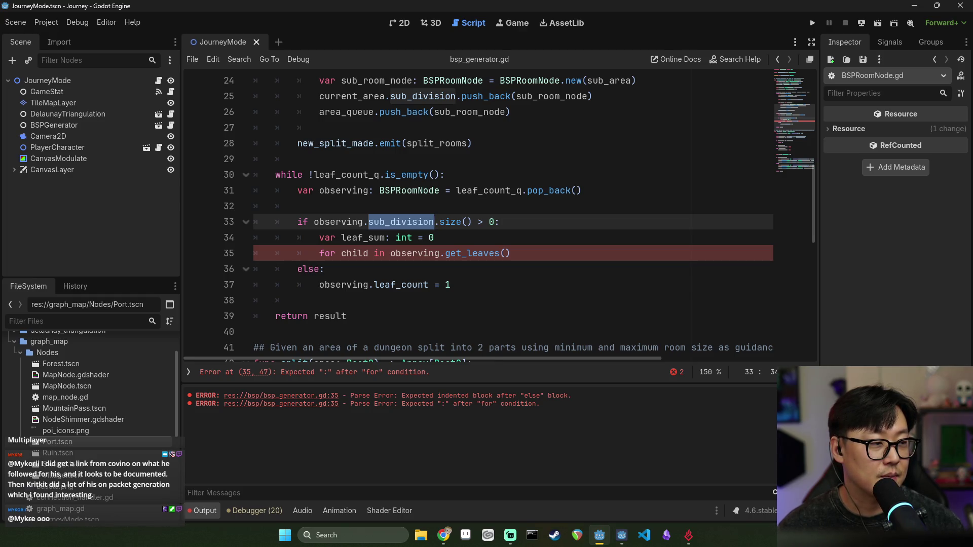
{"action": "left_click", "coordinate": [479, 232]}
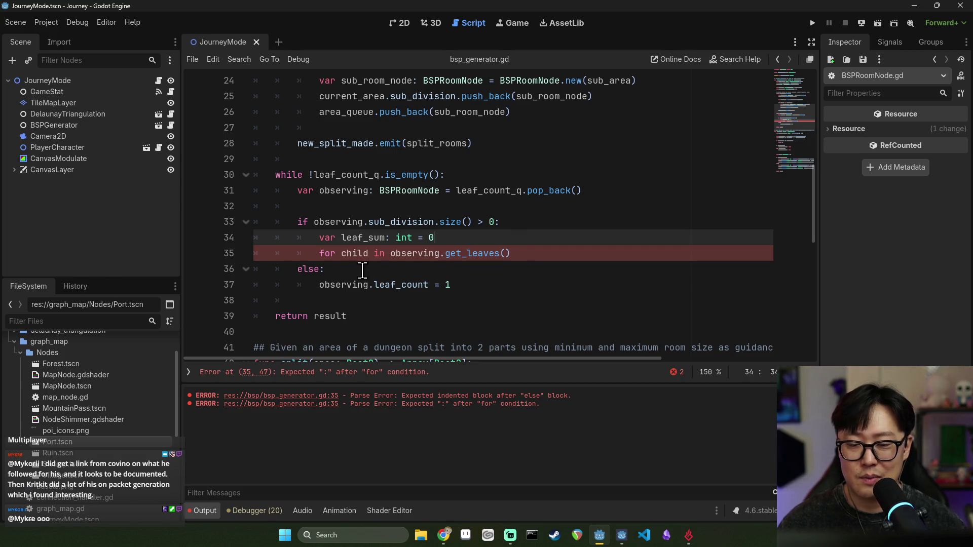
- Insert a blank line before the for loop and add the colon to its header
{"action": "left_click", "coordinate": [319, 253]}
{"action": "key", "text": "Return"}
{"action": "left_click", "coordinate": [522, 269]}
{"action": "type", "text": ":"}
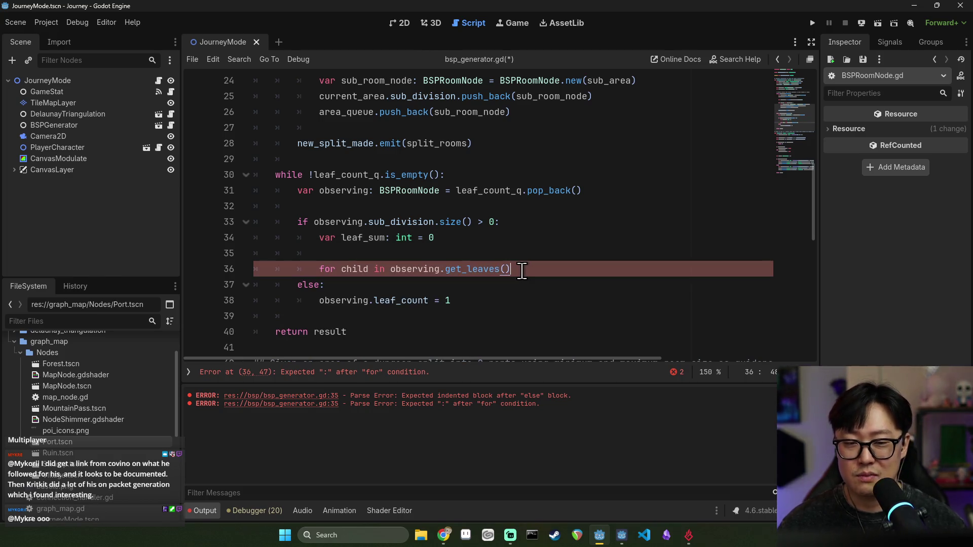
{"action": "key", "text": "Return"}
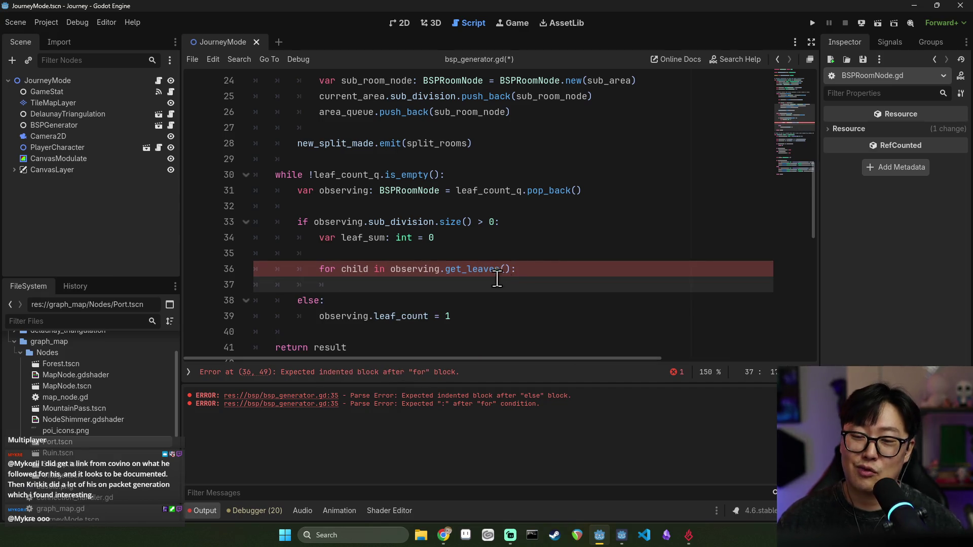
{"action": "scroll", "coordinate": [494, 309], "scroll_direction": "down", "scroll_amount": 1}
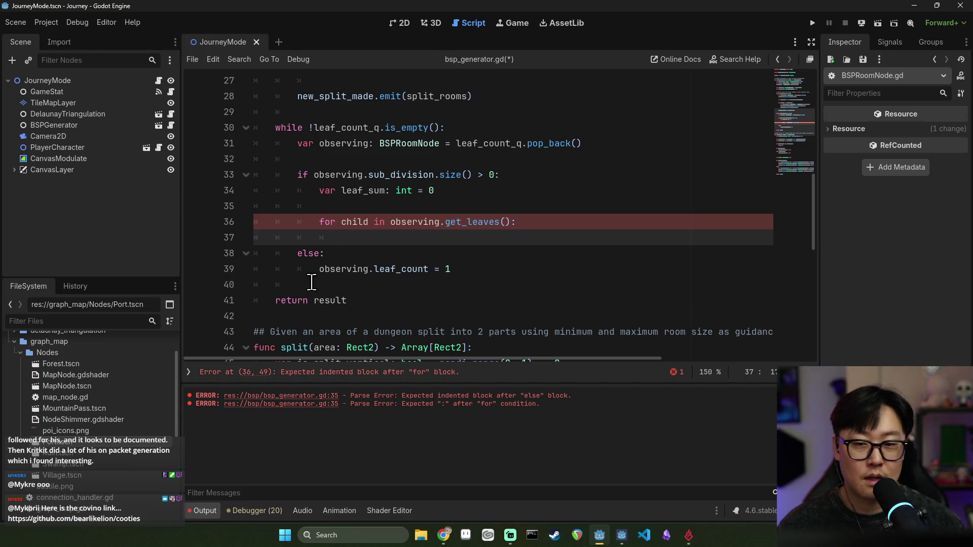
- Paste sub_division over get_leaves() in the for loop header
{"action": "double_click", "coordinate": [427, 223]}
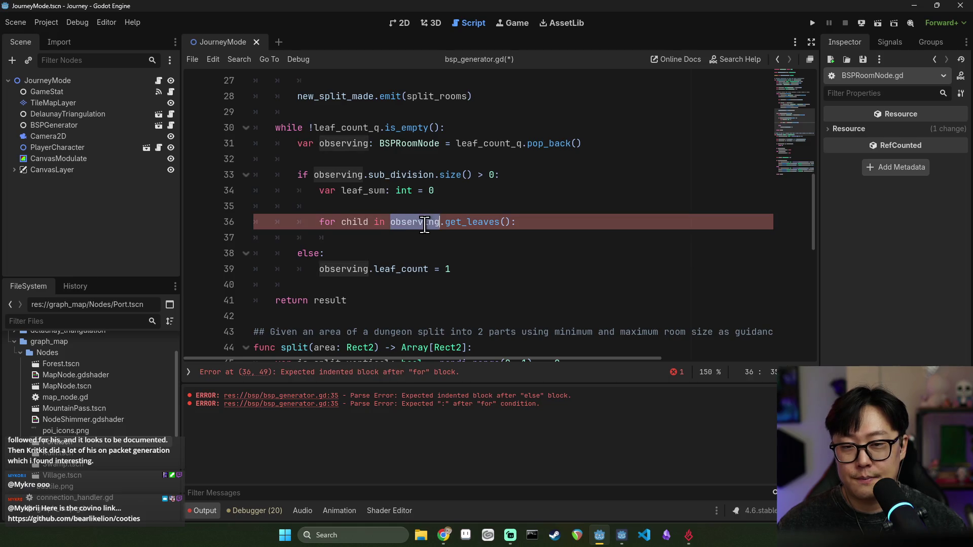
{"action": "double_click", "coordinate": [345, 191]}
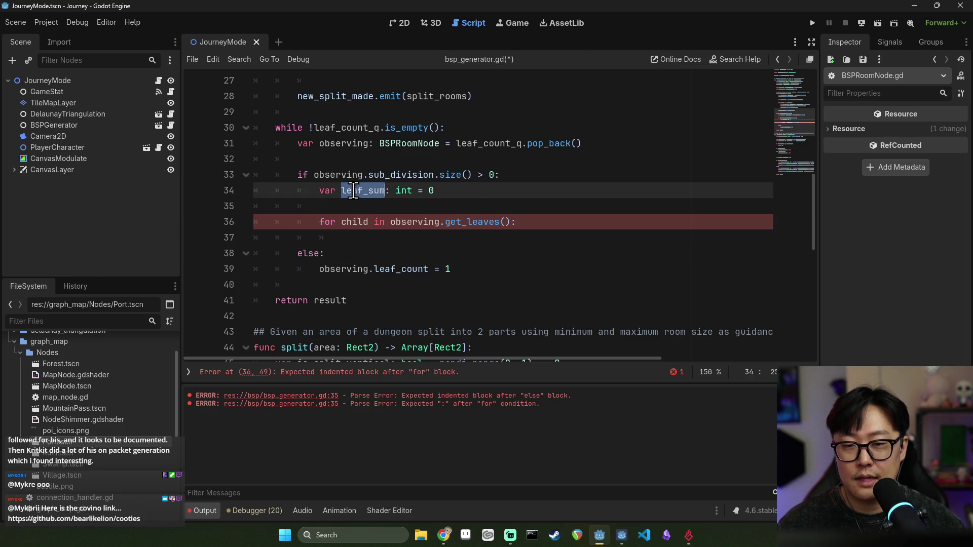
{"action": "left_click", "coordinate": [320, 223]}
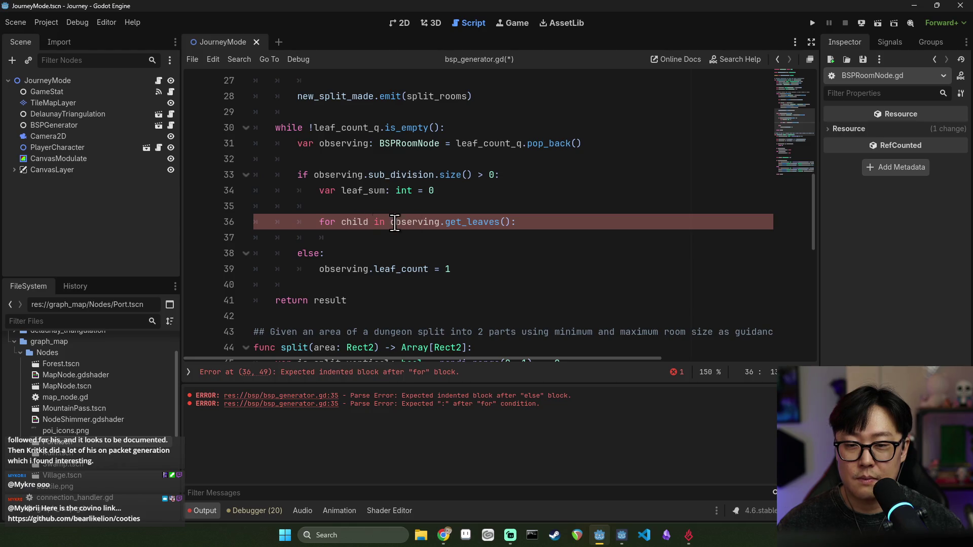
{"action": "double_click", "coordinate": [402, 175]}
{"action": "key", "text": "ctrl+c"}
{"action": "double_click", "coordinate": [468, 222]}
{"action": "left_click", "coordinate": [515, 223], "text": "shift"}
{"action": "key", "text": "ctrl+v"}
- Confirm sub_division's declaration, then start the loop body with 'child.'
{"action": "double_click", "coordinate": [355, 223]}
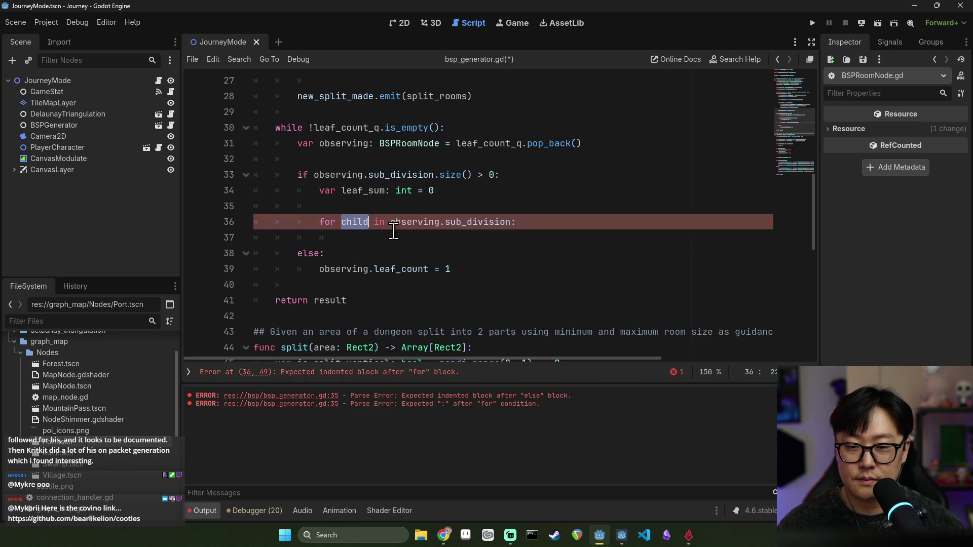
{"action": "left_click", "coordinate": [463, 228], "text": "ctrl"}
{"action": "key", "text": "alt+Left"}
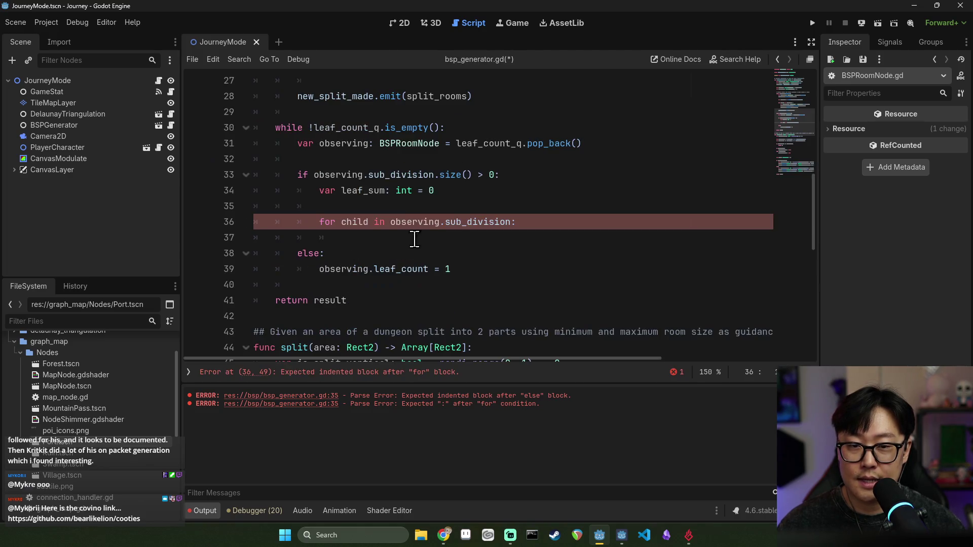
{"action": "left_click", "coordinate": [525, 227]}
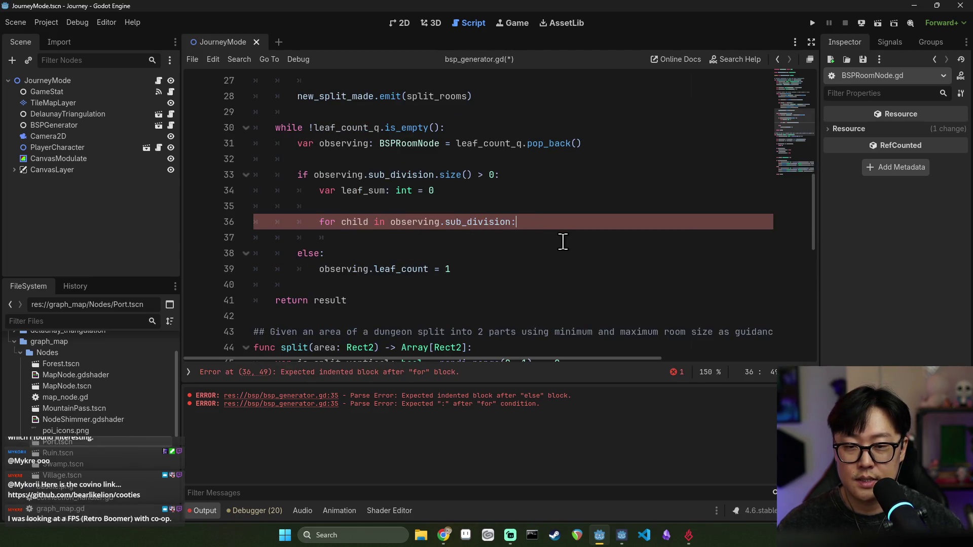
{"action": "key", "text": "Return"}
{"action": "type", "text": "child."}
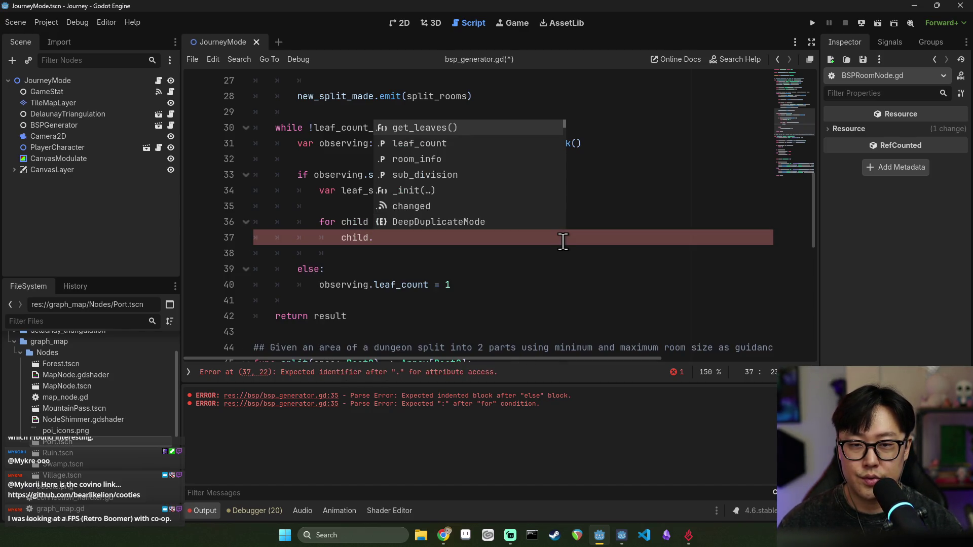
- Complete child.leaf_count and wrap it in an if condition on line 37
{"action": "key", "text": "Down"}
{"action": "key", "text": "Return"}
{"action": "left_click", "coordinate": [340, 238]}
{"action": "type", "text": "if "}
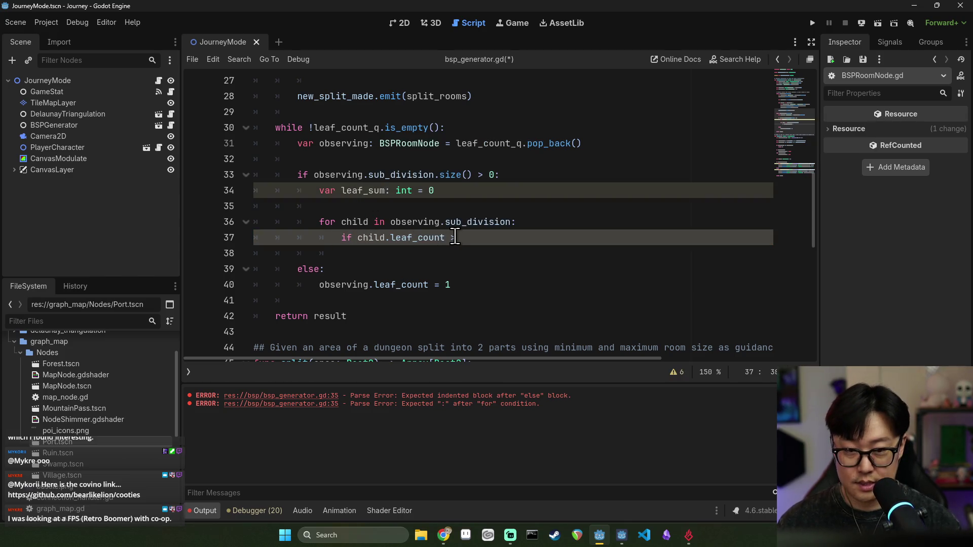
{"action": "type", "text": ":"}
{"action": "key", "text": "Return"}
- Add leaf_sum on line 38 and open an indented line beneath it
{"action": "double_click", "coordinate": [363, 191]}
{"action": "key", "text": "ctrl+c"}
{"action": "left_click", "coordinate": [400, 254]}
{"action": "key", "text": "ctrl+v"}
{"action": "type", "text": "leaf_su"}
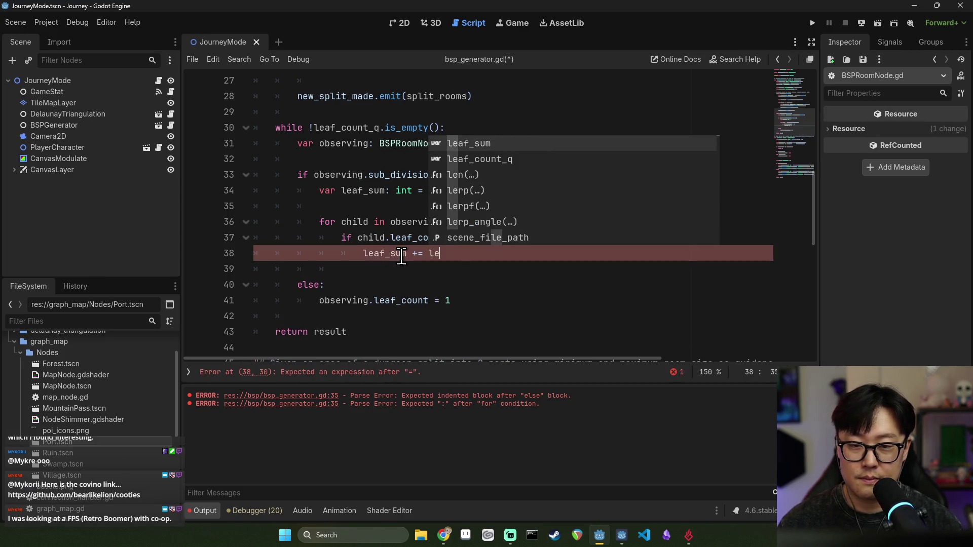
{"action": "key", "text": "Return"}
{"action": "key", "text": "Return"}
{"action": "type", "text": "else:"}
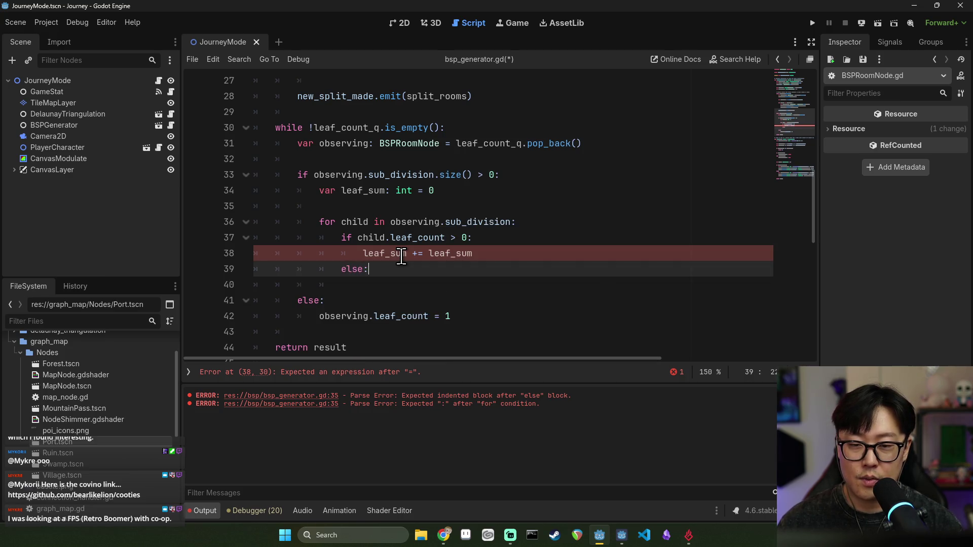
{"action": "key", "text": "Return"}
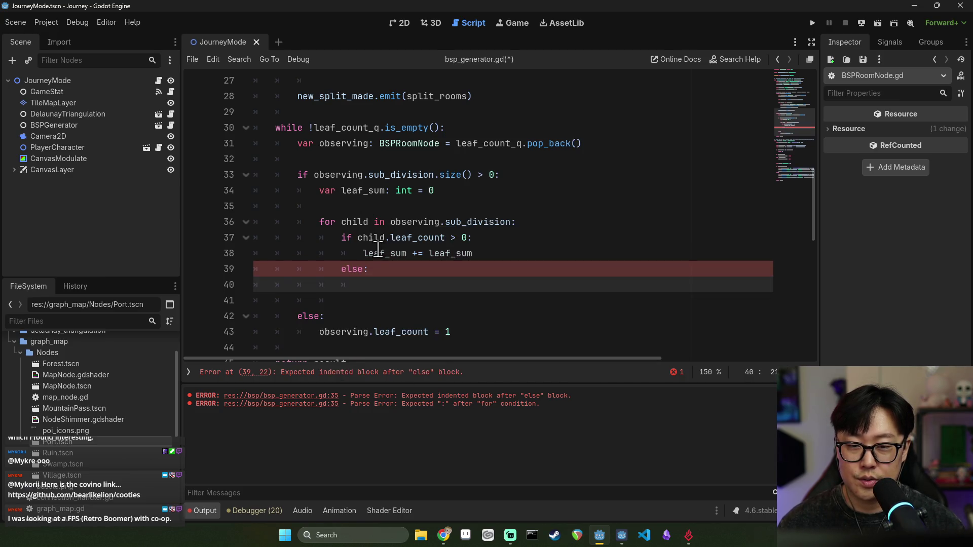
- Write child.get_leaves() on line 40 with correct indentation
{"action": "double_click", "coordinate": [375, 238]}
{"action": "left_click", "coordinate": [392, 292]}
{"action": "type", "text": ".get_"}
{"action": "key", "text": "Return"}
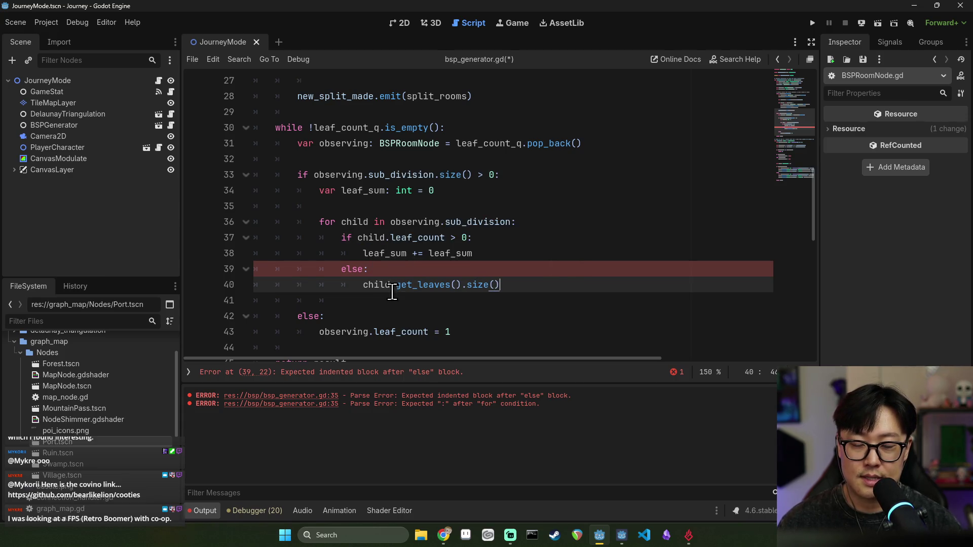
{"action": "key", "text": "Home"}
{"action": "key", "text": "BackSpace"}
{"action": "key", "text": "Tab"}
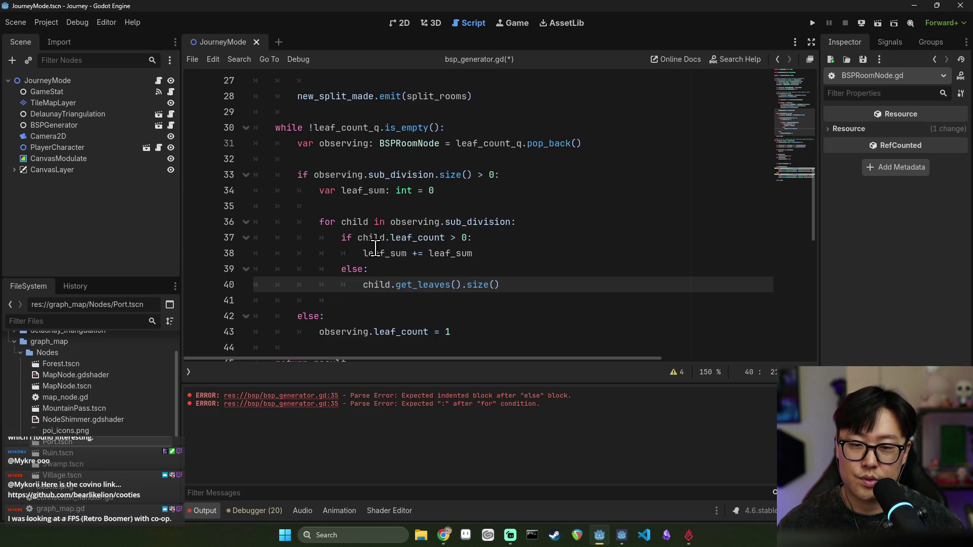
- Turn line 40 into leaf_sum += child.get_leaves() and save the script
{"action": "double_click", "coordinate": [375, 254]}
{"action": "key", "text": "ctrl+c"}
{"action": "left_click", "coordinate": [363, 285]}
{"action": "key", "text": "ctrl+v"}
{"action": "type", "text": "+="}
{"action": "left_click", "coordinate": [365, 270]}
{"action": "key", "text": "ctrl+s"}
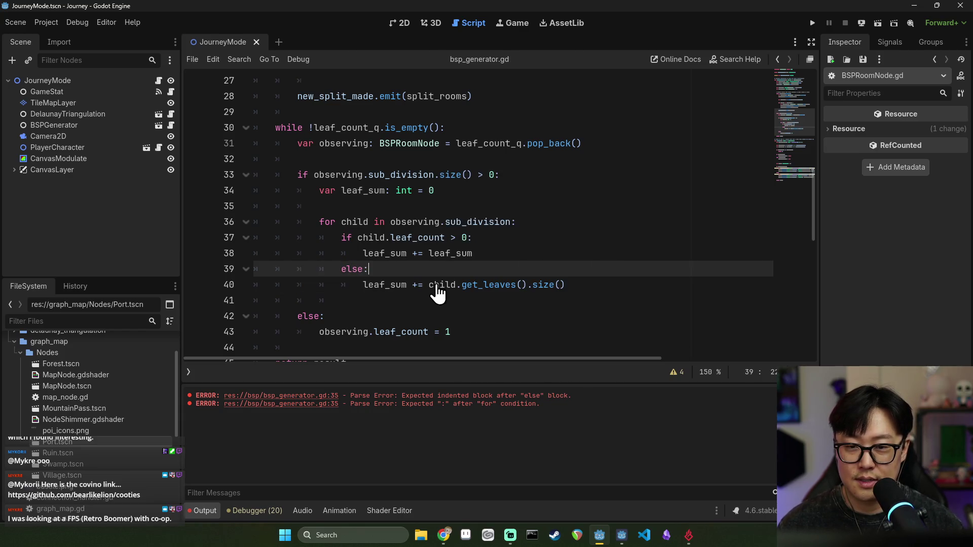
- Start a new 'child.leaf_count =' assignment inside the else branch
{"action": "double_click", "coordinate": [396, 284]}
{"action": "left_click", "coordinate": [399, 277]}
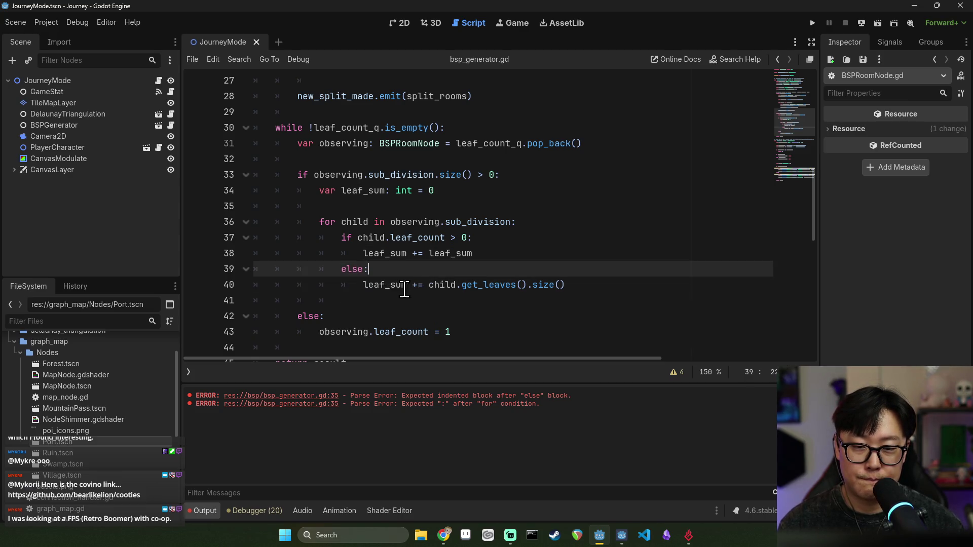
{"action": "double_click", "coordinate": [398, 284]}
{"action": "left_click", "coordinate": [409, 285]}
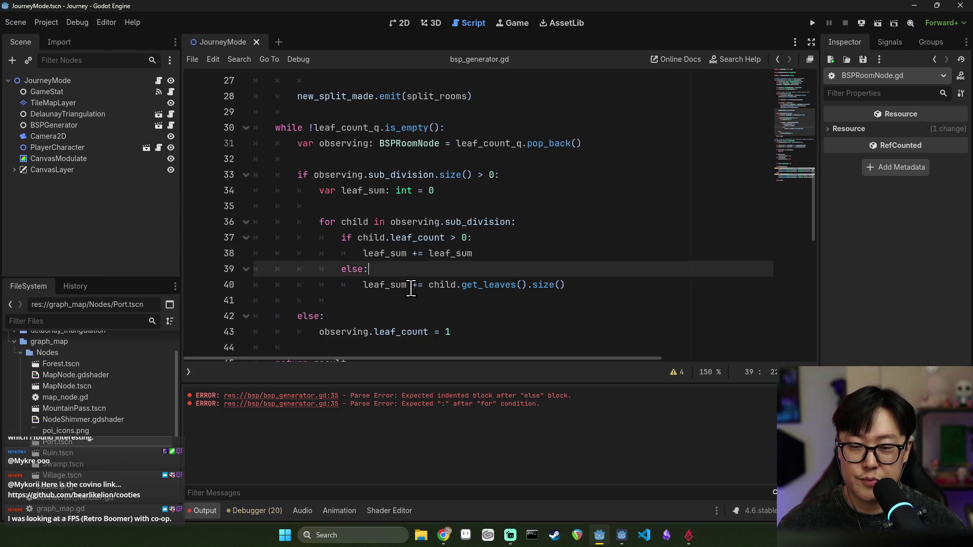
{"action": "double_click", "coordinate": [371, 237]}
{"action": "left_click", "coordinate": [388, 271]}
{"action": "key", "text": "Return"}
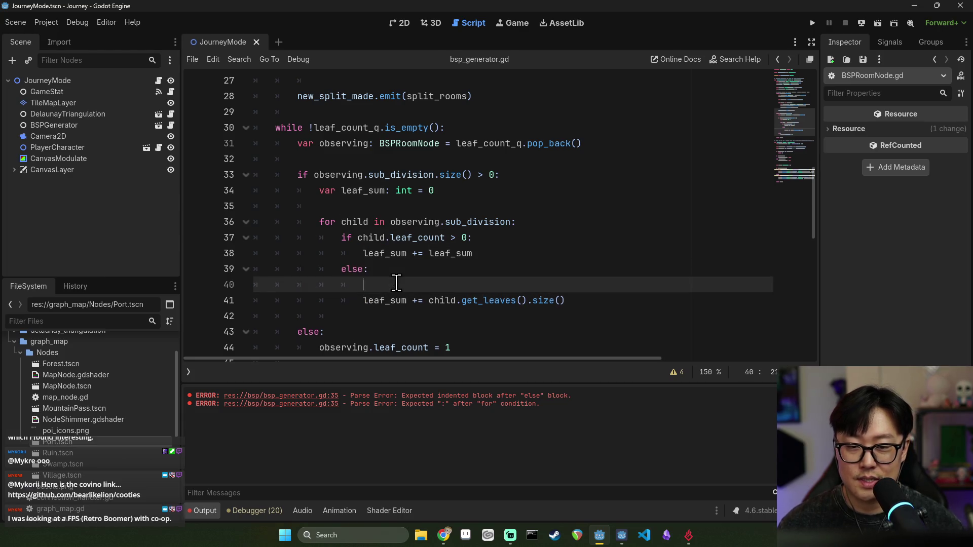
{"action": "type", "text": "child.le"}
{"action": "key", "text": "Return"}
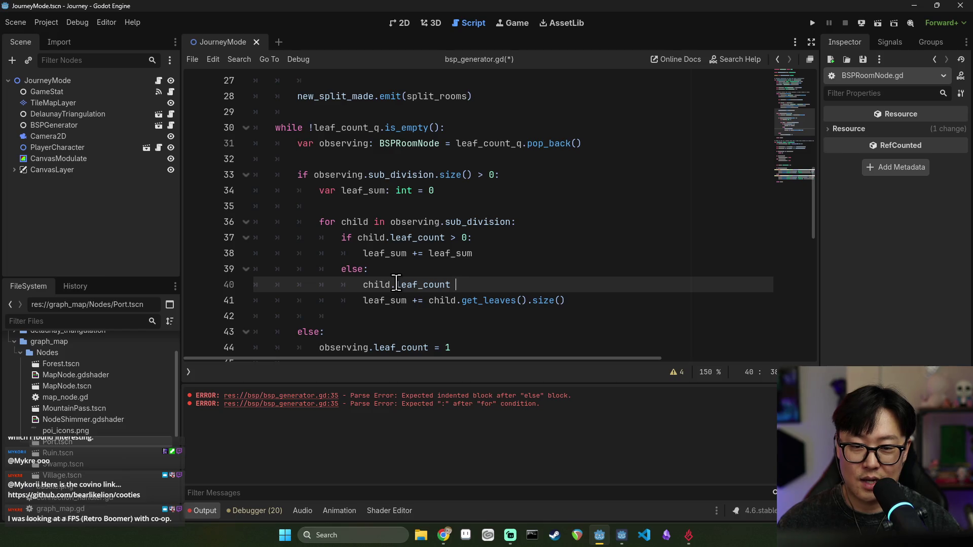
{"action": "type", "text": "="}
- Paste child.get_leaves().size() after the equals, delete the old leaf_sum line, and drop the '>'
{"action": "left_click_drag", "start_coordinate": [429, 301], "coordinate": [565, 300]}
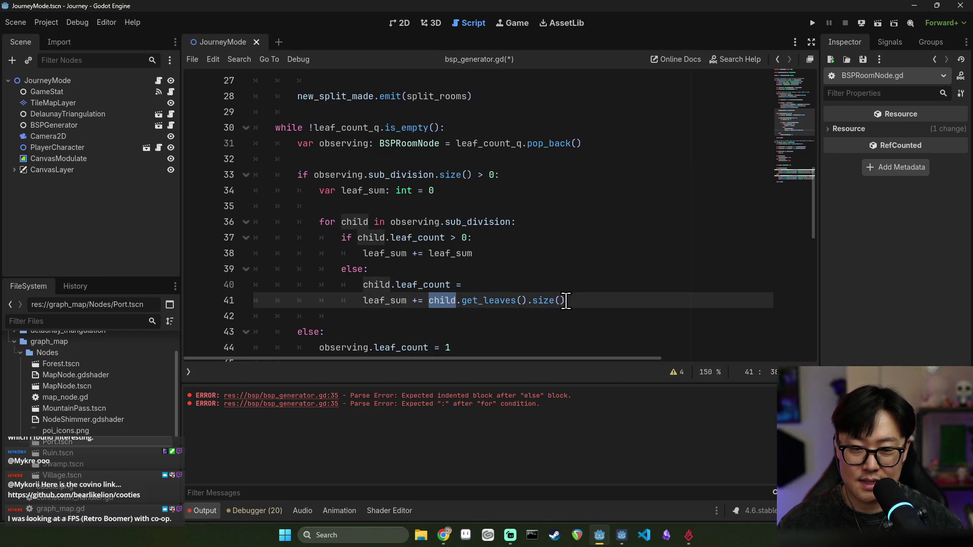
{"action": "key", "text": "ctrl+c"}
{"action": "key", "text": "Up"}
{"action": "key", "text": "ctrl+v"}
{"action": "double_click", "coordinate": [486, 301]}
{"action": "key", "text": "ctrl+shift+k"}
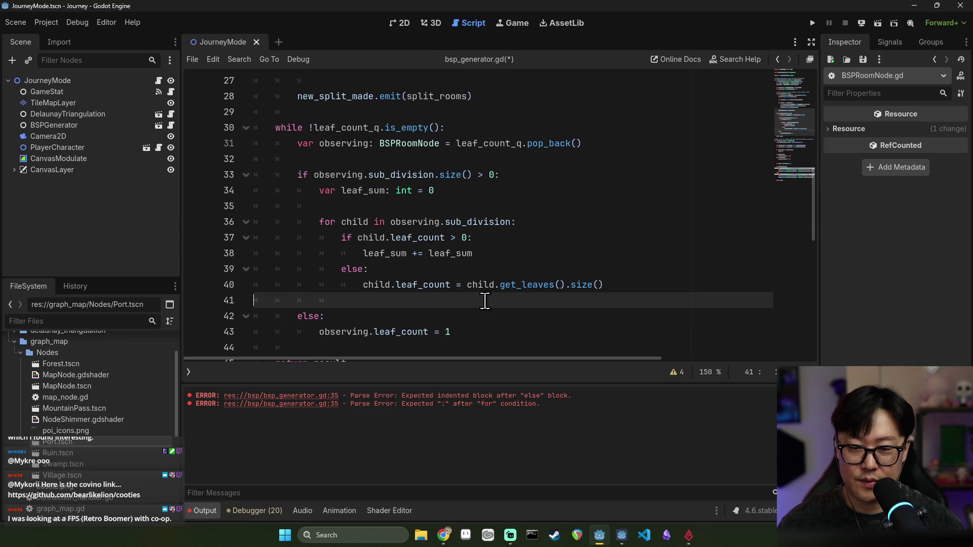
{"action": "left_click", "coordinate": [455, 238]}
{"action": "key", "text": "BackSpace"}
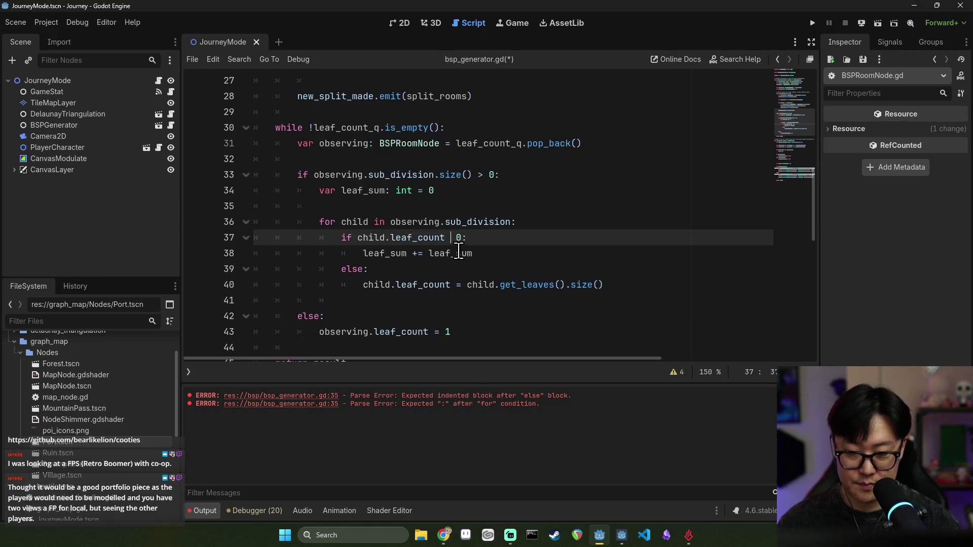
{"action": "type", "text": "=="}
- Remove the leaf_sum += leaf_sum line and the else line from the loop
{"action": "double_click", "coordinate": [405, 253]}
{"action": "double_click", "coordinate": [452, 253]}
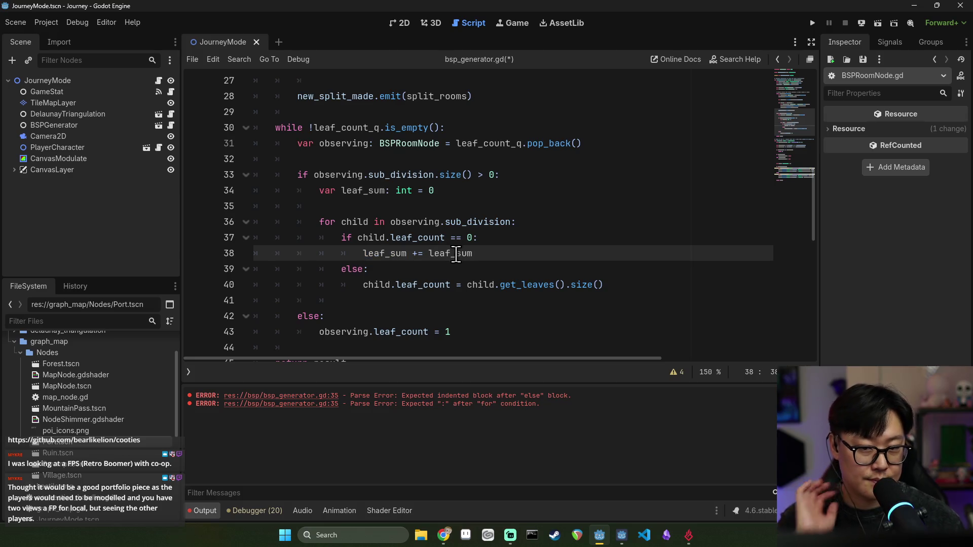
{"action": "triple_click", "coordinate": [401, 254]}
{"action": "key", "text": "BackSpace"}
{"action": "triple_click", "coordinate": [408, 254]}
{"action": "key", "text": "BackSpace"}
- Place the leaf_sum line below the if block at loop level, removing stray blank lines
{"action": "left_click", "coordinate": [618, 253]}
{"action": "key", "text": "Return"}
{"action": "key", "text": "Return"}
{"action": "key", "text": "ctrl+v"}
{"action": "left_click", "coordinate": [527, 284]}
{"action": "key", "text": "shift+Tab"}
{"action": "key", "text": "shift+Tab"}
{"action": "key", "text": "shift+Tab"}
{"action": "left_click", "coordinate": [398, 301]}
{"action": "key", "text": "BackSpace"}
{"action": "key", "text": "BackSpace"}
{"action": "key", "text": "Down"}
{"action": "key", "text": "BackSpace"}
{"action": "key", "text": "BackSpace"}
{"action": "key", "text": "BackSpace"}
{"action": "key", "text": "BackSpace"}
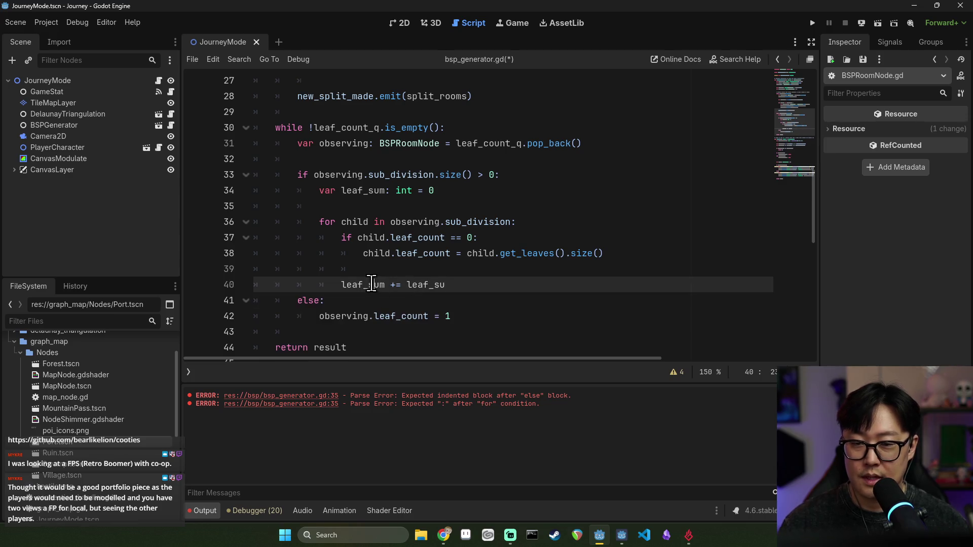
- Make line 40 read leaf_sum += child.leaf_count
{"action": "left_click", "coordinate": [393, 285]}
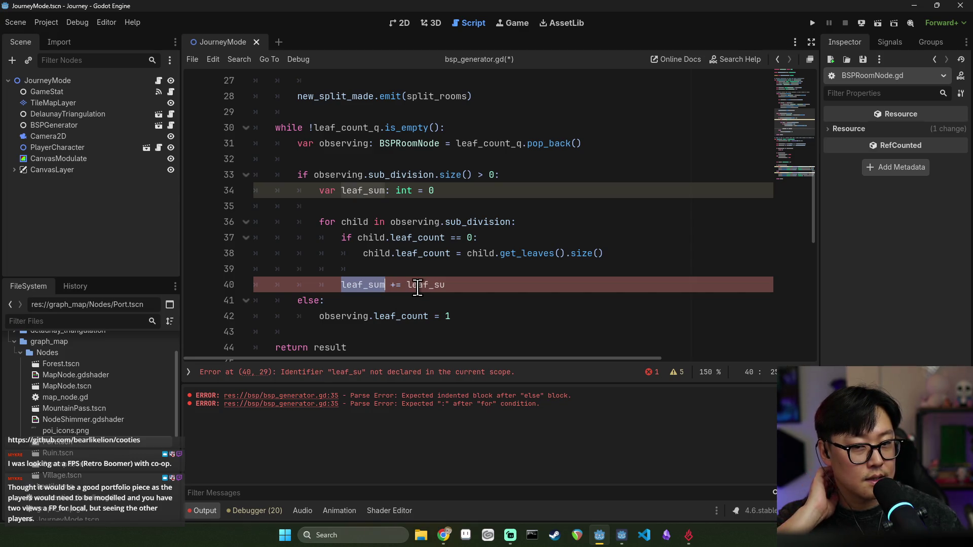
{"action": "double_click", "coordinate": [437, 291]}
{"action": "key", "text": "BackSpace"}
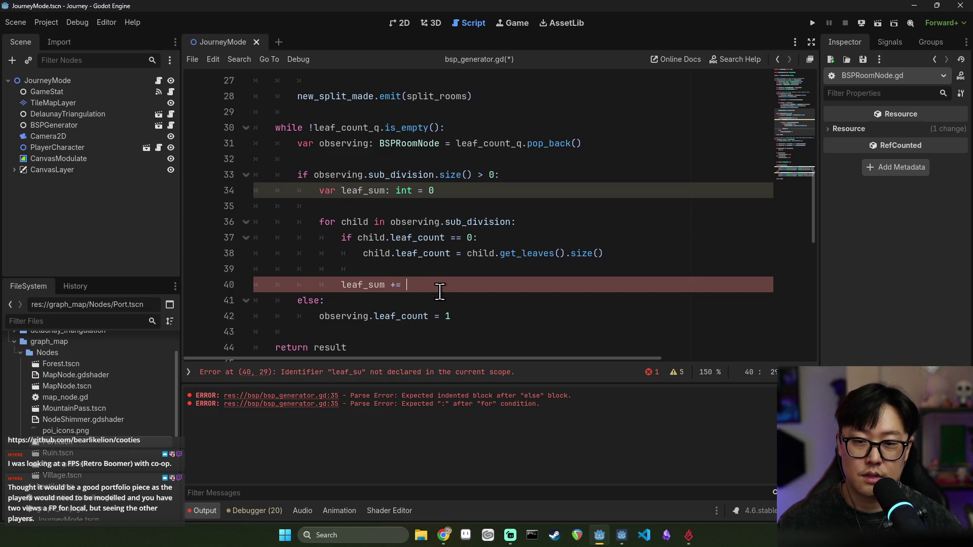
{"action": "type", "text": "child.leaf"}
{"action": "key", "text": "Return"}
- Add observing.leaf_count = leaf_sum after the loop
{"action": "double_click", "coordinate": [384, 290]}
{"action": "left_click", "coordinate": [502, 290]}
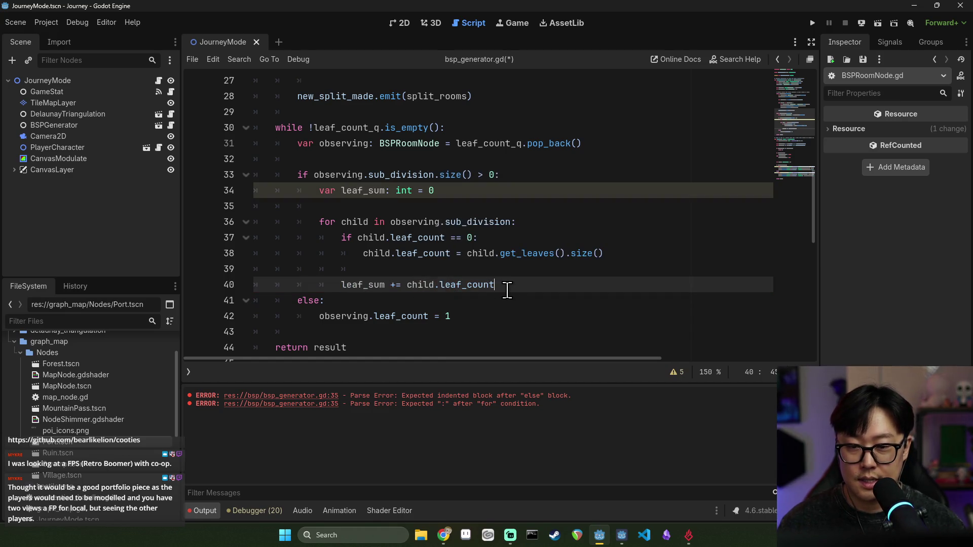
{"action": "key", "text": "Return"}
{"action": "key", "text": "Return"}
{"action": "type", "text": "leaf_coun"}
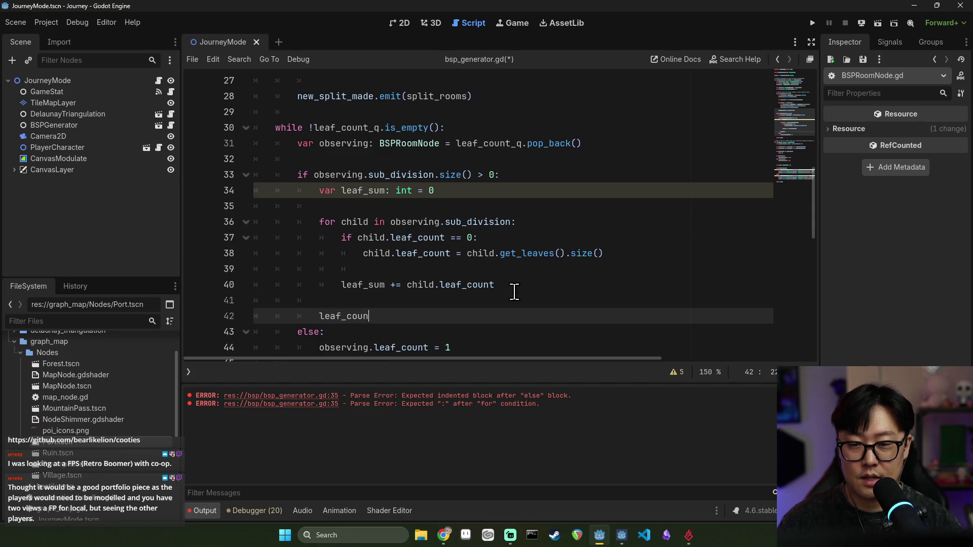
{"action": "type", "text": "t"}
{"action": "double_click", "coordinate": [345, 144]}
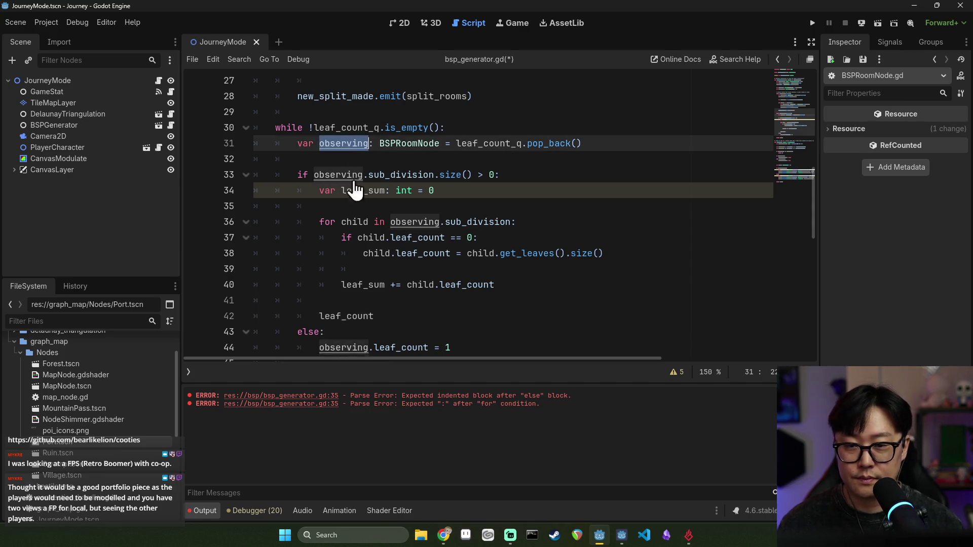
{"action": "key", "text": "ctrl+c"}
{"action": "left_click", "coordinate": [320, 316]}
{"action": "key", "text": "ctrl+v"}
{"action": "type", "text": "."}
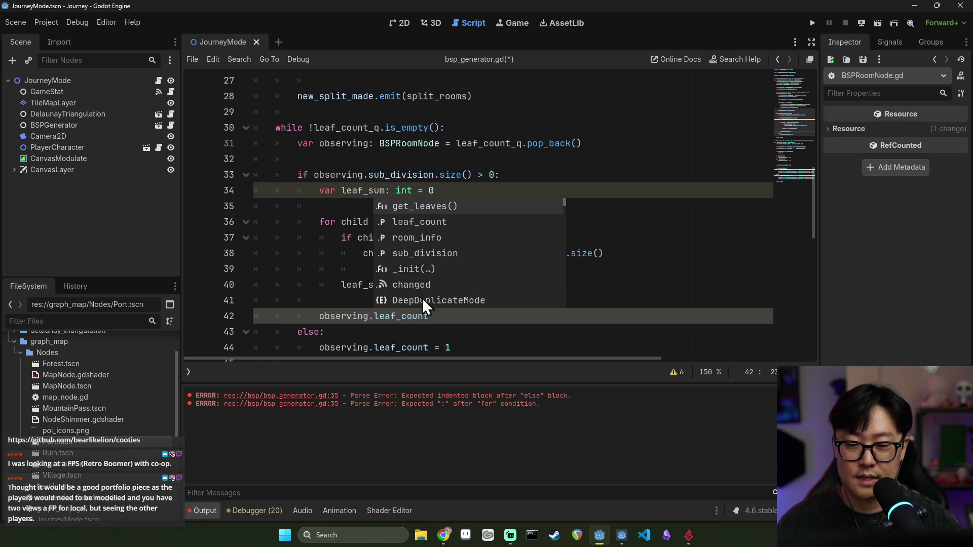
{"action": "left_click", "coordinate": [443, 314]}
{"action": "type", "text": "= leaf_sum"}
{"action": "key", "text": "Return"}
- Save the script and check where observing is used
{"action": "key", "text": "ctrl+s"}
{"action": "left_click", "coordinate": [445, 269]}
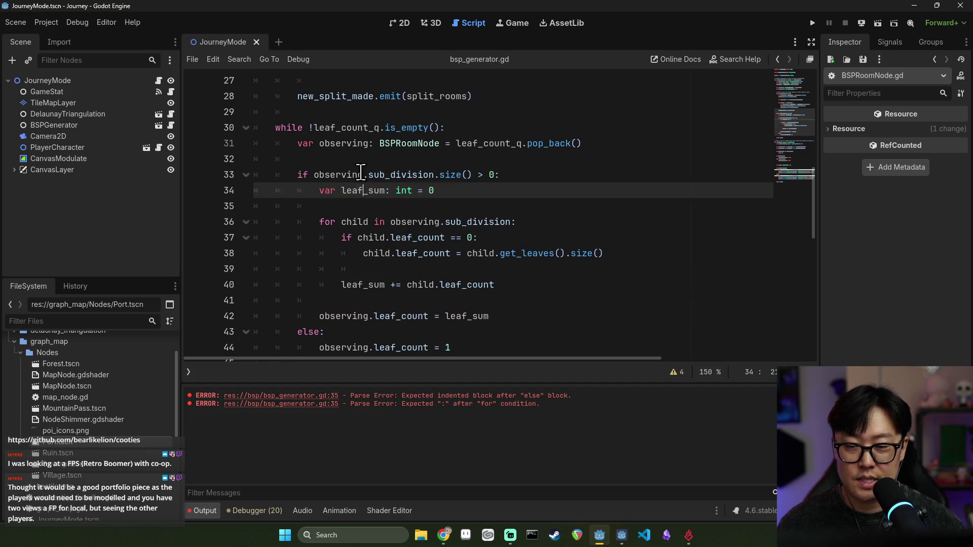
{"action": "left_click", "coordinate": [347, 316]}
{"action": "double_click", "coordinate": [362, 347]}
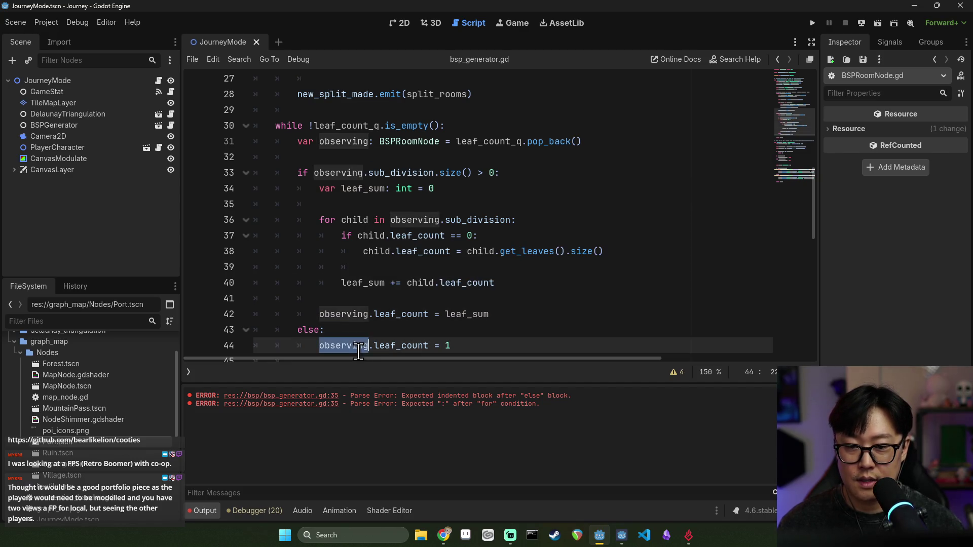
- Review the uses of leaf_count, child and observing in the loop
{"action": "double_click", "coordinate": [408, 346]}
{"action": "double_click", "coordinate": [414, 282]}
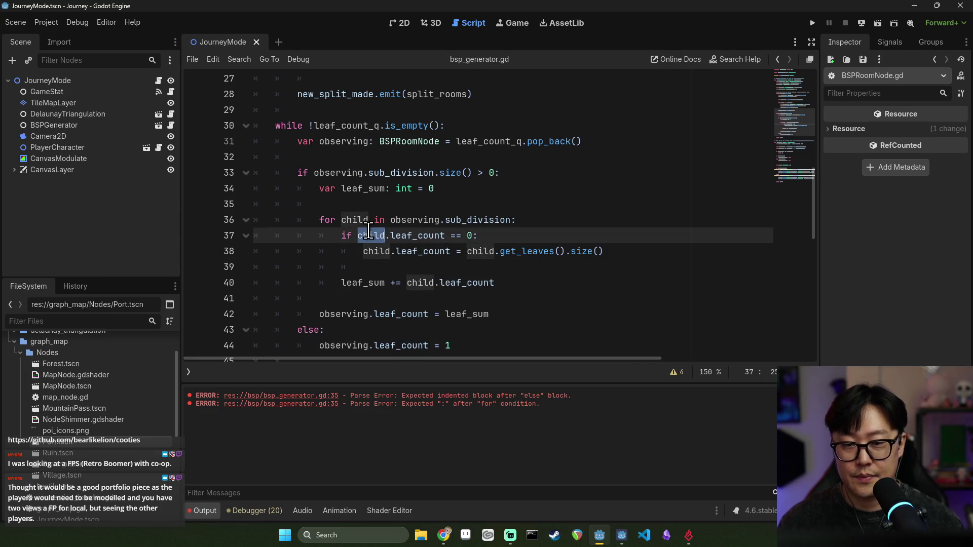
{"action": "double_click", "coordinate": [404, 237]}
{"action": "scroll", "coordinate": [419, 298], "scroll_direction": "down", "scroll_amount": 1}
{"action": "scroll", "coordinate": [354, 203], "scroll_direction": "up", "scroll_amount": 1}
{"action": "left_click", "coordinate": [339, 145]}
{"action": "double_click", "coordinate": [339, 144]}
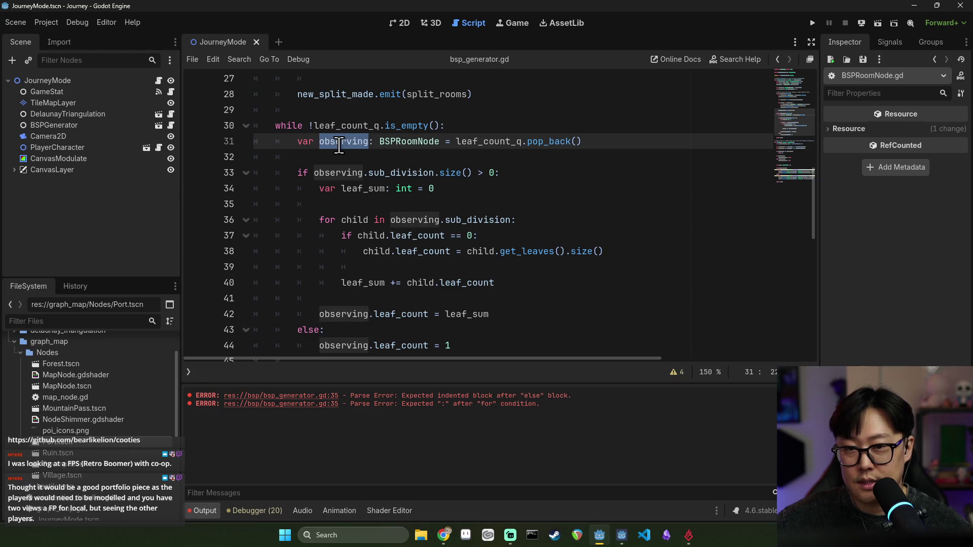
{"action": "double_click", "coordinate": [563, 142]}
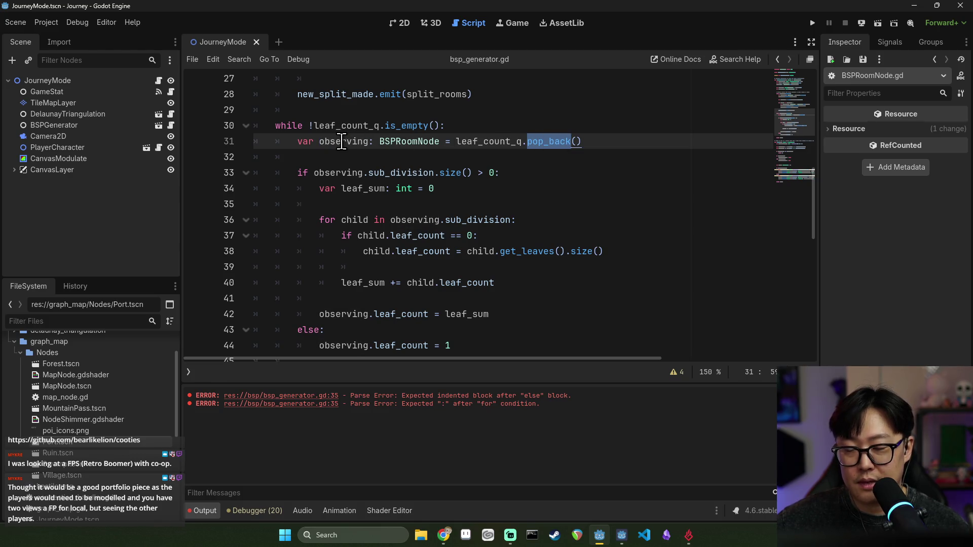
{"action": "scroll", "coordinate": [384, 238], "scroll_direction": "down", "scroll_amount": 3}
{"action": "scroll", "coordinate": [395, 239], "scroll_direction": "up", "scroll_amount": 2}
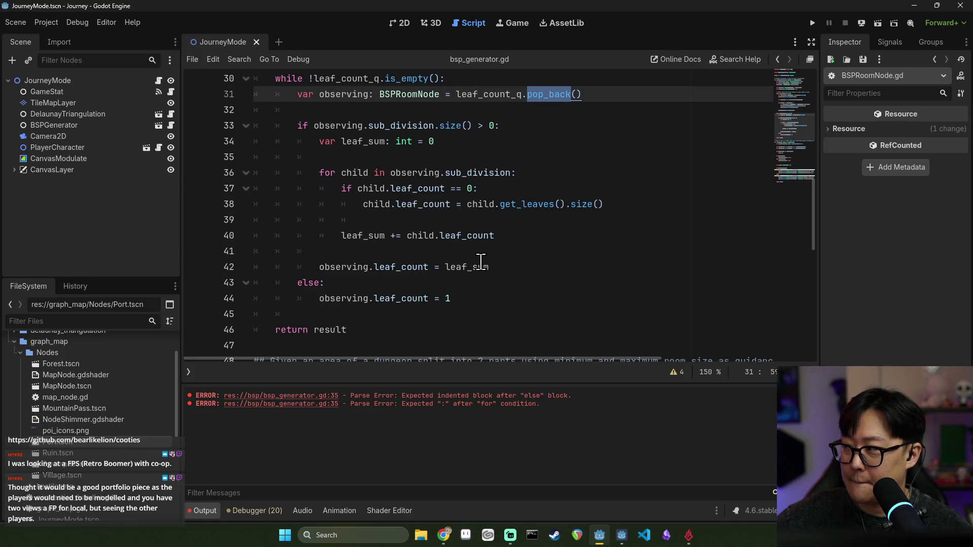
{"action": "scroll", "coordinate": [484, 264], "scroll_direction": "down", "scroll_amount": 2}
- Save again and return to generate_rooms on line 8, confirming the parse errors are gone
{"action": "key", "text": "ctrl+s"}
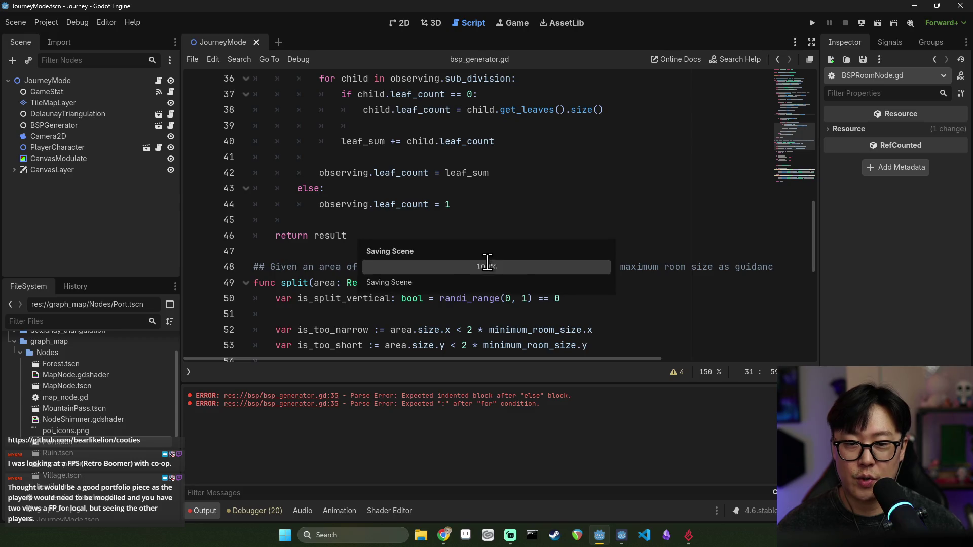
{"action": "scroll", "coordinate": [470, 263], "scroll_direction": "up", "scroll_amount": 1}
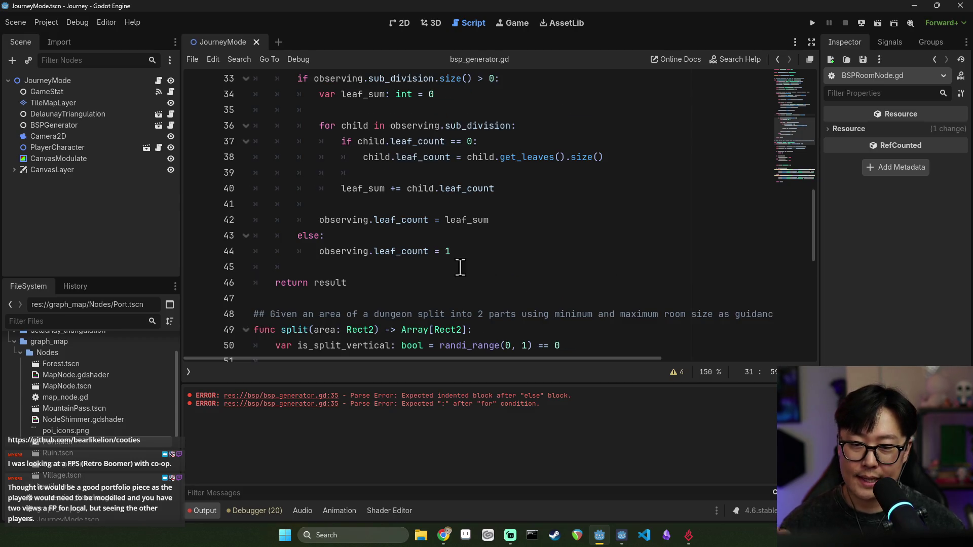
{"action": "mouse_move", "coordinate": [342, 141]}
{"action": "left_mouse_down"}
{"action": "mouse_move", "coordinate": [527, 173]}
{"action": "mouse_move", "coordinate": [604, 169]}
{"action": "left_mouse_up"}
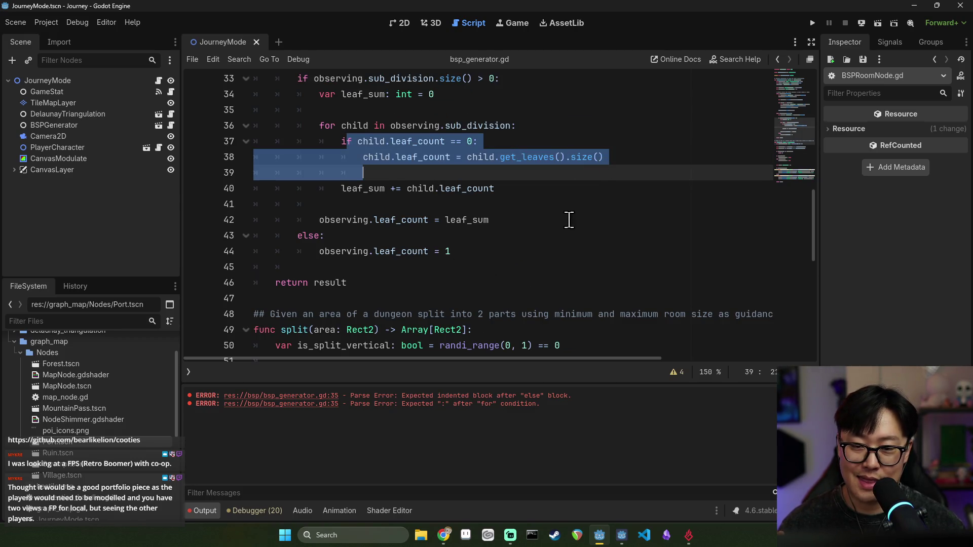
{"action": "left_click", "coordinate": [530, 251]}
{"action": "scroll", "coordinate": [550, 317], "scroll_direction": "down", "scroll_amount": 3}
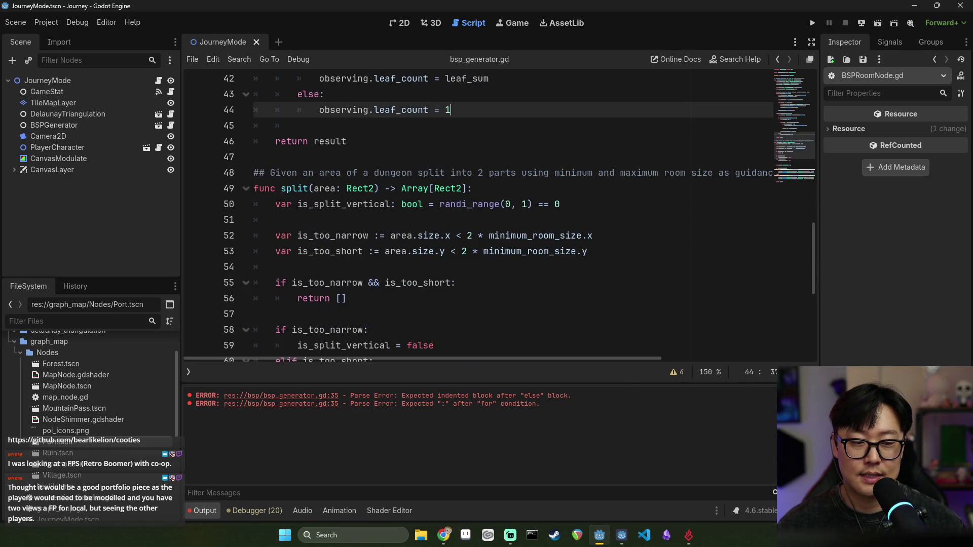
{"action": "left_click", "coordinate": [456, 251]}
{"action": "key", "text": "ctrl+s"}
{"action": "scroll", "coordinate": [443, 255], "scroll_direction": "up", "scroll_amount": 9}
{"action": "scroll", "coordinate": [444, 255], "scroll_direction": "up", "scroll_amount": 4}
{"action": "key", "text": "ctrl+s"}
{"action": "double_click", "coordinate": [319, 157]}
{"action": "key", "text": "ctrl+s"}
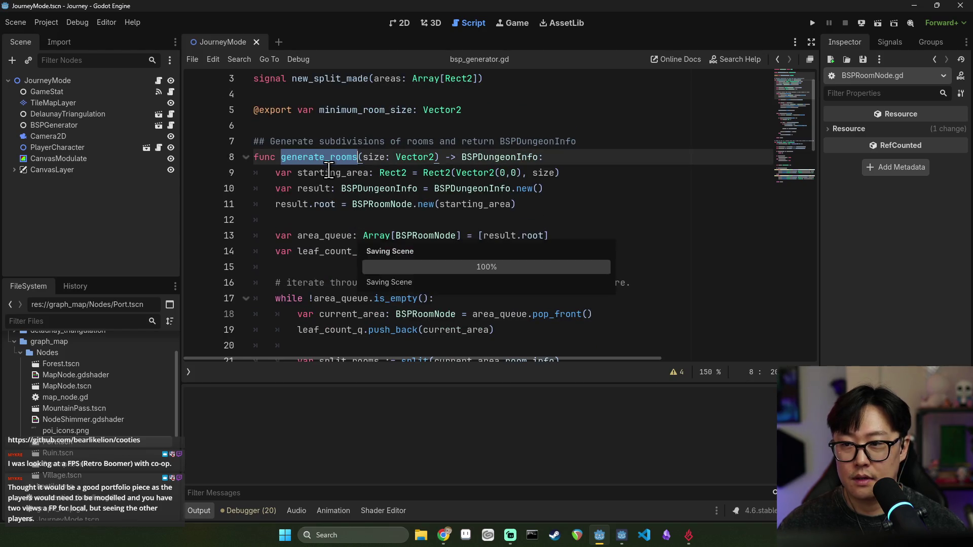
- Switch to journey_mode.gd and inspect cluster_connection and bsp_info in generate()
{"action": "left_click", "coordinate": [159, 81]}
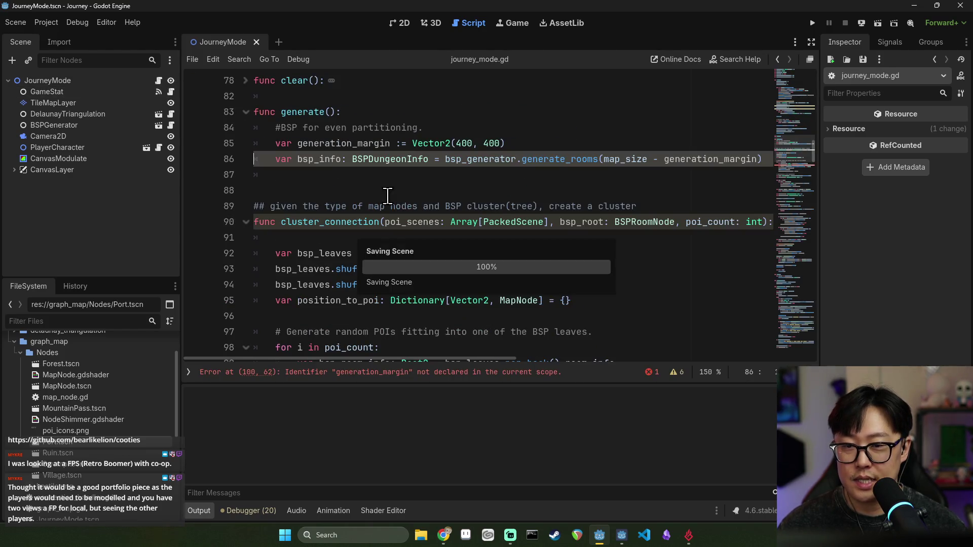
{"action": "double_click", "coordinate": [342, 223]}
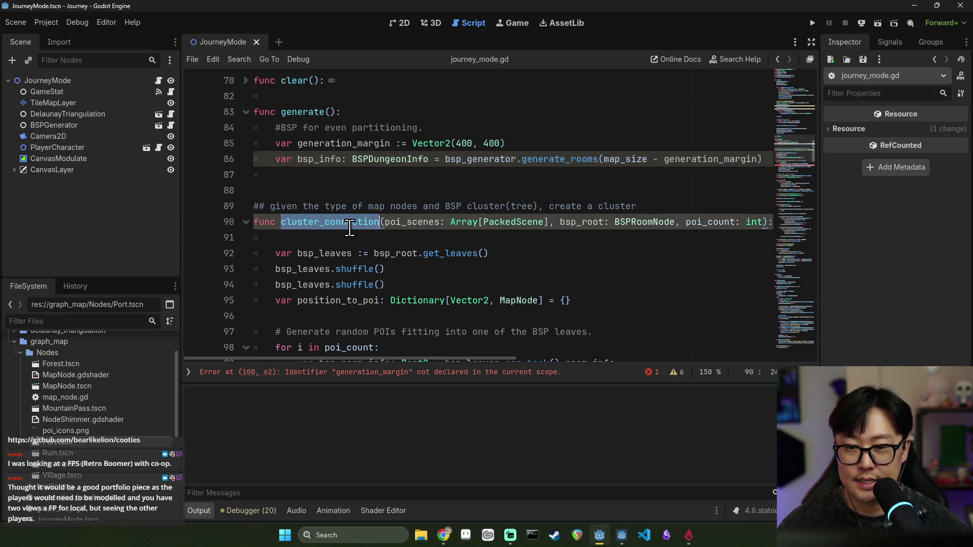
{"action": "scroll", "coordinate": [343, 226], "scroll_direction": "down", "scroll_amount": 3}
{"action": "key", "text": "ctrl+s"}
{"action": "scroll", "coordinate": [302, 246], "scroll_direction": "up", "scroll_amount": 3}
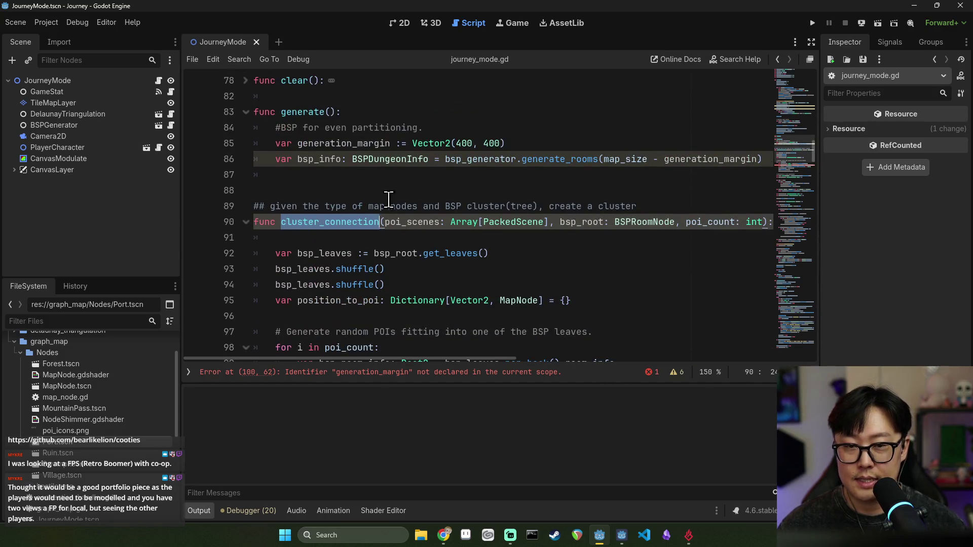
{"action": "double_click", "coordinate": [324, 159]}
{"action": "key", "text": "ctrl+s"}
{"action": "key", "text": "ctrl+s"}
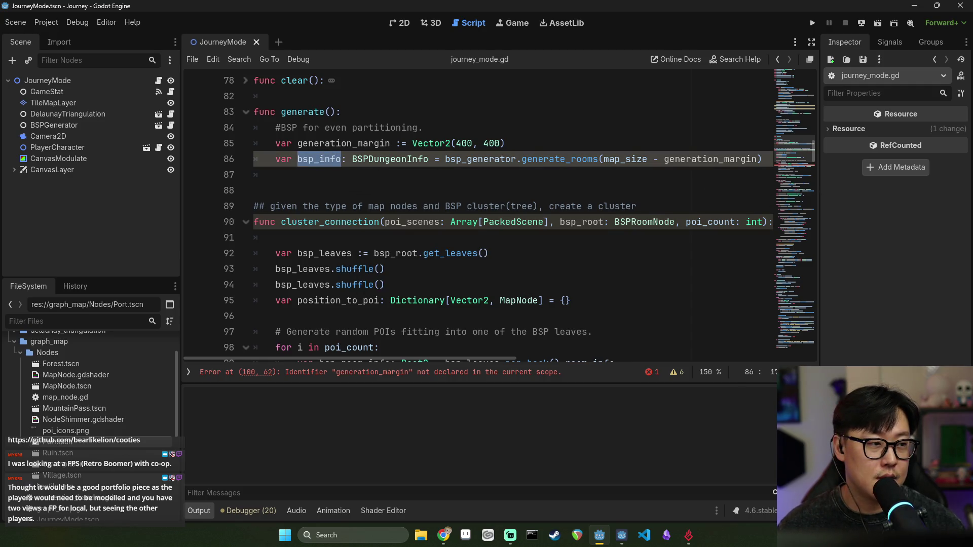
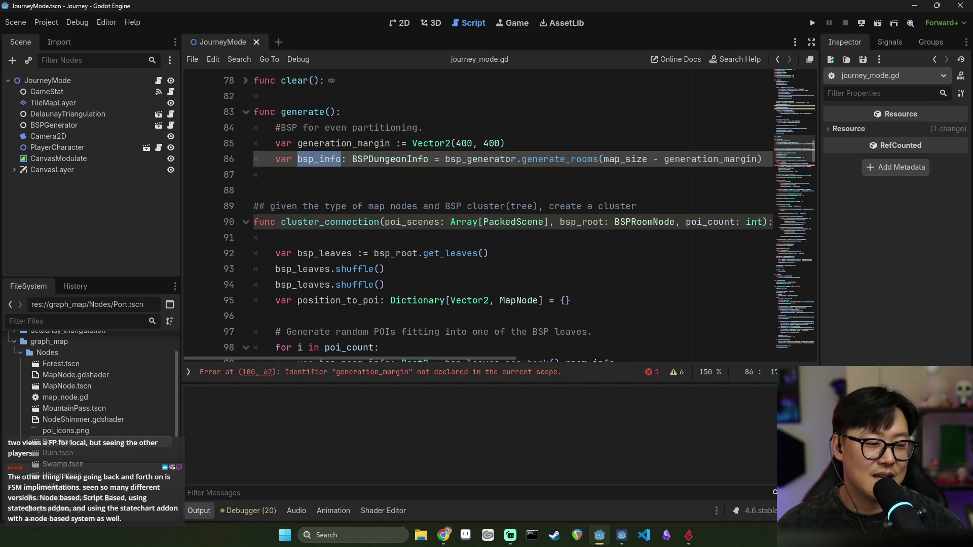
- Review the bsp_info variable and the empty line that follows it in generate()
{"action": "left_click", "coordinate": [403, 269]}
{"action": "left_click", "coordinate": [461, 223]}
{"action": "left_click", "coordinate": [371, 203]}
{"action": "double_click", "coordinate": [338, 160]}
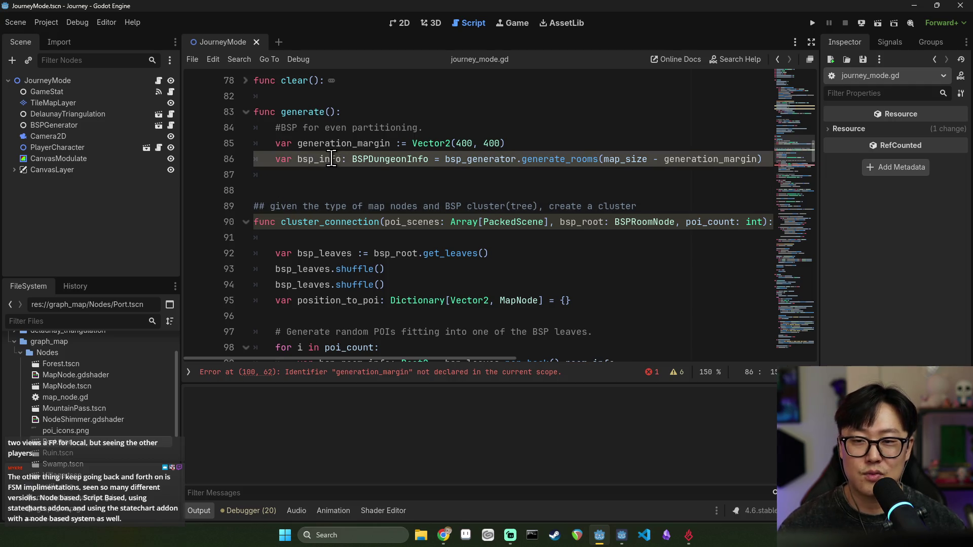
{"action": "scroll", "coordinate": [413, 230], "scroll_direction": "up", "scroll_amount": 2}
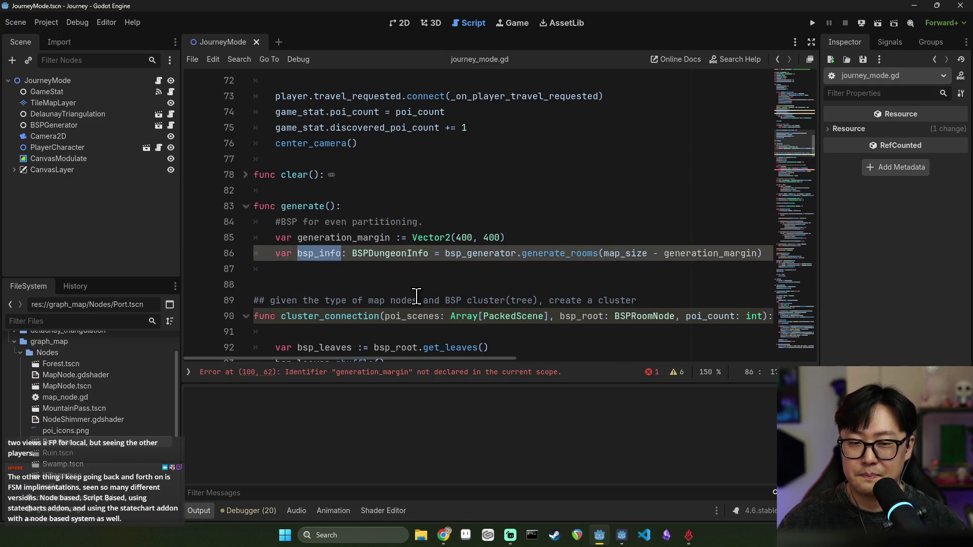
{"action": "scroll", "coordinate": [407, 261], "scroll_direction": "down", "scroll_amount": 1}
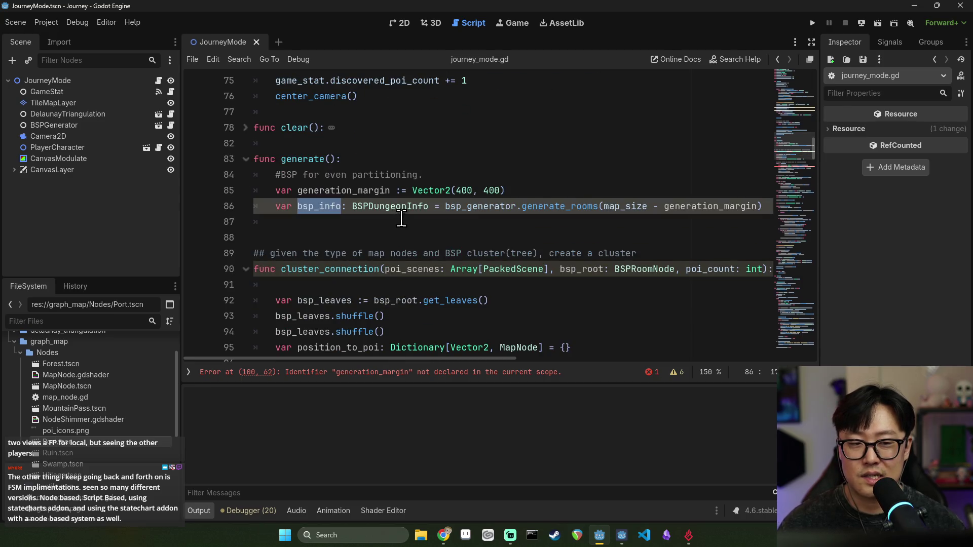
{"action": "left_click", "coordinate": [314, 234]}
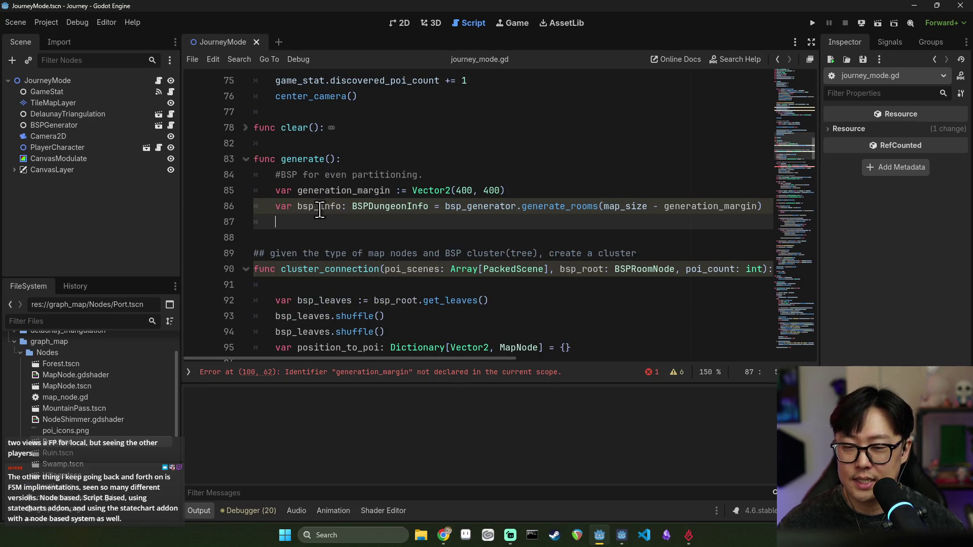
{"action": "double_click", "coordinate": [319, 210]}
- Delete the blank line under the cluster_connection() header and save journey_mode.gd
{"action": "scroll", "coordinate": [416, 257], "scroll_direction": "down", "scroll_amount": 1}
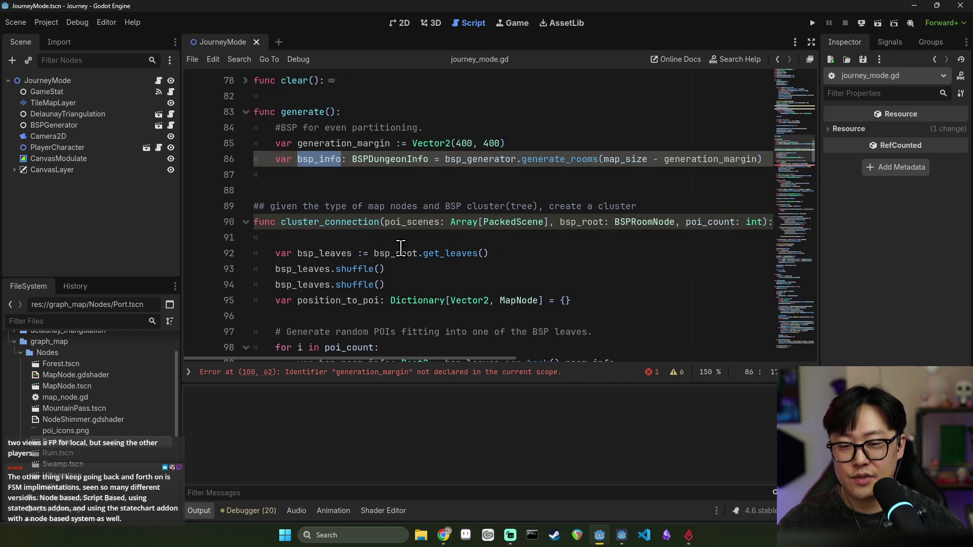
{"action": "left_click", "coordinate": [331, 178]}
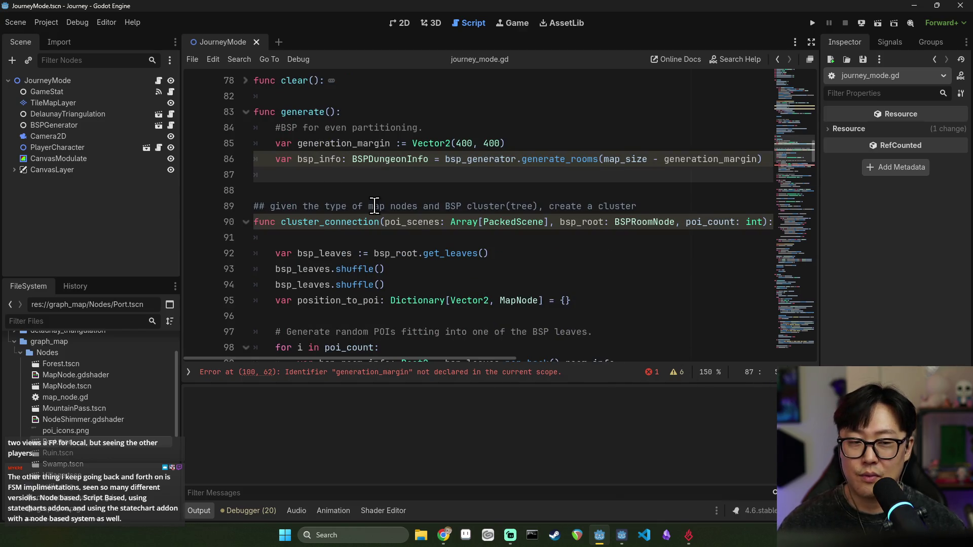
{"action": "scroll", "coordinate": [404, 324], "scroll_direction": "down", "scroll_amount": 2}
{"action": "scroll", "coordinate": [356, 226], "scroll_direction": "up", "scroll_amount": 1}
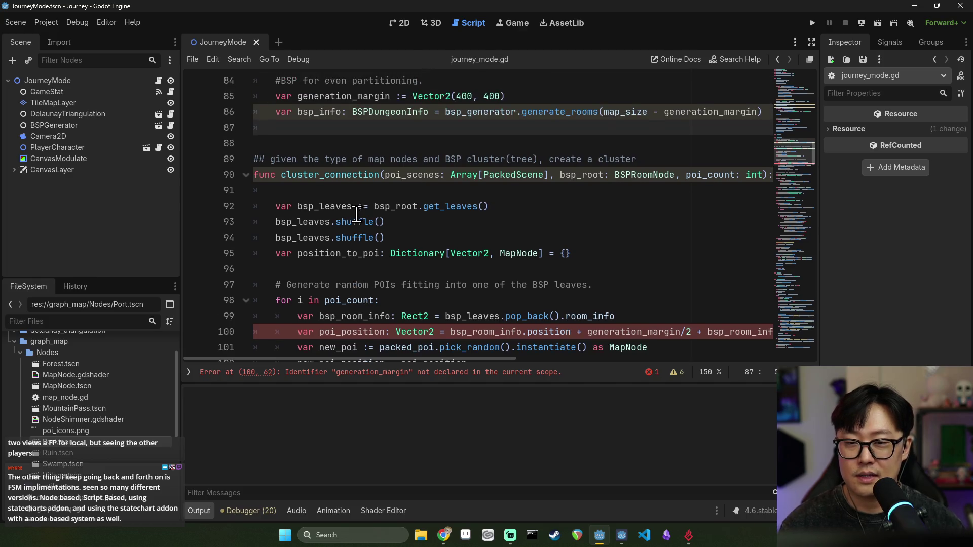
{"action": "left_click", "coordinate": [336, 193]}
{"action": "key", "text": "BackSpace"}
{"action": "key", "text": "BackSpace"}
{"action": "key", "text": "ctrl+s"}
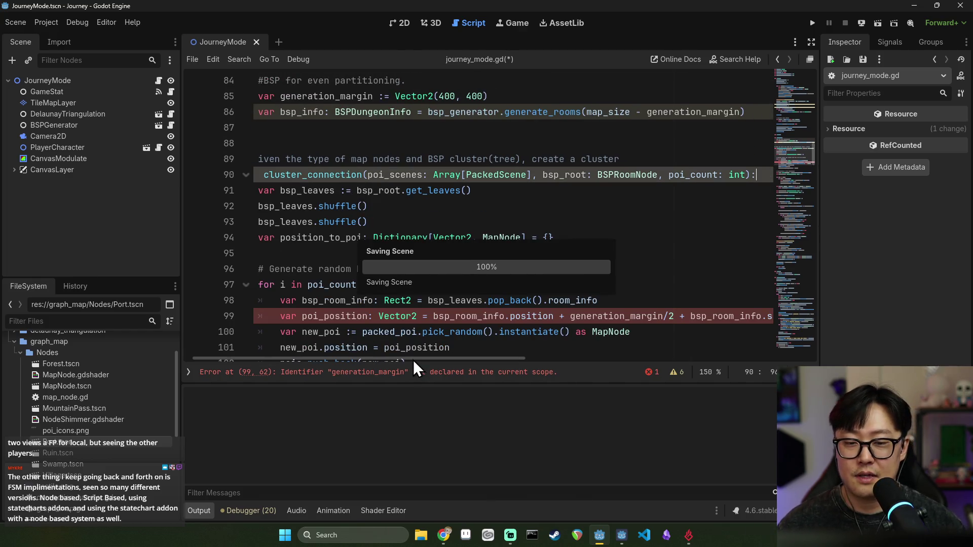
- Check the cluster_connection parameter list against empty line 87 and save again
{"action": "scroll", "coordinate": [329, 195], "scroll_direction": "up", "scroll_amount": 3}
{"action": "left_click", "coordinate": [316, 208]}
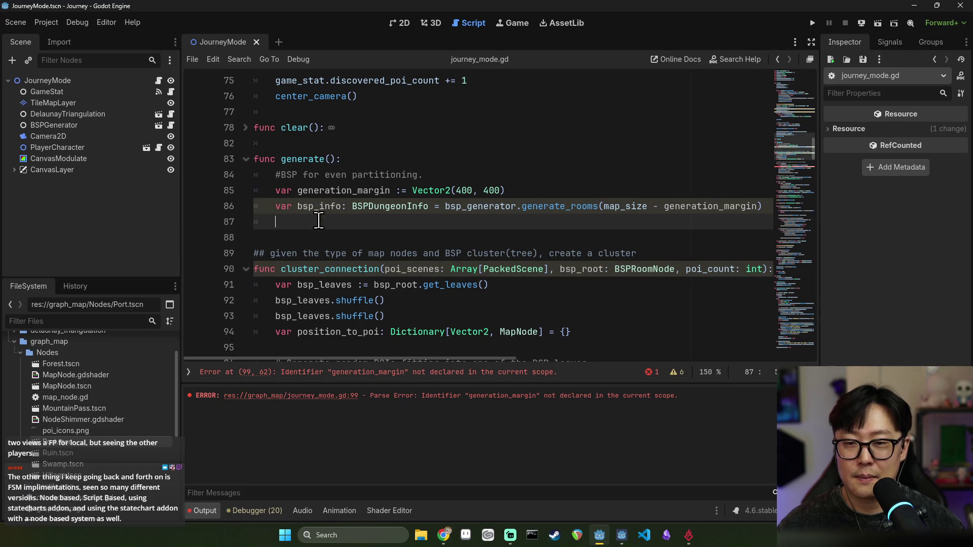
{"action": "scroll", "coordinate": [395, 253], "scroll_direction": "down", "scroll_amount": 5}
{"action": "scroll", "coordinate": [421, 258], "scroll_direction": "up", "scroll_amount": 4}
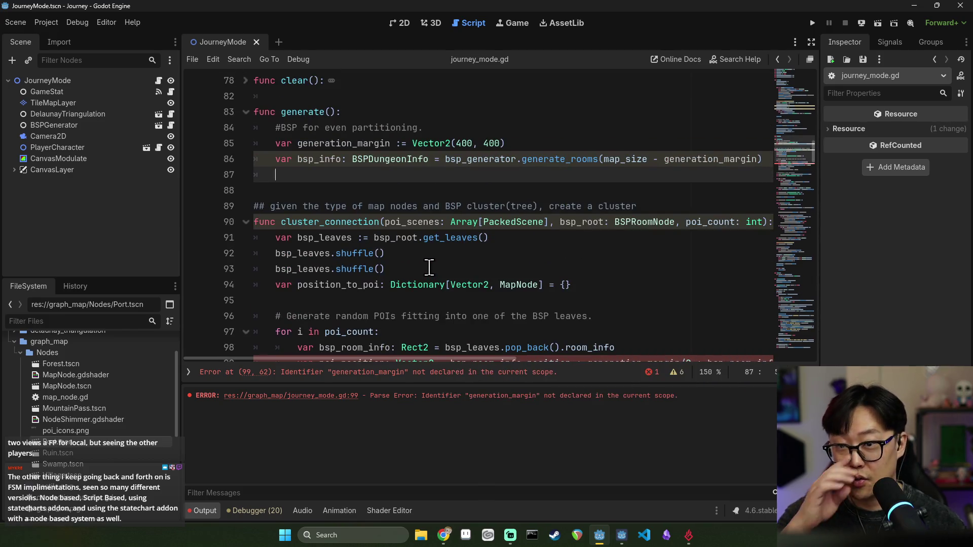
{"action": "left_click", "coordinate": [631, 223]}
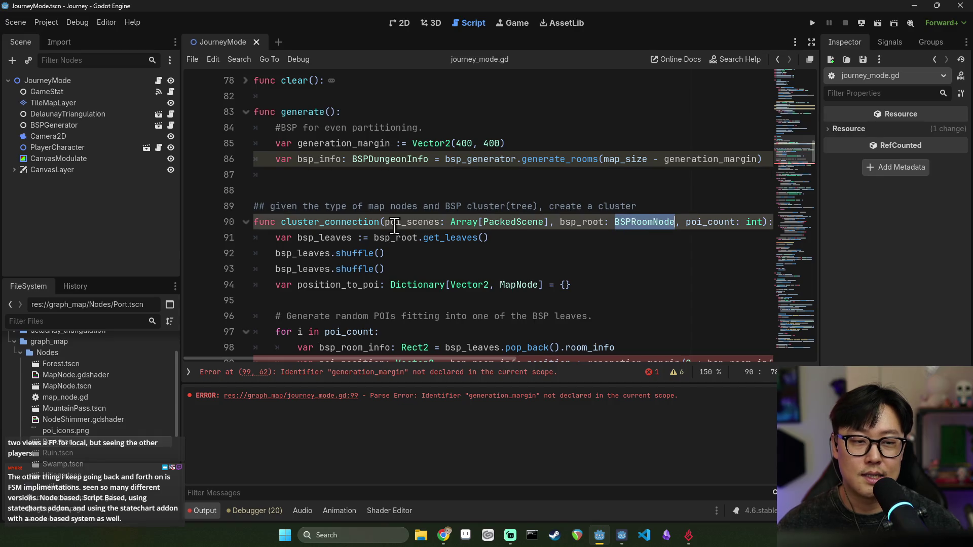
{"action": "left_click", "coordinate": [345, 177]}
{"action": "left_click", "coordinate": [306, 223]}
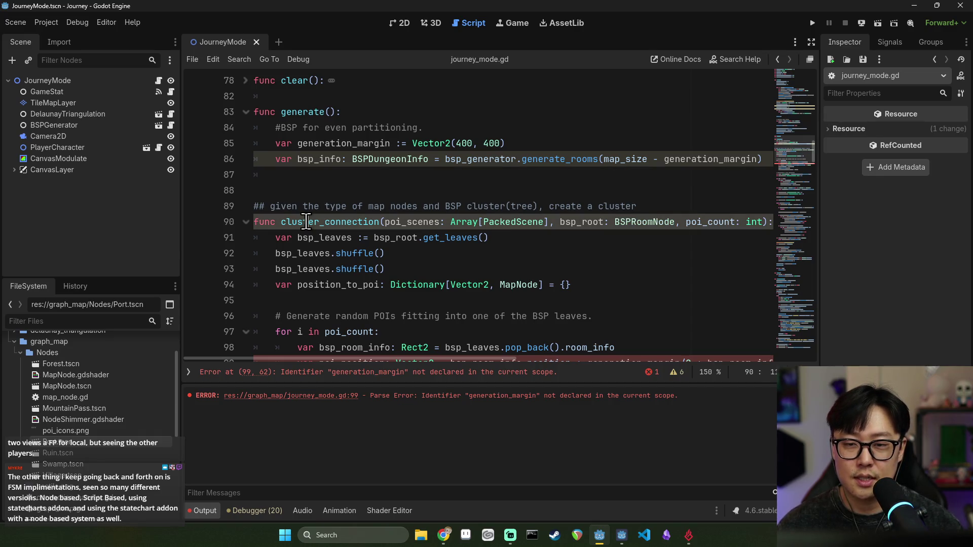
{"action": "scroll", "coordinate": [375, 223], "scroll_direction": "down", "scroll_amount": 4}
{"action": "key", "text": "ctrl+s"}
- Paste the cluster_connection function name onto empty line 87 in generate()
{"action": "double_click", "coordinate": [350, 175]}
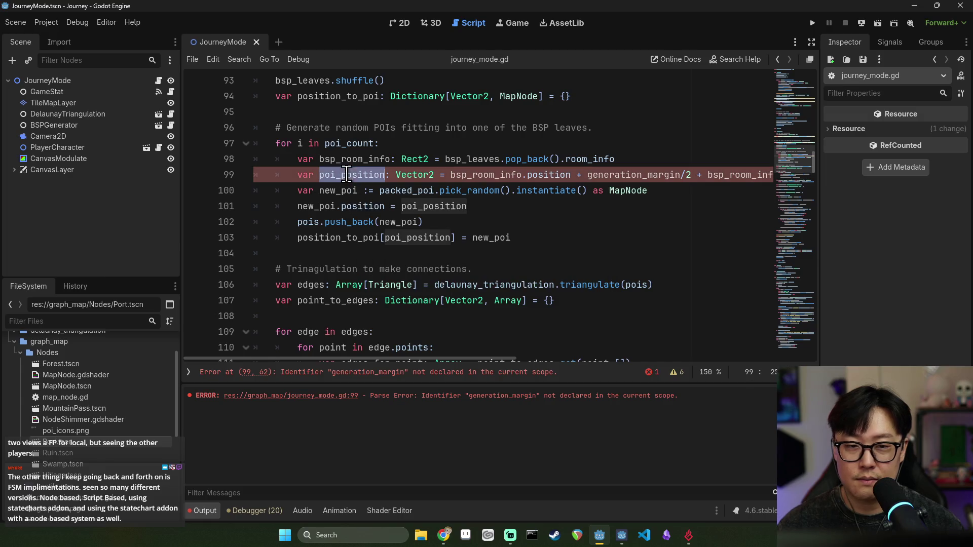
{"action": "scroll", "coordinate": [478, 229], "scroll_direction": "up", "scroll_amount": 1}
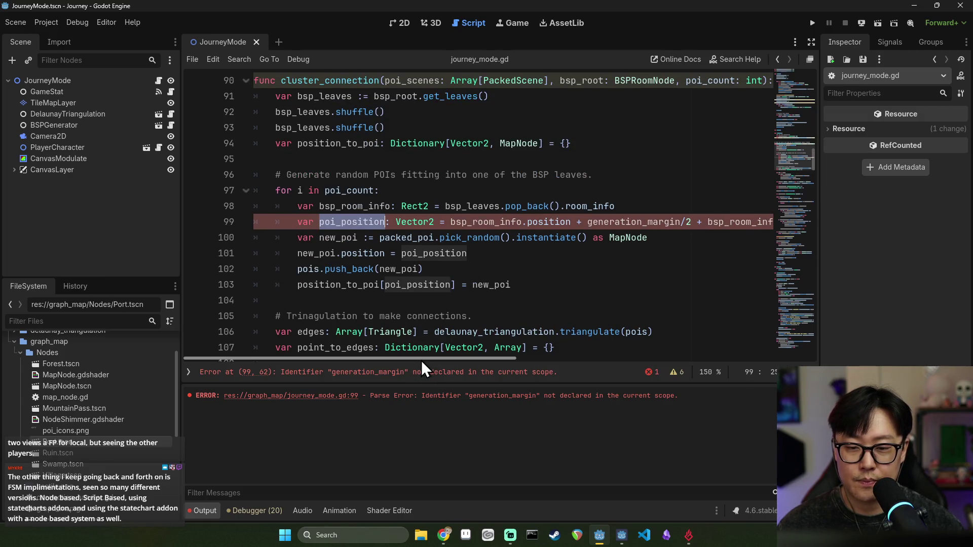
{"action": "scroll", "coordinate": [355, 228], "scroll_direction": "up", "scroll_amount": 2}
{"action": "double_click", "coordinate": [336, 174]}
{"action": "key", "text": "ctrl+c"}
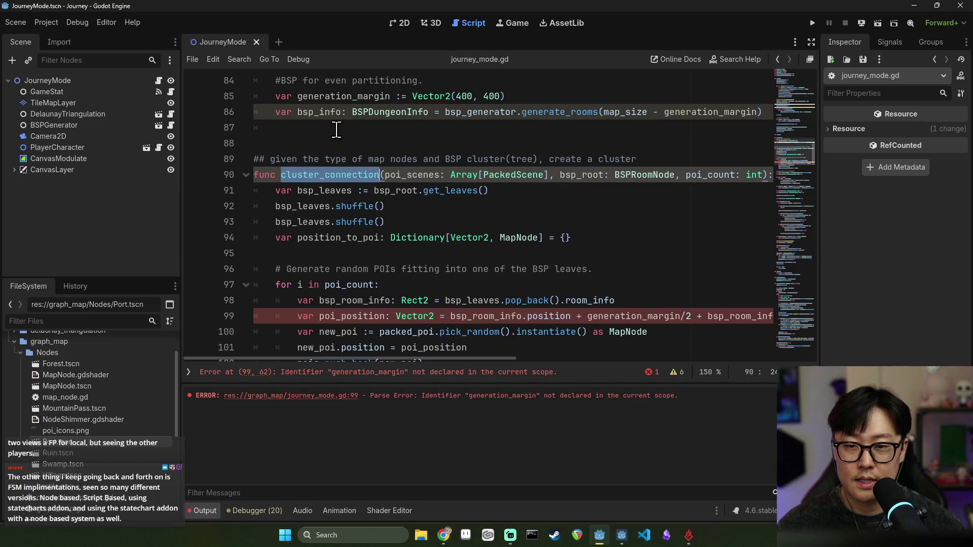
{"action": "left_click", "coordinate": [337, 130]}
{"action": "key", "text": "ctrl+v"}
- Complete the line 87 call with the arguments packed_poi and bsp_info.root
{"action": "type", "text": "(packed_poi, bsp"}
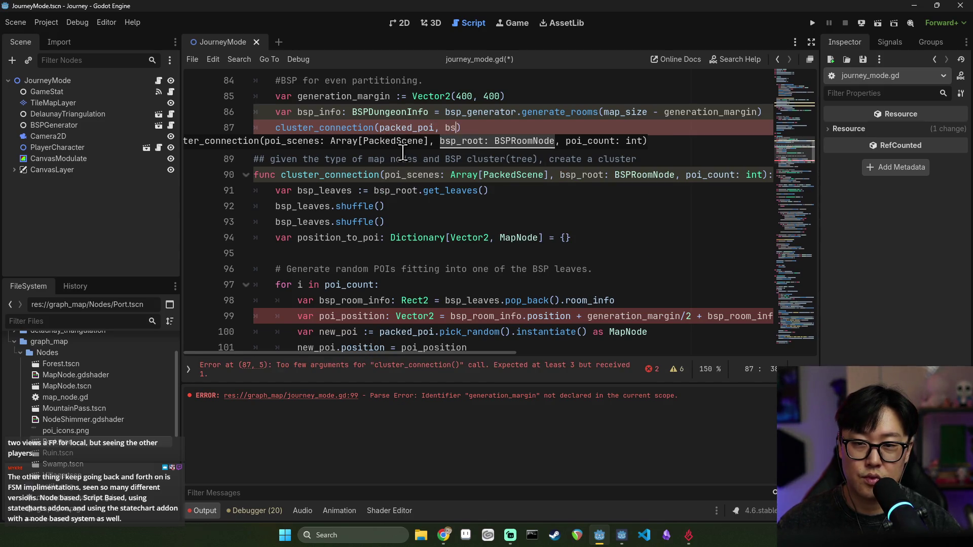
{"action": "type", "text": "_info.ro"}
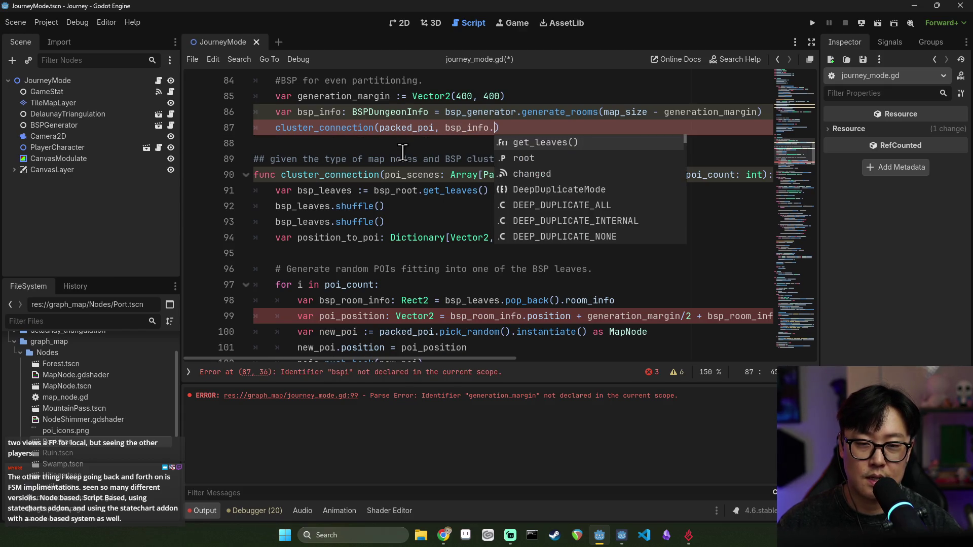
{"action": "type", "text": "ot"}
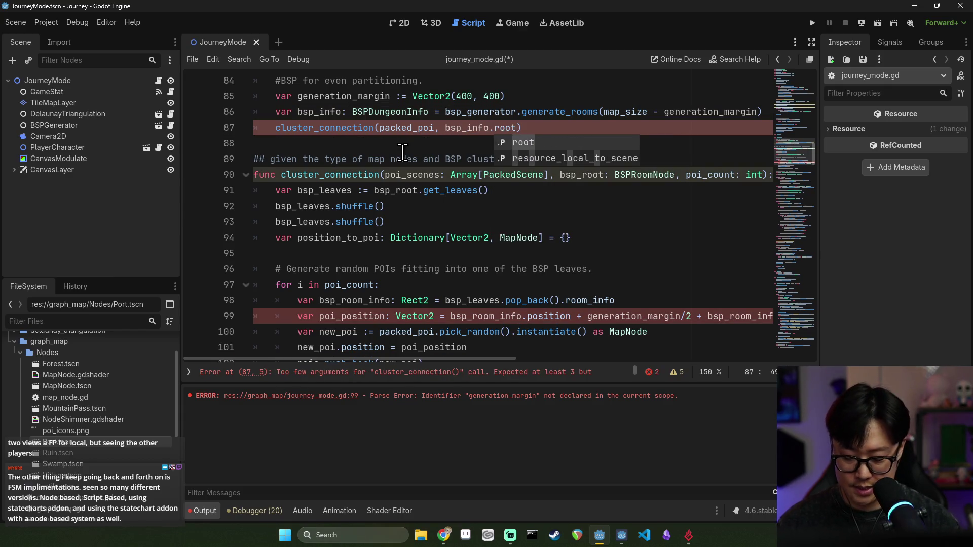
{"action": "type", "text": ","}
{"action": "left_click", "coordinate": [403, 147]}
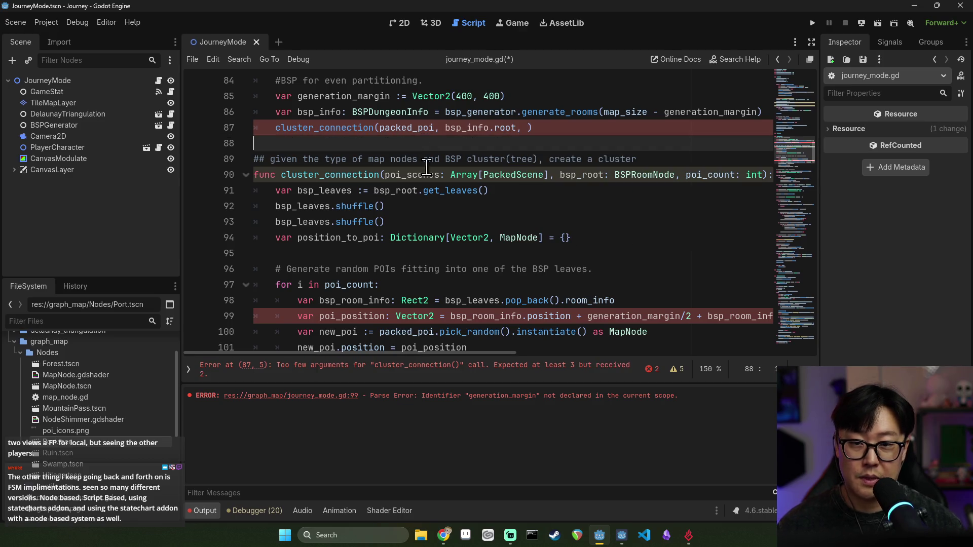
{"action": "double_click", "coordinate": [686, 177]}
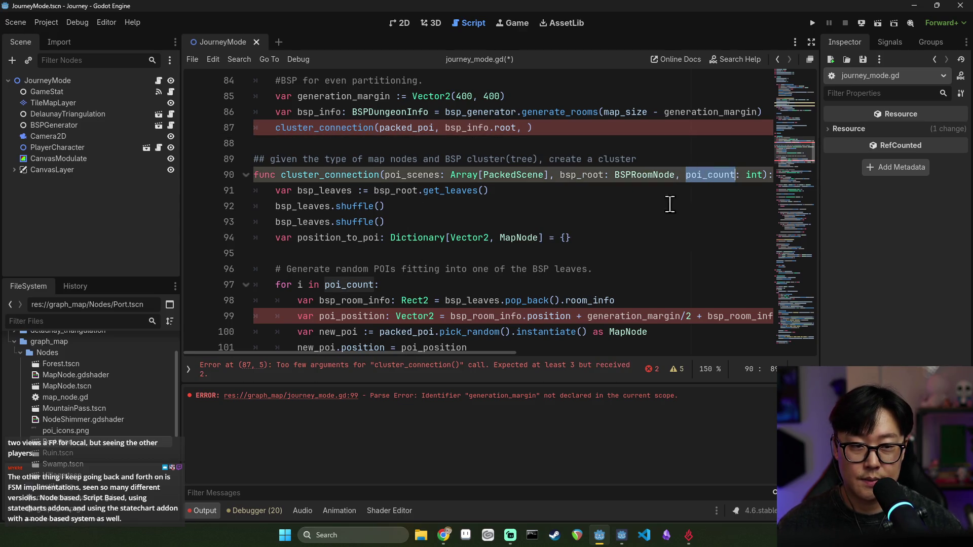
{"action": "left_click", "coordinate": [350, 293], "text": "ctrl"}
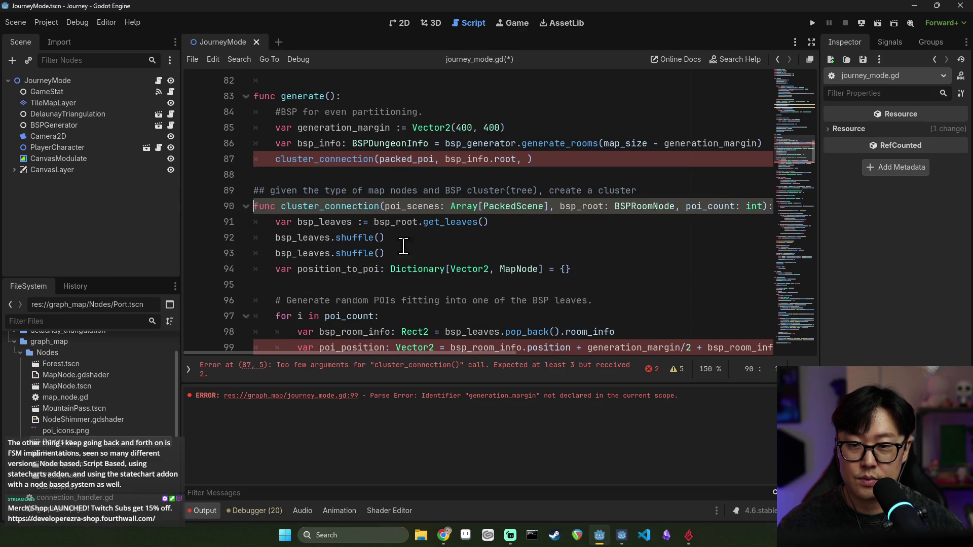
- Search the script for poi_count and step through its matches
{"action": "left_click", "coordinate": [688, 208]}
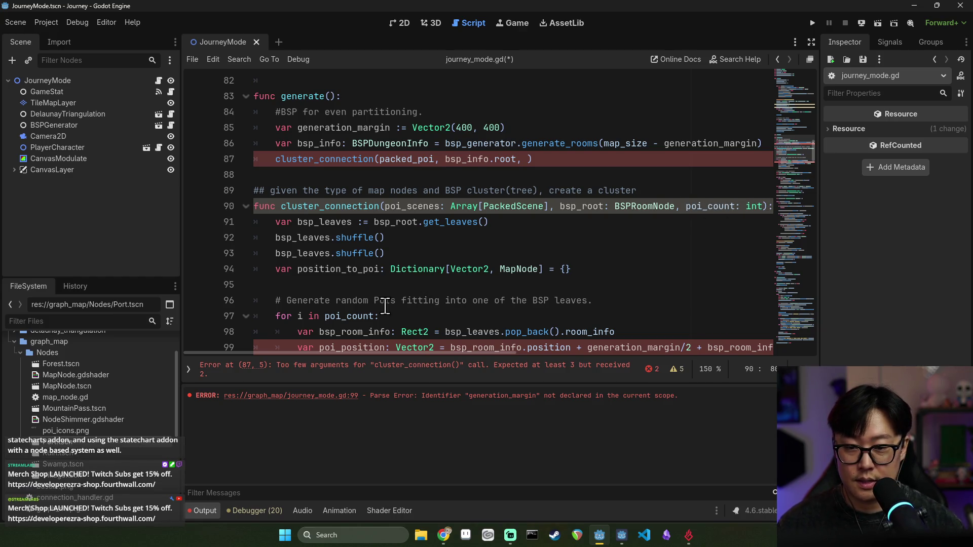
{"action": "double_click", "coordinate": [329, 316]}
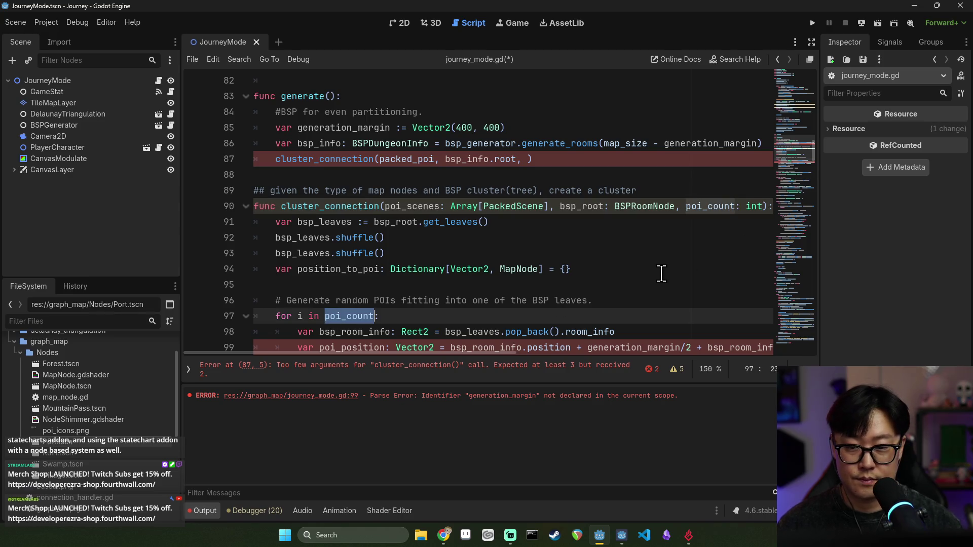
{"action": "key", "text": "ctrl+f"}
{"action": "key", "text": "Return"}
{"action": "key", "text": "Return"}
{"action": "key", "text": "Return"}
{"action": "key", "text": "Return"}
{"action": "key", "text": "Return"}
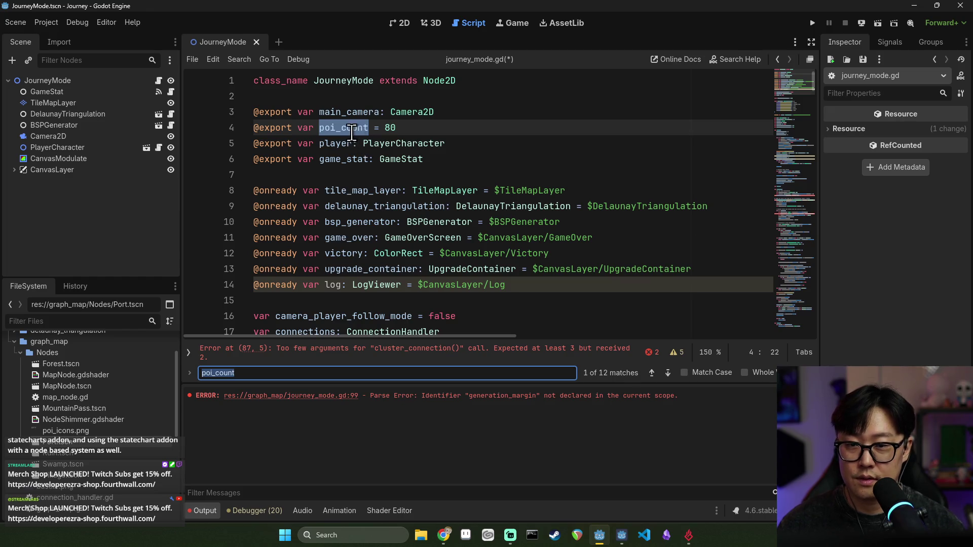
- Rename the poi_count parameter on line 90 to cluster_size
{"action": "left_click", "coordinate": [352, 132]}
{"action": "scroll", "coordinate": [649, 203], "scroll_direction": "down", "scroll_amount": 3}
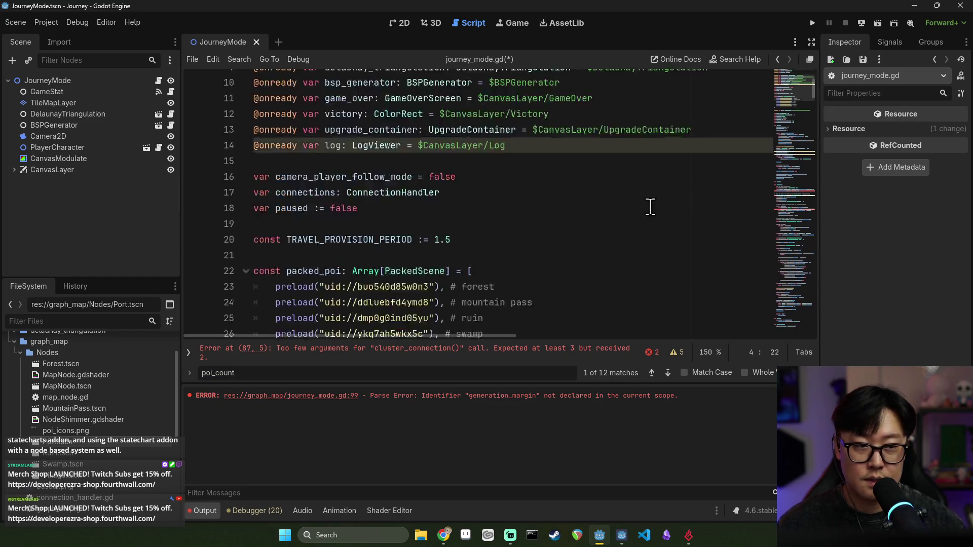
{"action": "scroll", "coordinate": [649, 203], "scroll_direction": "down", "scroll_amount": 20}
{"action": "left_click", "coordinate": [678, 208]}
{"action": "double_click", "coordinate": [596, 202]}
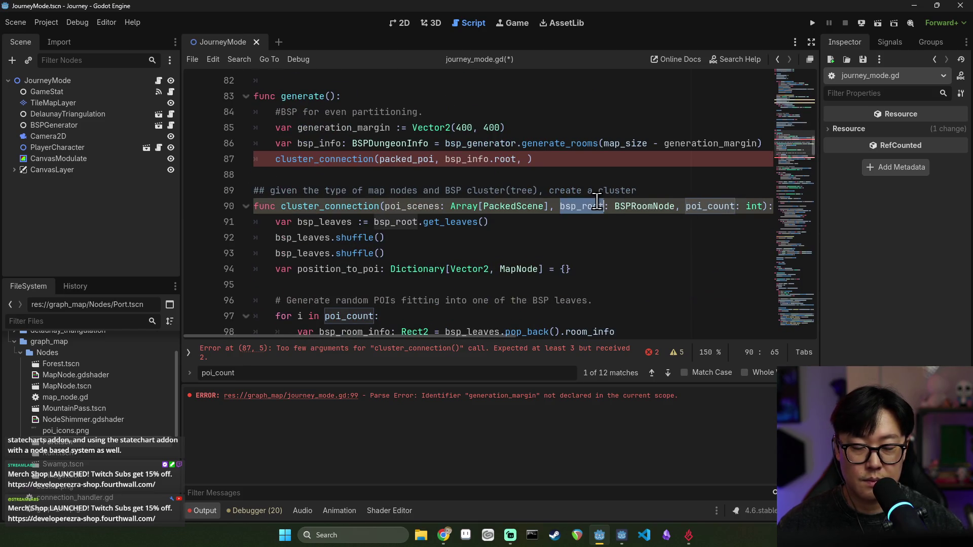
{"action": "double_click", "coordinate": [704, 207]}
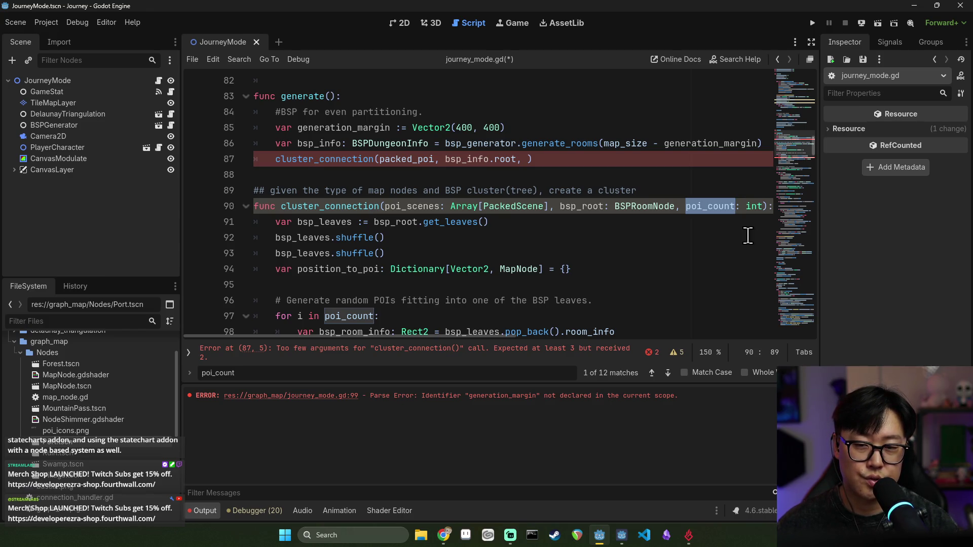
{"action": "key", "text": "BackSpace"}
{"action": "type", "text": "cluster"}
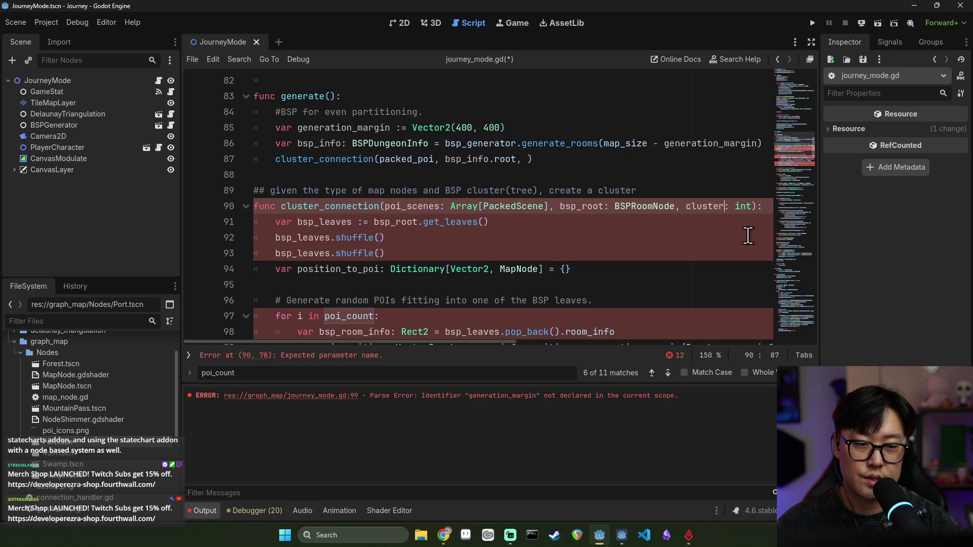
{"action": "type", "text": "e"}
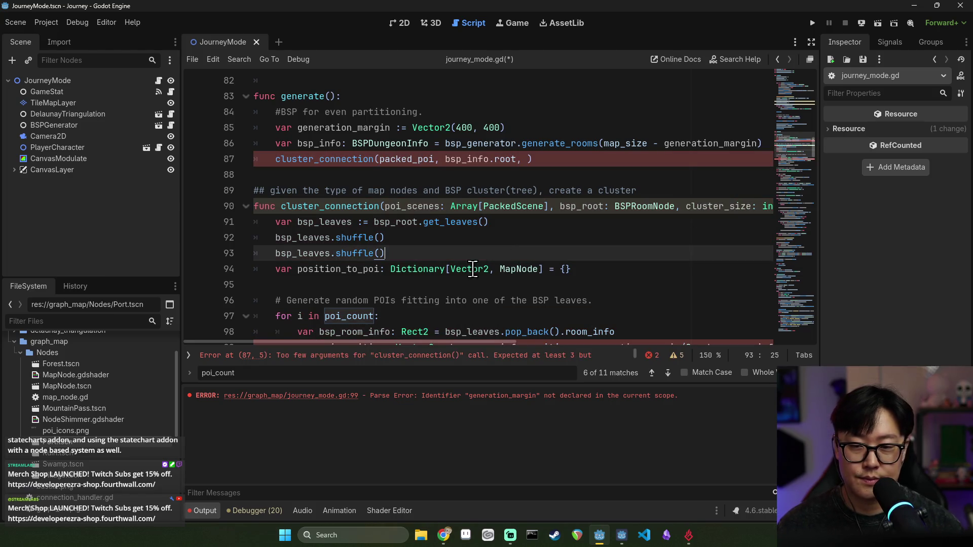
- Replace poi_count with cluster_size in the line 97 loop and save
{"action": "left_click", "coordinate": [356, 318]}
{"action": "type", "text": "cluster_size"}
{"action": "scroll", "coordinate": [356, 320], "scroll_direction": "down", "scroll_amount": 2}
{"action": "key", "text": "ctrl+s"}
{"action": "double_click", "coordinate": [364, 225]}
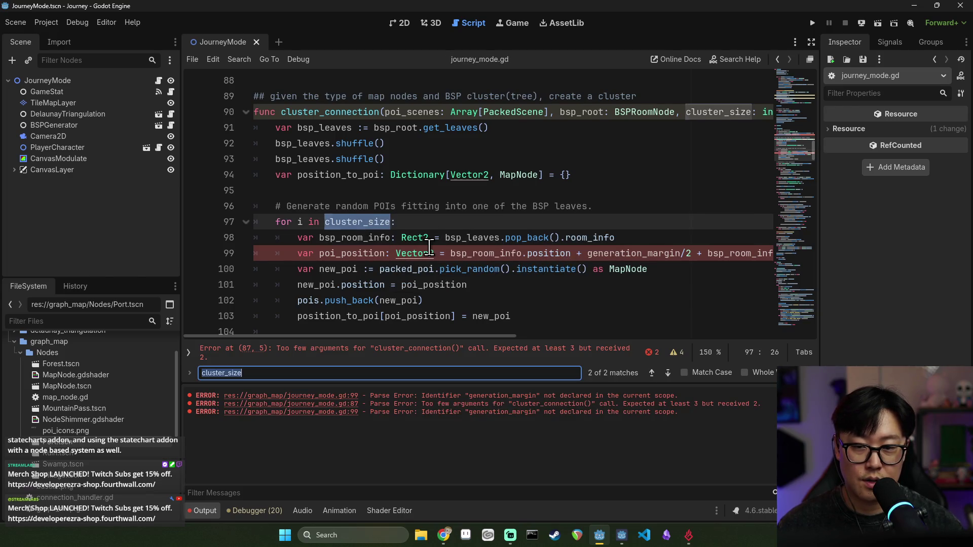
- Find poi_count, collapse the Output panel, and change add_back_count to use cluster_size/2
{"action": "key", "text": "ctrl+f"}
{"action": "type", "text": "poi_count"}
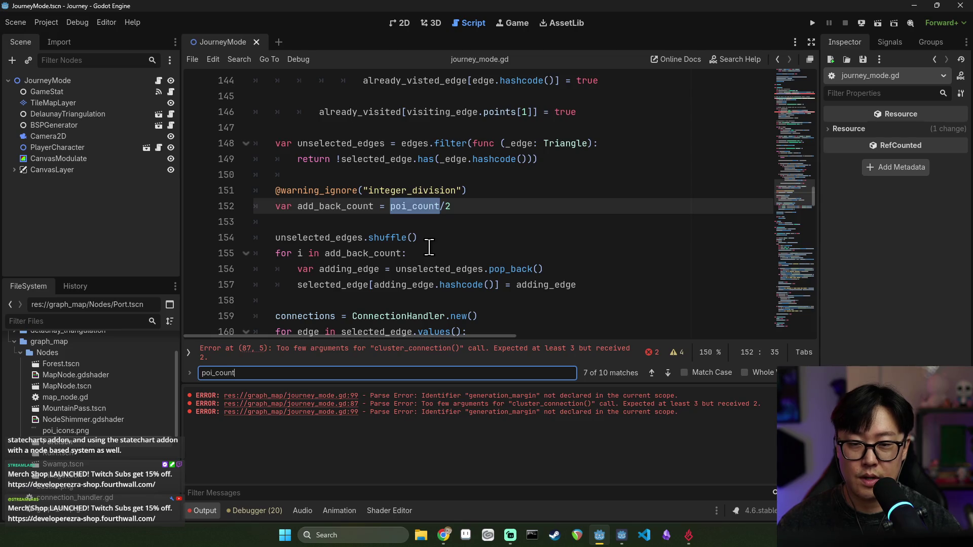
{"action": "scroll", "coordinate": [429, 247], "scroll_direction": "up", "scroll_amount": 12}
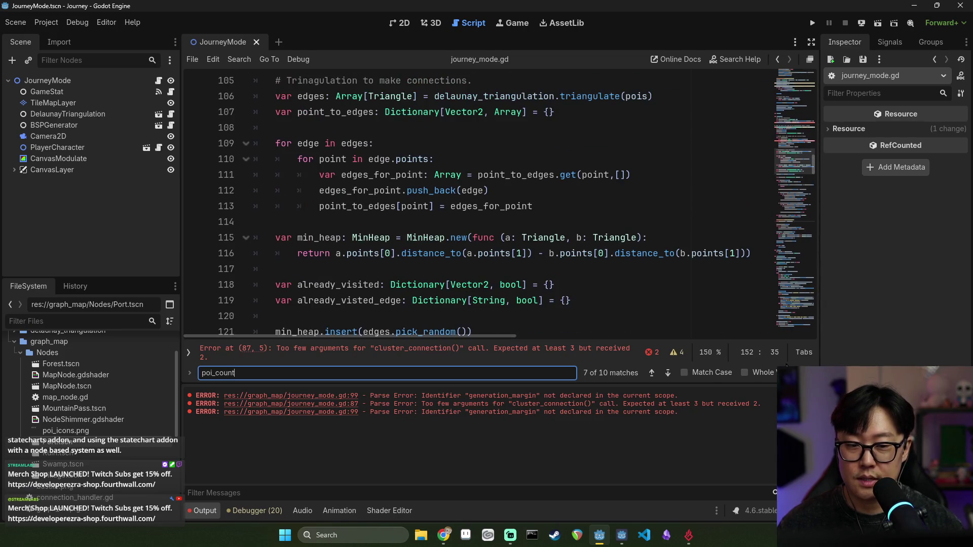
{"action": "left_click", "coordinate": [221, 504]}
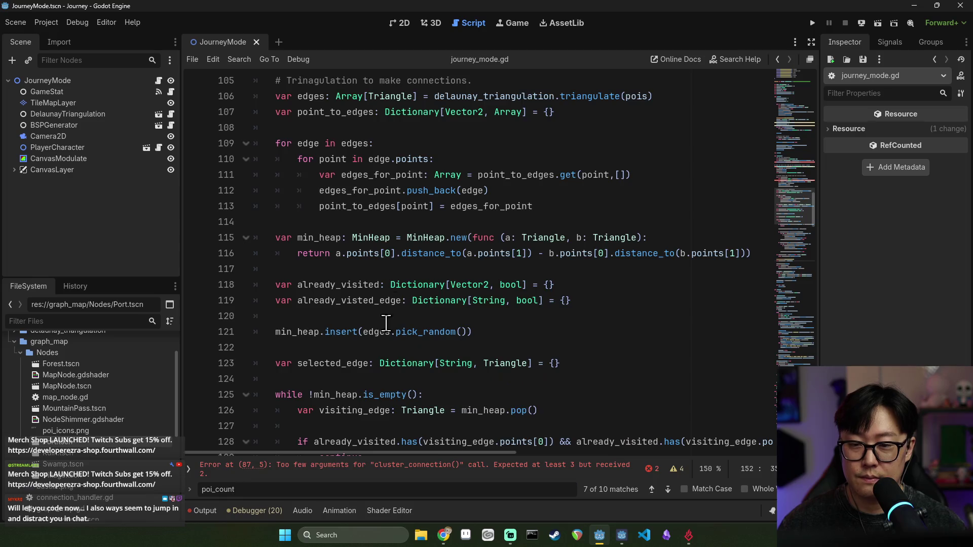
{"action": "scroll", "coordinate": [402, 309], "scroll_direction": "down", "scroll_amount": 13}
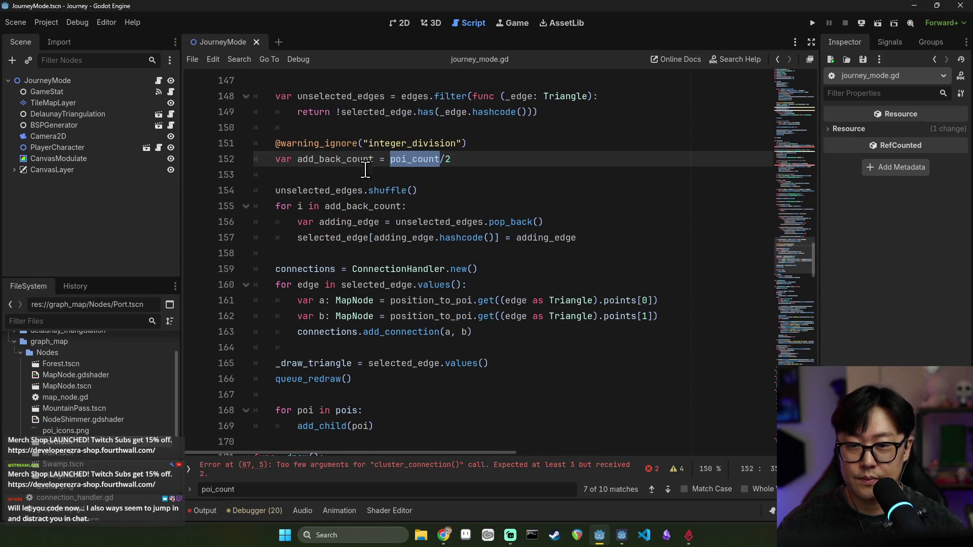
{"action": "type", "text": "cluster_size"}
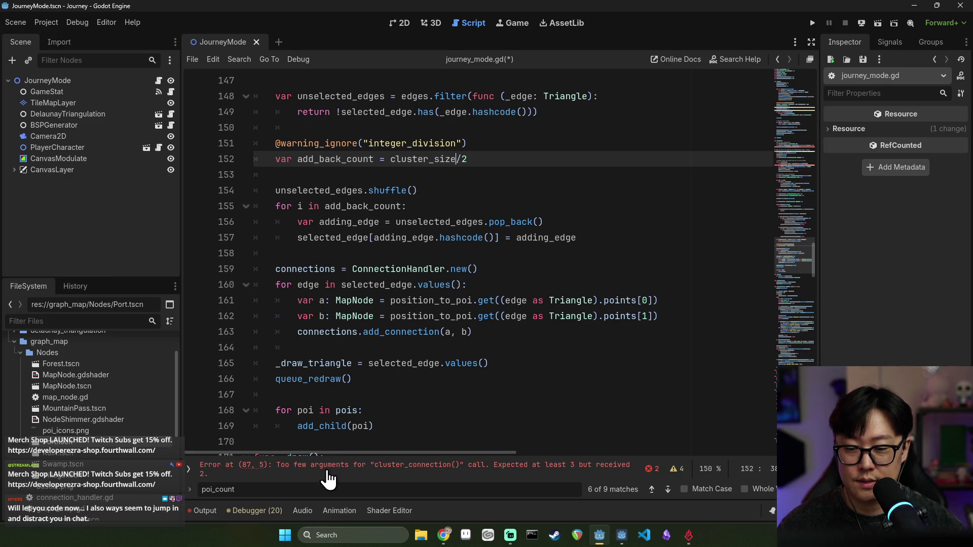
{"action": "scroll", "coordinate": [445, 284], "scroll_direction": "down", "scroll_amount": 2}
{"action": "scroll", "coordinate": [412, 368], "scroll_direction": "down", "scroll_amount": 2}
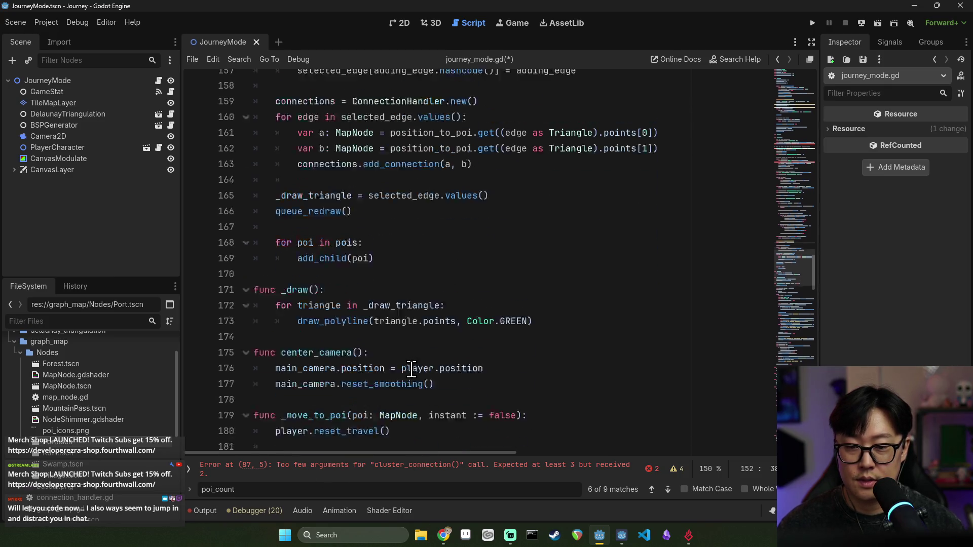
- Step forward and back through the poi_count matches with the find arrows
{"action": "left_click", "coordinate": [662, 491]}
{"action": "scroll", "coordinate": [342, 274], "scroll_direction": "up", "scroll_amount": 4}
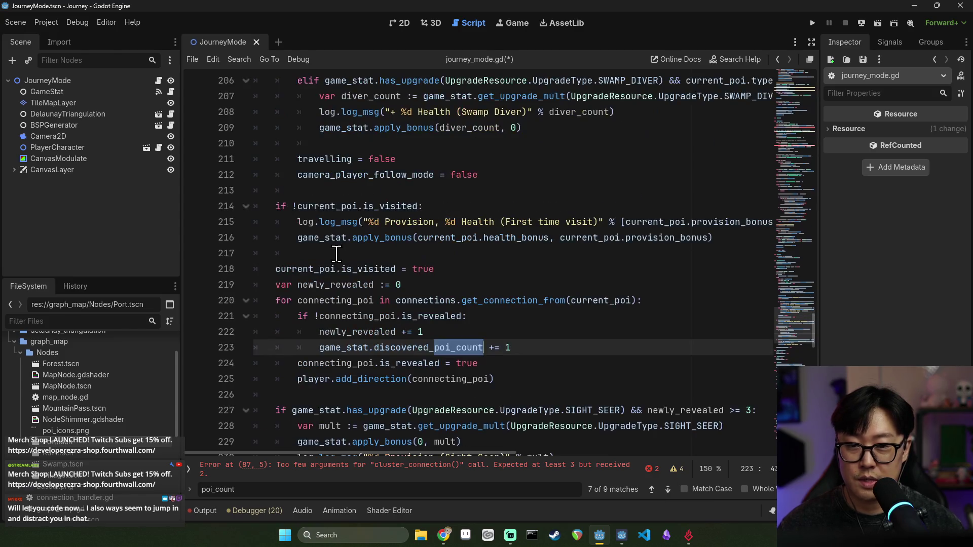
{"action": "scroll", "coordinate": [342, 274], "scroll_direction": "up", "scroll_amount": 5}
{"action": "scroll", "coordinate": [342, 274], "scroll_direction": "down", "scroll_amount": 3}
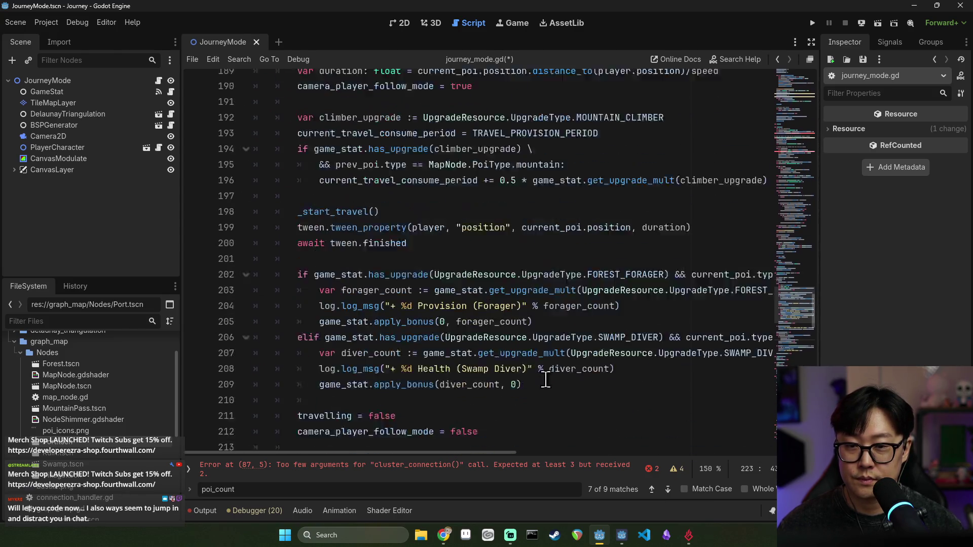
{"action": "left_click", "coordinate": [654, 491]}
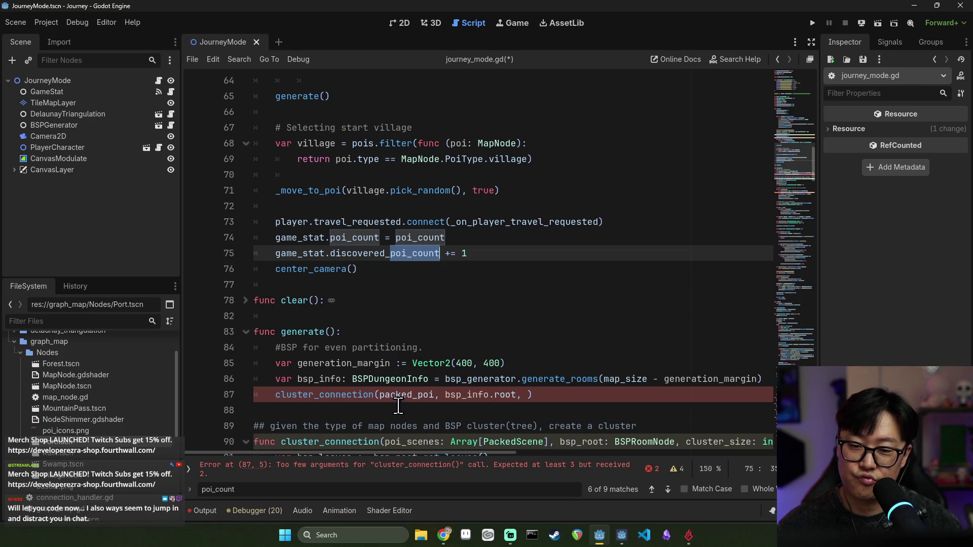
{"action": "scroll", "coordinate": [342, 390], "scroll_direction": "down", "scroll_amount": 3}
- Append poi_count as the third cluster_connection argument on line 87 and save
{"action": "left_click", "coordinate": [529, 253]}
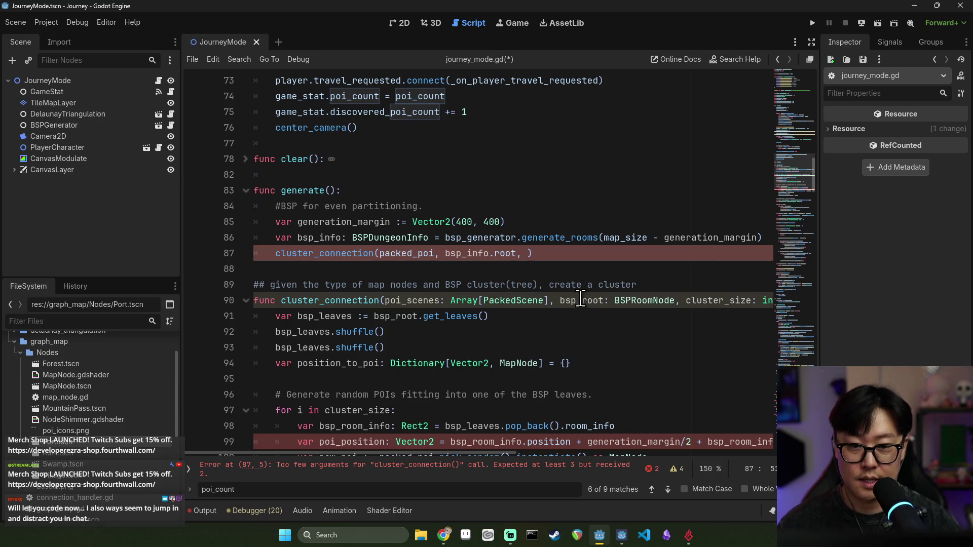
{"action": "type", "text": "poi_count"}
{"action": "key", "text": "ctrl+s"}
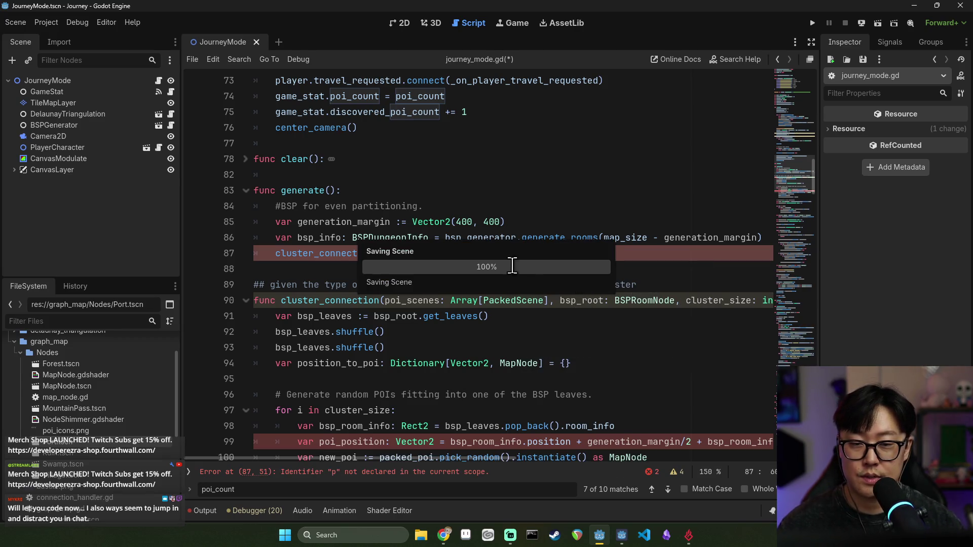
- Inspect poi_position on line 99 and generation_margin on line 85
{"action": "left_click", "coordinate": [355, 253], "text": "ctrl"}
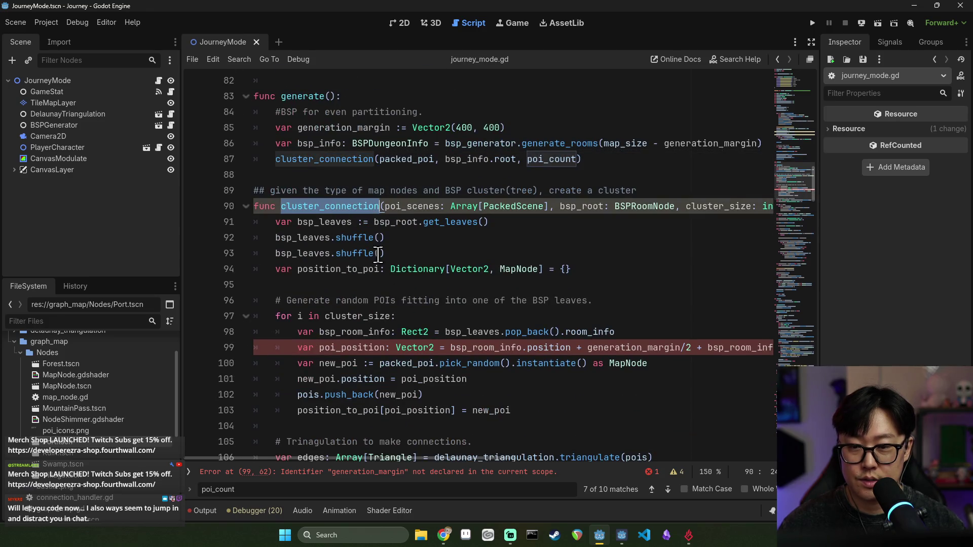
{"action": "double_click", "coordinate": [352, 348]}
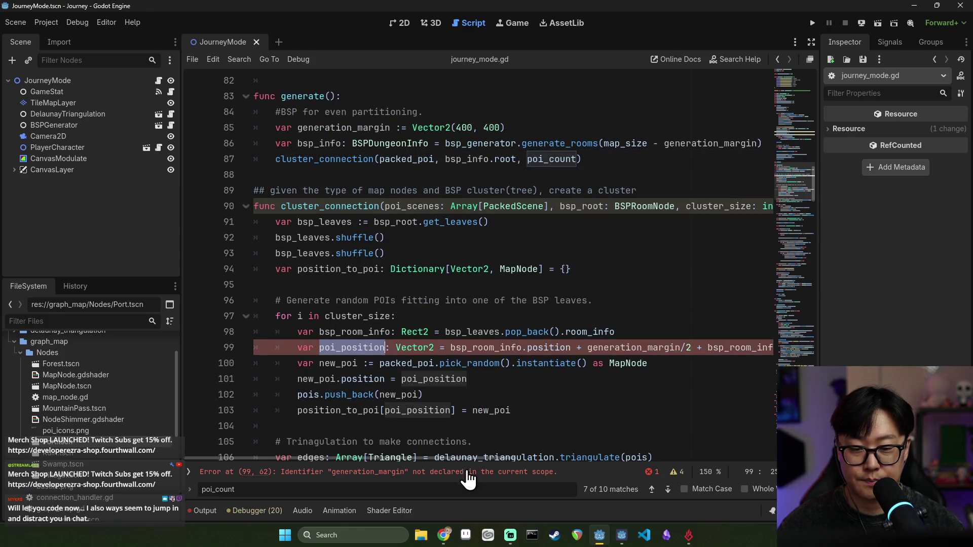
{"action": "scroll", "coordinate": [457, 257], "scroll_direction": "right", "scroll_amount": 2}
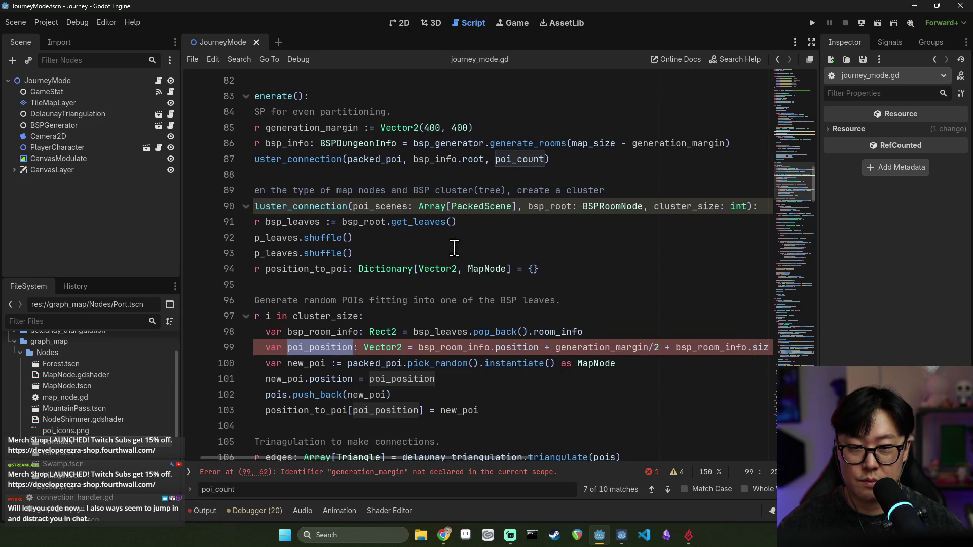
{"action": "double_click", "coordinate": [325, 127]}
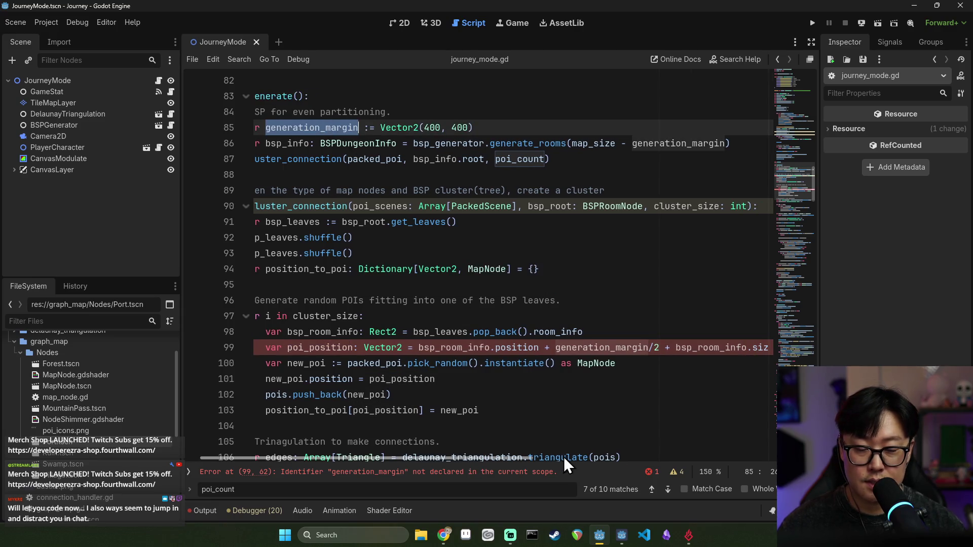
- Examine generation_margin, poi_position and bsp_room_info on line 99
{"action": "mouse_move", "coordinate": [511, 459]}
{"action": "left_mouse_down"}
{"action": "mouse_move", "coordinate": [567, 459]}
{"action": "mouse_move", "coordinate": [516, 458]}
{"action": "left_mouse_up"}
{"action": "double_click", "coordinate": [323, 348]}
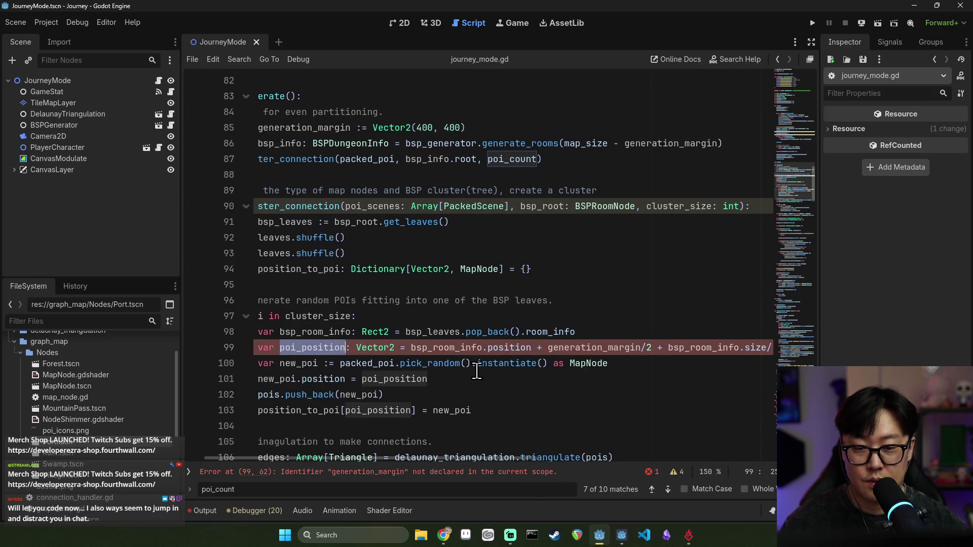
{"action": "double_click", "coordinate": [576, 348]}
{"action": "left_click", "coordinate": [536, 349]}
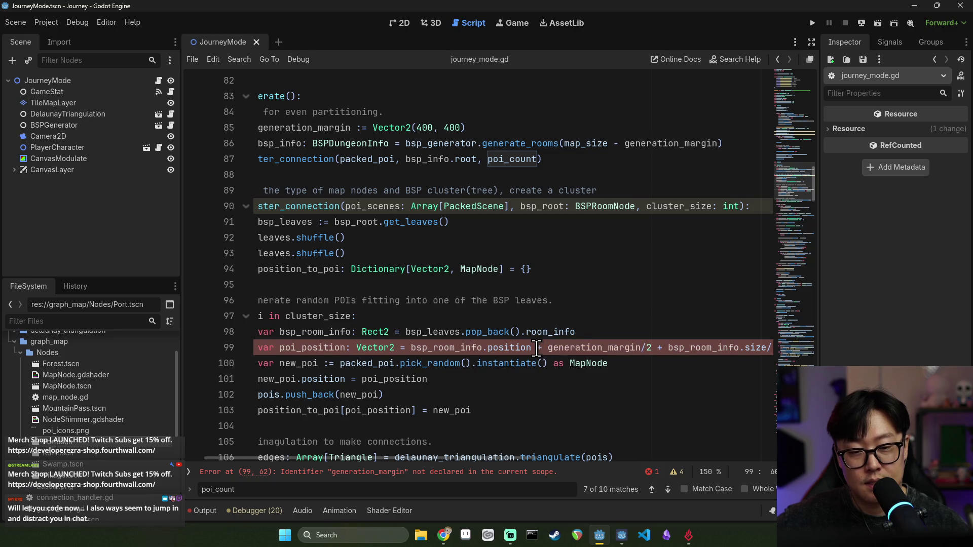
{"action": "double_click", "coordinate": [560, 349]}
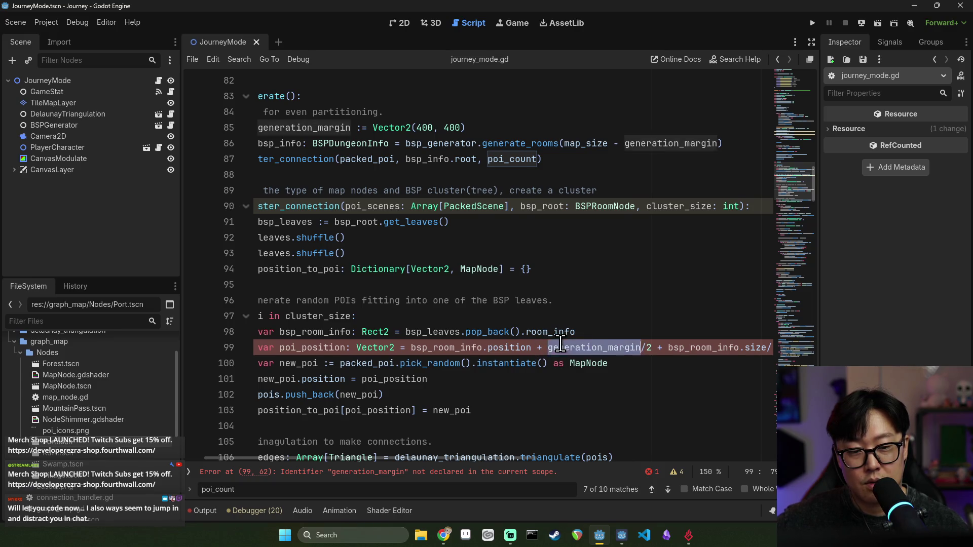
{"action": "scroll", "coordinate": [558, 349], "scroll_direction": "left", "scroll_amount": 1}
{"action": "double_click", "coordinate": [340, 349]}
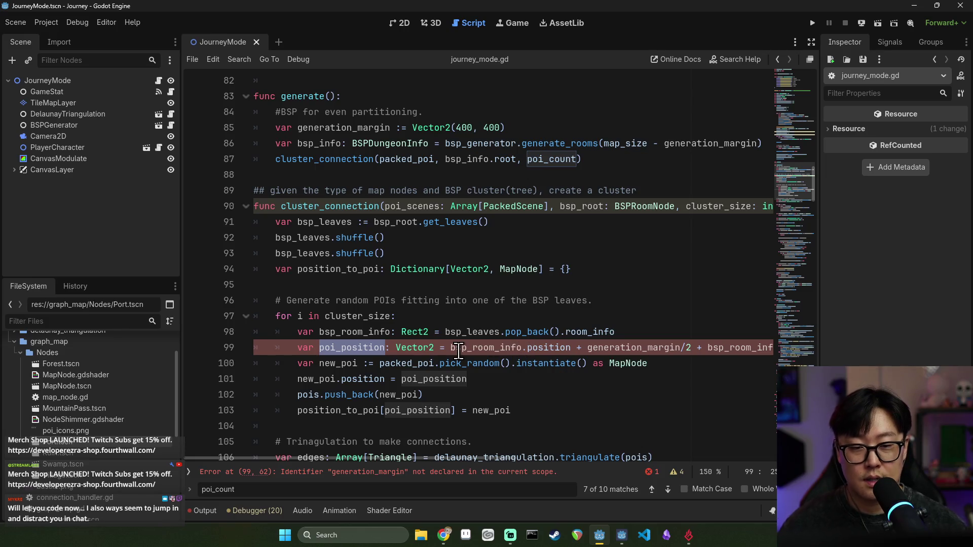
{"action": "double_click", "coordinate": [512, 349]}
- Add a position_offset: Vector2 parameter after cluster_size on line 90
{"action": "left_click", "coordinate": [386, 208]}
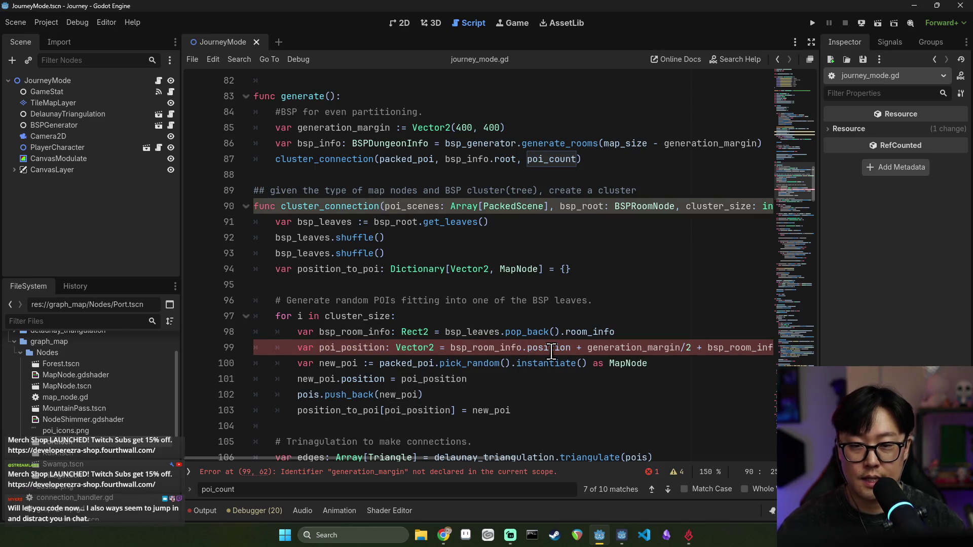
{"action": "mouse_move", "coordinate": [551, 350]}
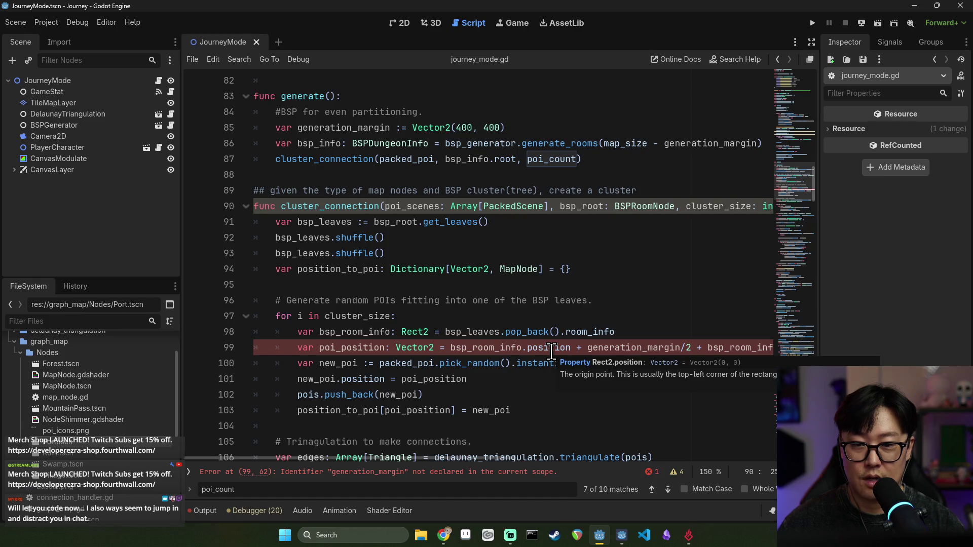
{"action": "type", "text": "position_offset: "}
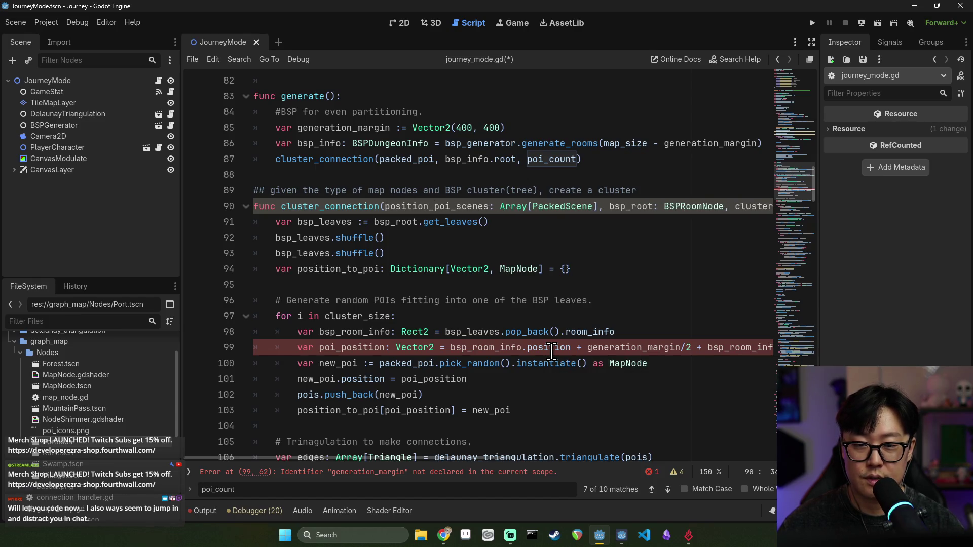
{"action": "type", "text": "Vector2"}
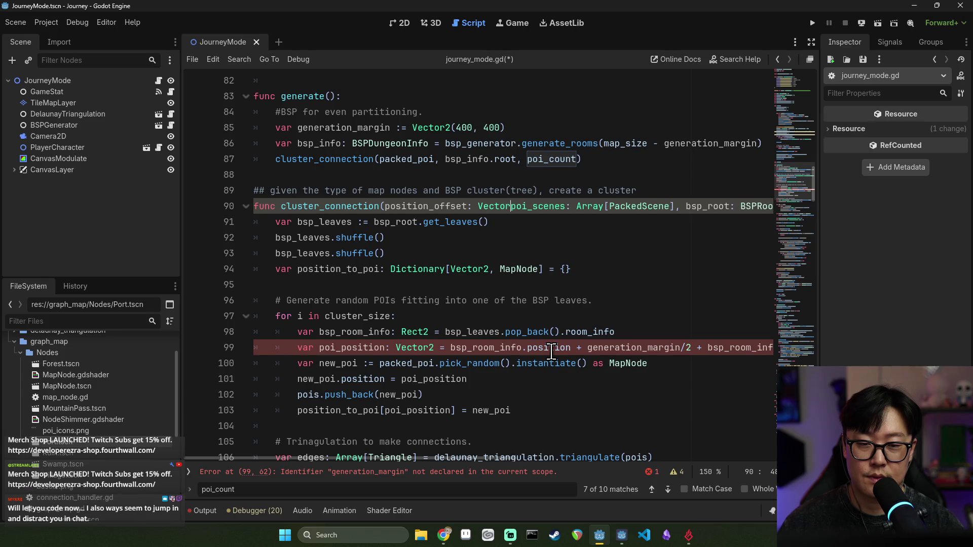
{"action": "key", "text": "ctrl+z"}
{"action": "key", "text": "ctrl+z"}
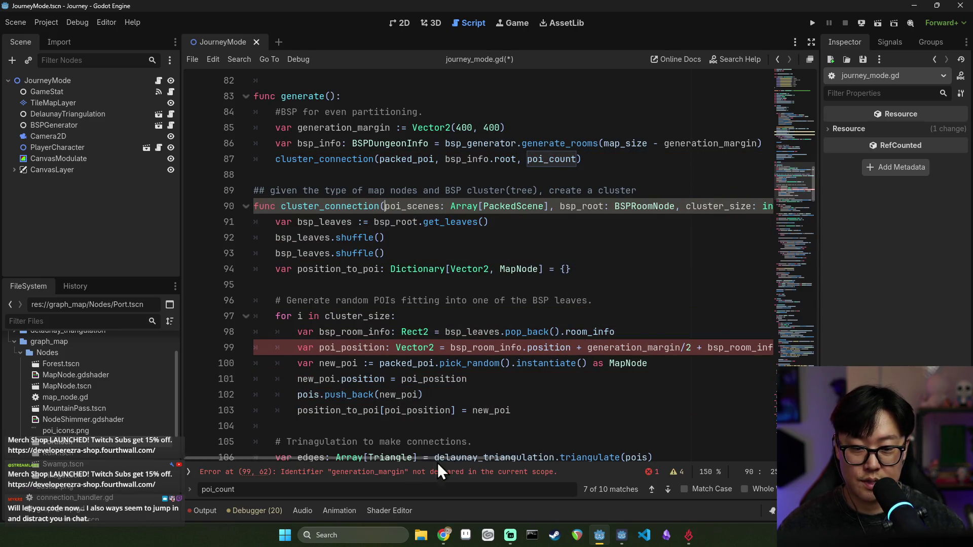
{"action": "scroll", "coordinate": [451, 461], "scroll_direction": "right", "scroll_amount": 5}
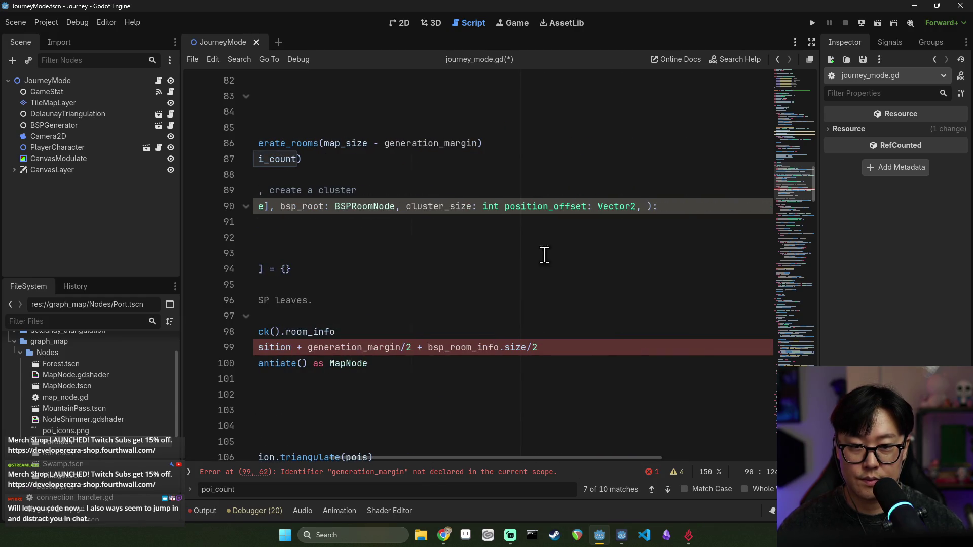
{"action": "key", "text": "ctrl+y"}
{"action": "type", "text": ","}
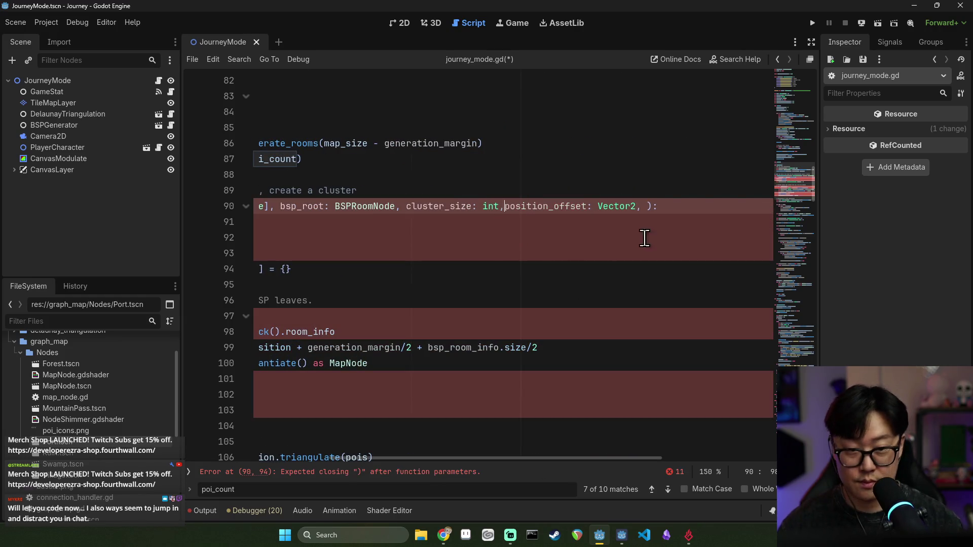
- Correct the parameter to position_offset := Vector2(0,0) and save
{"action": "left_click", "coordinate": [648, 209]}
{"action": "key", "text": "BackSpace"}
{"action": "key", "text": "BackSpace"}
{"action": "key", "text": "BackSpace"}
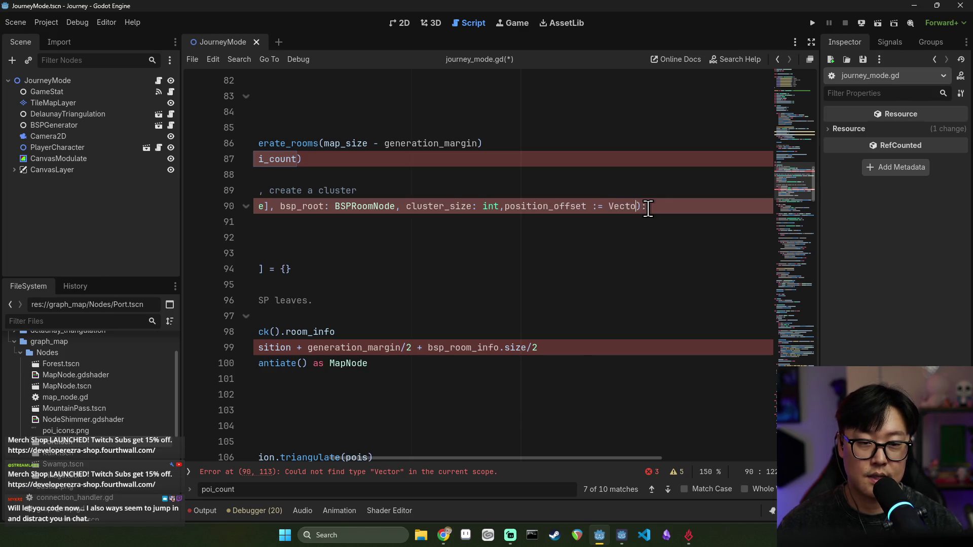
{"action": "key", "text": "BackSpace"}
{"action": "type", "text": "0,0"}
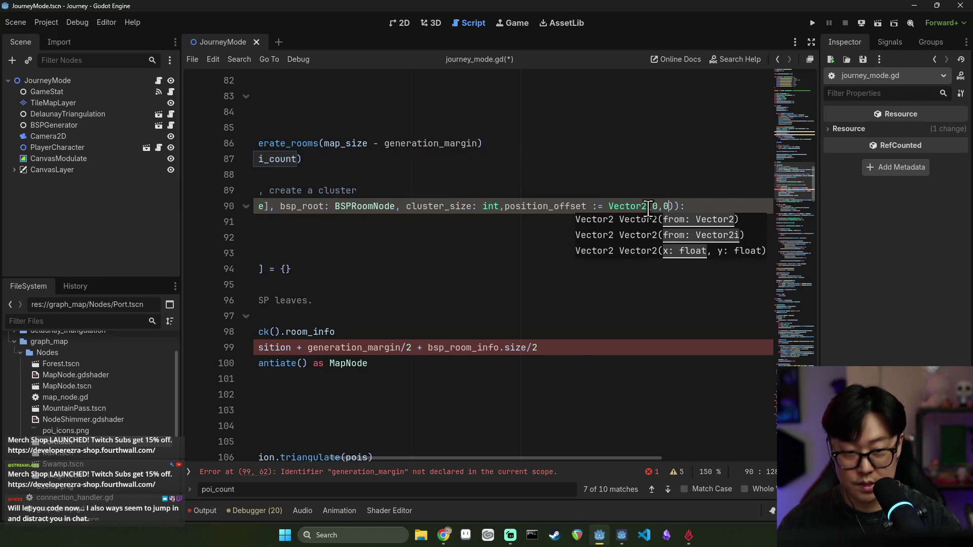
{"action": "key", "text": "ctrl+s"}
{"action": "scroll", "coordinate": [522, 459], "scroll_direction": "left", "scroll_amount": 5}
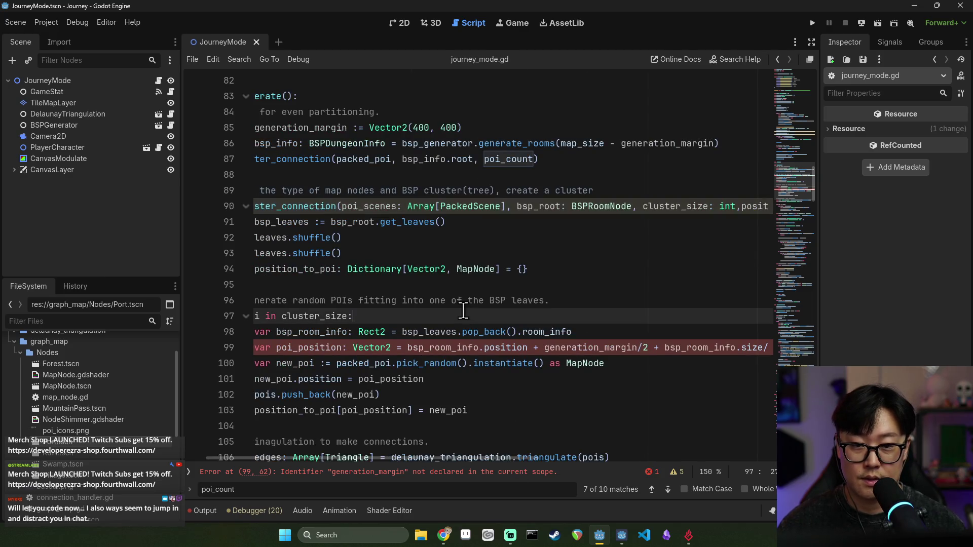
{"action": "left_click", "coordinate": [317, 161]}
- Add generation_margin/2 as the offset argument to the line 87 call and save
{"action": "left_click", "coordinate": [534, 160]}
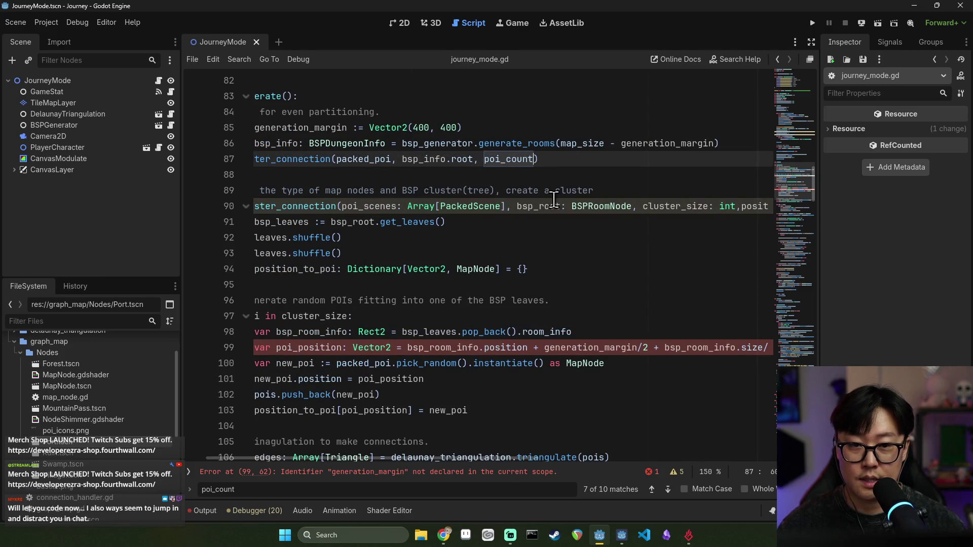
{"action": "type", "text": ","}
{"action": "scroll", "coordinate": [514, 469], "scroll_direction": "left", "scroll_amount": 2}
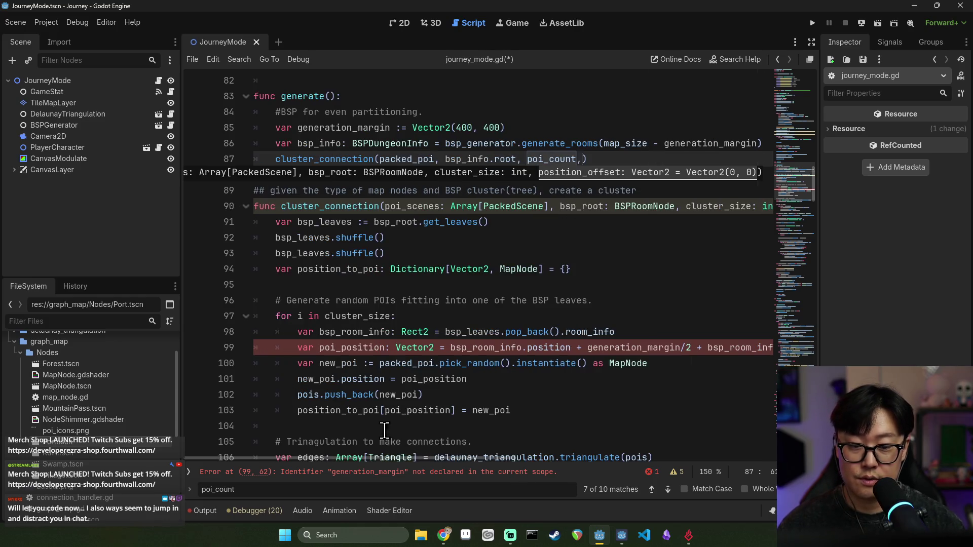
{"action": "double_click", "coordinate": [364, 127]}
{"action": "key", "text": "ctrl+c"}
{"action": "left_click", "coordinate": [583, 160]}
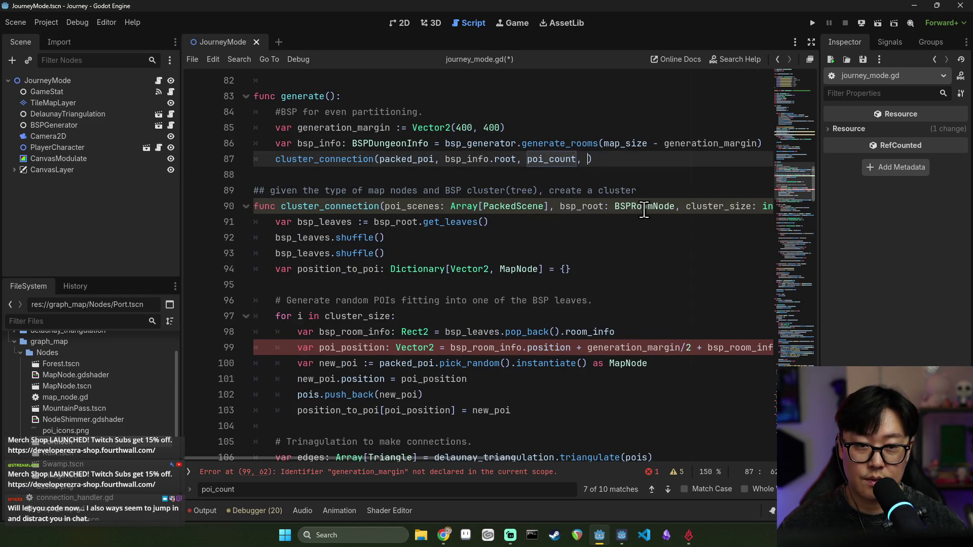
{"action": "key", "text": "ctrl+v"}
{"action": "key", "text": "ctrl+s"}
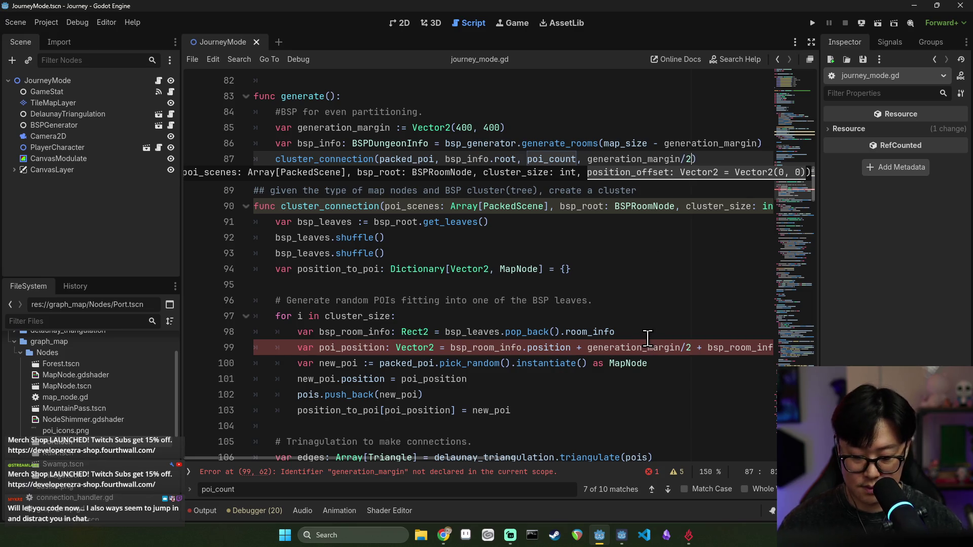
{"action": "key", "text": "ctrl+s"}
{"action": "key", "text": "Down"}
{"action": "key", "text": "Down"}
{"action": "key", "text": "Down"}
{"action": "left_click", "coordinate": [408, 174]}
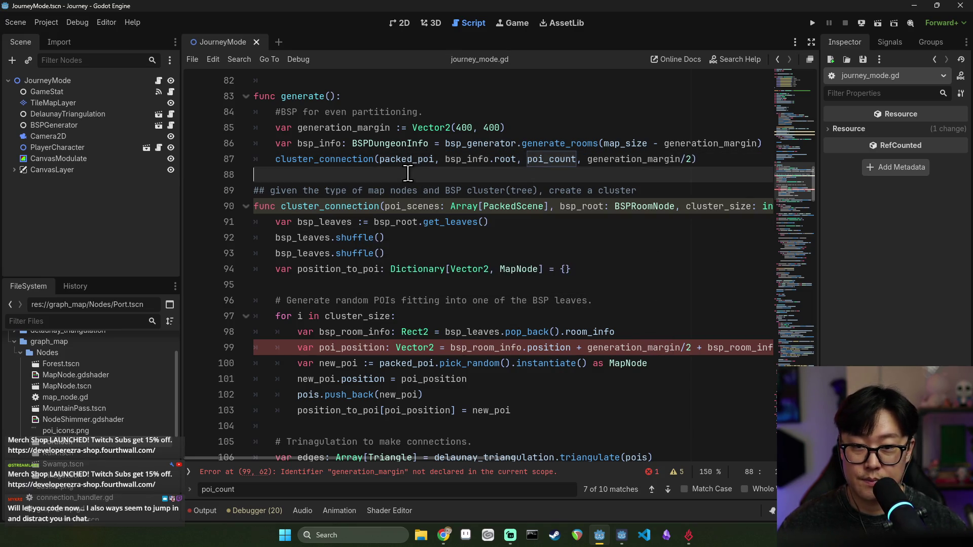
{"action": "key", "text": "ctrl+s"}
- Replace generation_margin/2 on line 99 with position_offset and save
{"action": "scroll", "coordinate": [624, 347], "scroll_direction": "down", "scroll_amount": 2}
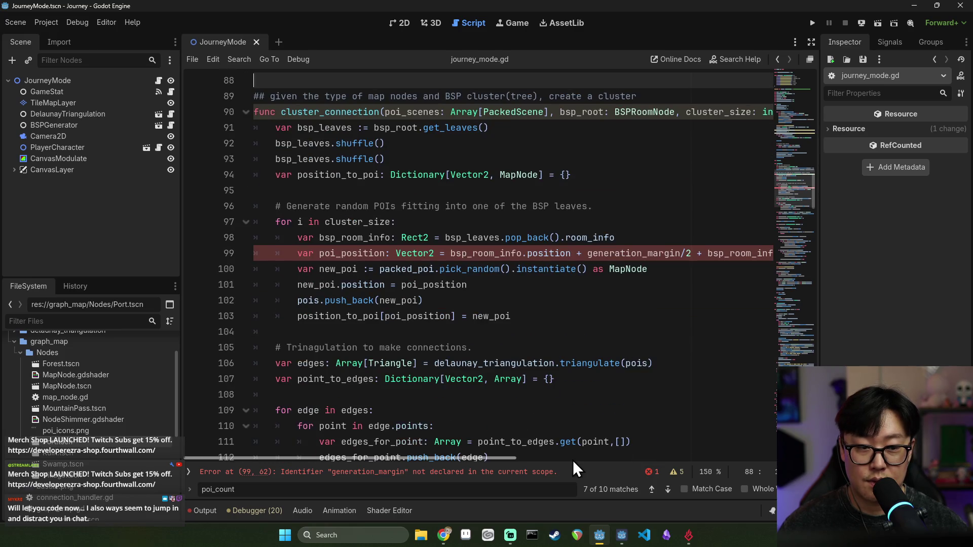
{"action": "left_click_drag", "start_coordinate": [506, 460], "coordinate": [569, 463]}
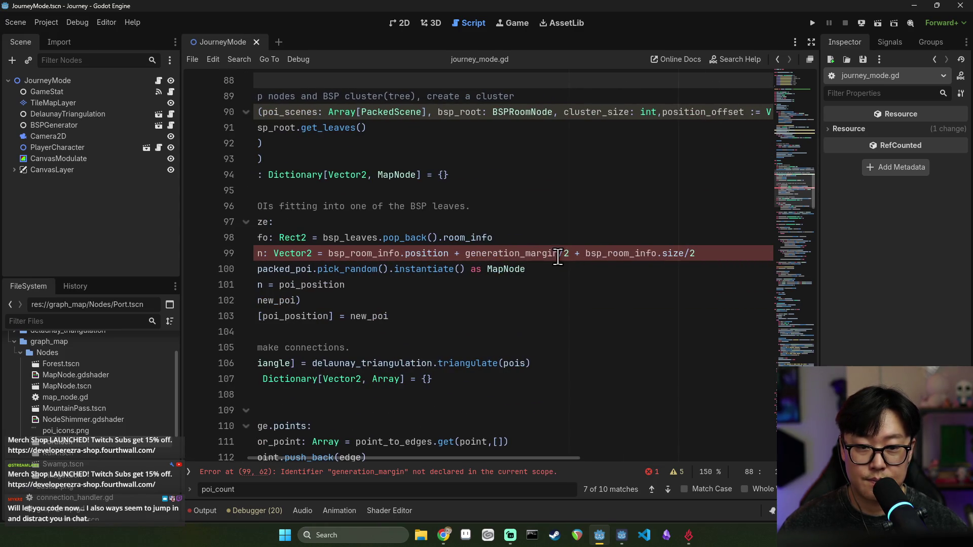
{"action": "double_click", "coordinate": [627, 253]}
{"action": "double_click", "coordinate": [525, 253]}
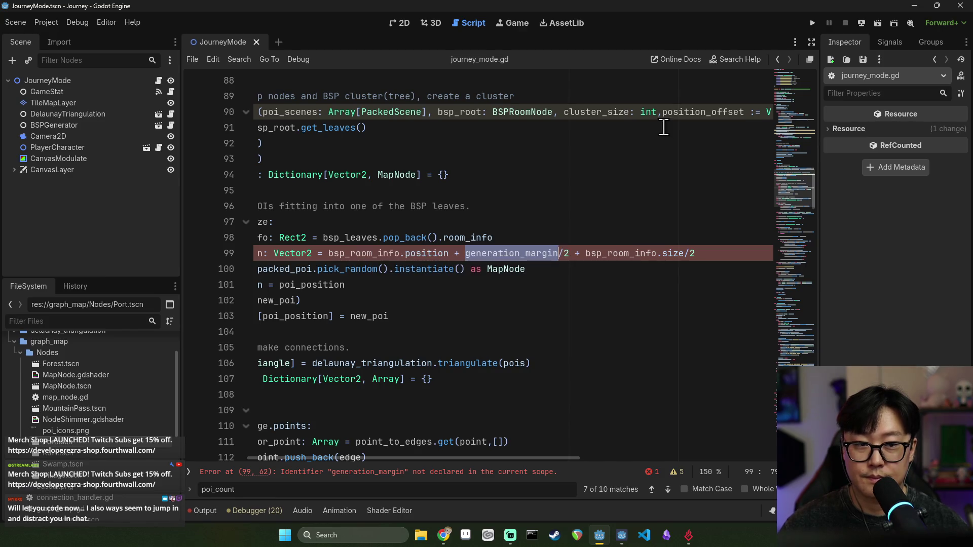
{"action": "left_click", "coordinate": [662, 112]}
{"action": "double_click", "coordinate": [704, 112]}
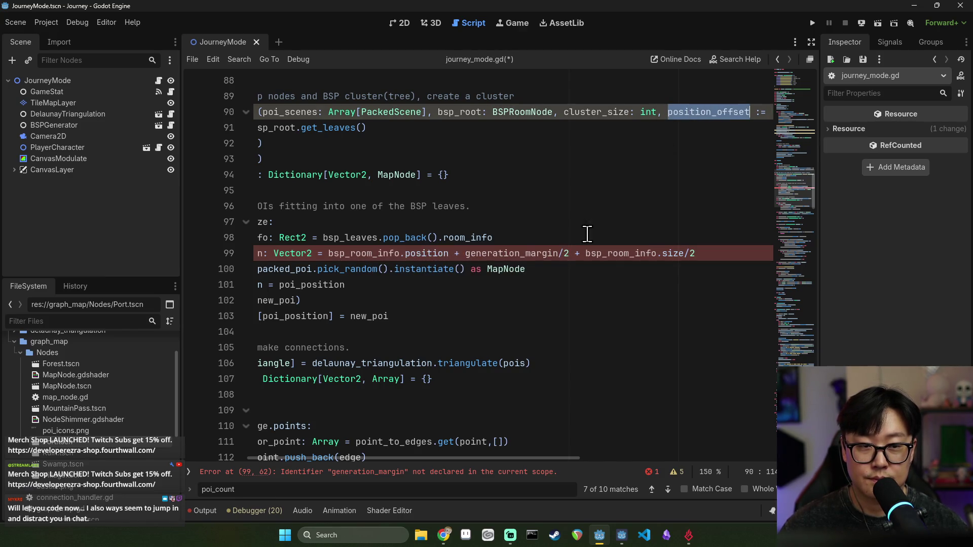
{"action": "double_click", "coordinate": [522, 253]}
{"action": "left_click_drag", "start_coordinate": [522, 255], "coordinate": [574, 256]}
{"action": "key", "text": "ctrl+v"}
{"action": "key", "text": "ctrl+s"}
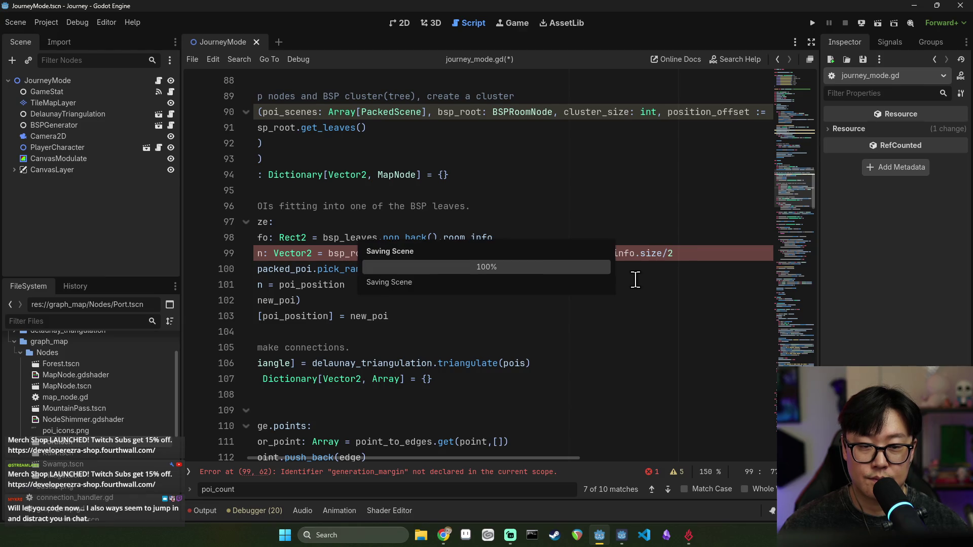
- Fold the POI-generating for loop and save the script
{"action": "left_click", "coordinate": [542, 175]}
{"action": "left_click_drag", "start_coordinate": [540, 458], "coordinate": [462, 458]}
{"action": "scroll", "coordinate": [527, 317], "scroll_direction": "down", "scroll_amount": 15}
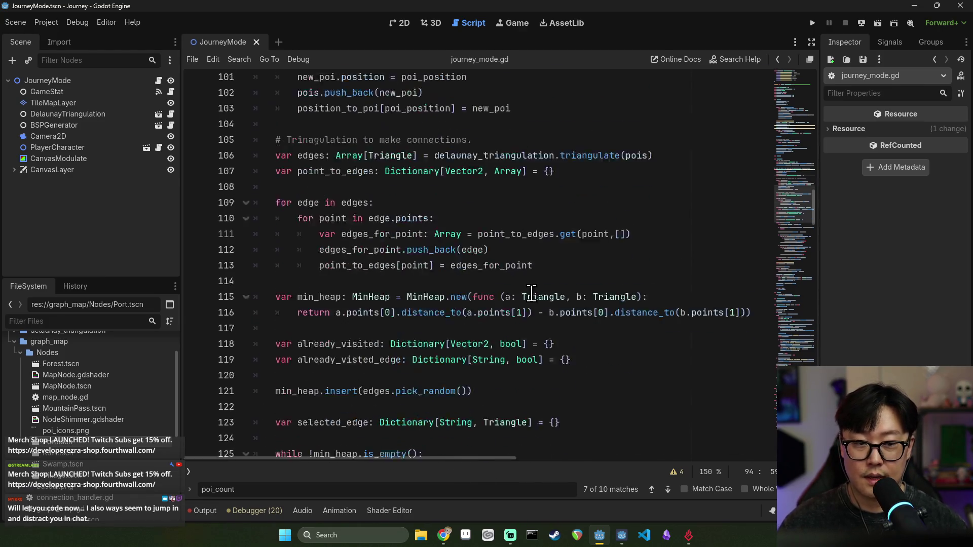
{"action": "scroll", "coordinate": [527, 309], "scroll_direction": "up", "scroll_amount": 18}
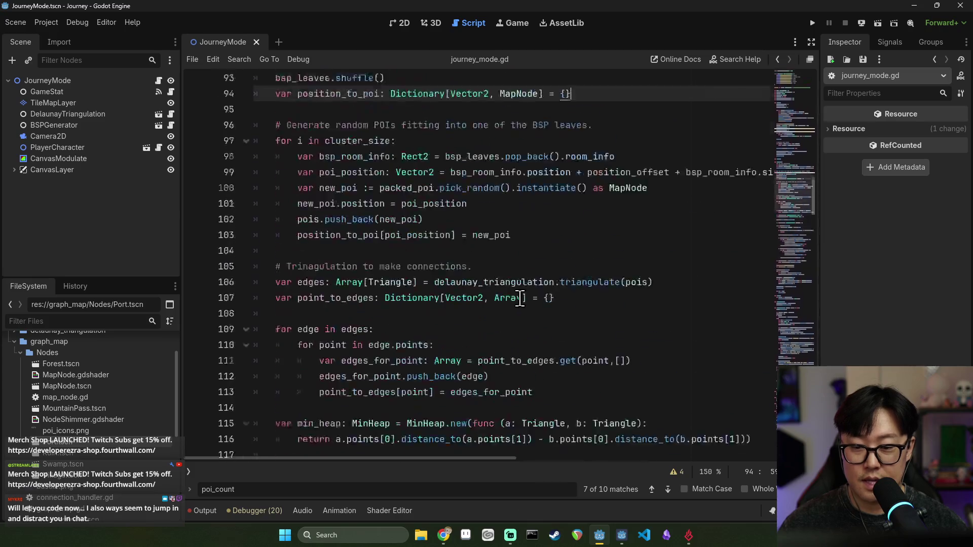
{"action": "scroll", "coordinate": [431, 291], "scroll_direction": "down", "scroll_amount": 3}
{"action": "left_click", "coordinate": [246, 222]}
{"action": "key", "text": "ctrl+s"}
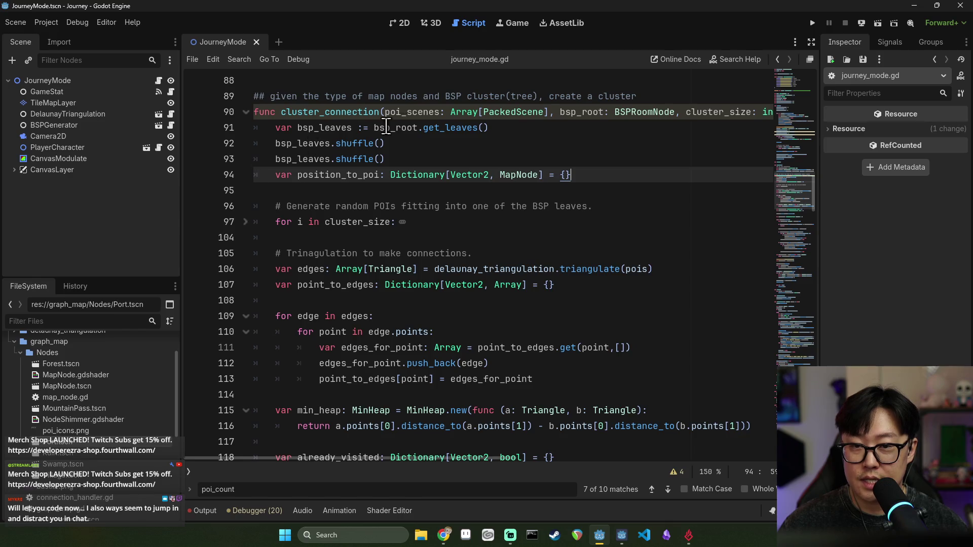
- Run the project to test the changes
{"action": "double_click", "coordinate": [324, 127]}
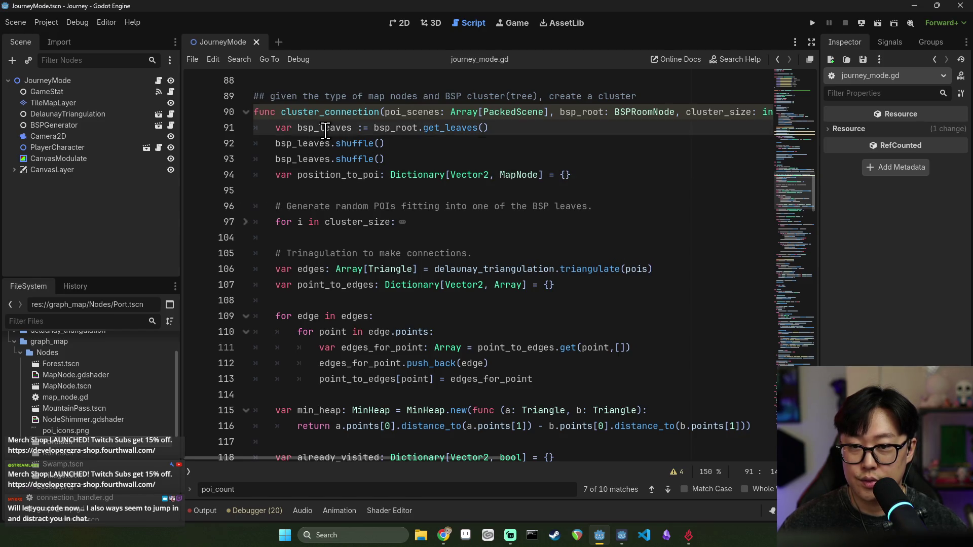
{"action": "scroll", "coordinate": [314, 152], "scroll_direction": "up", "scroll_amount": 1}
{"action": "scroll", "coordinate": [314, 182], "scroll_direction": "up", "scroll_amount": 2}
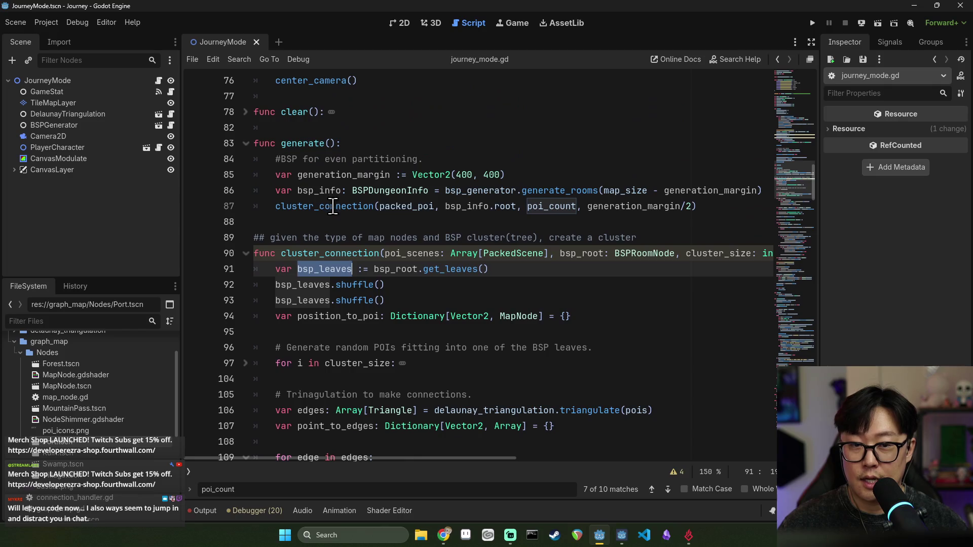
{"action": "left_click", "coordinate": [812, 24]}
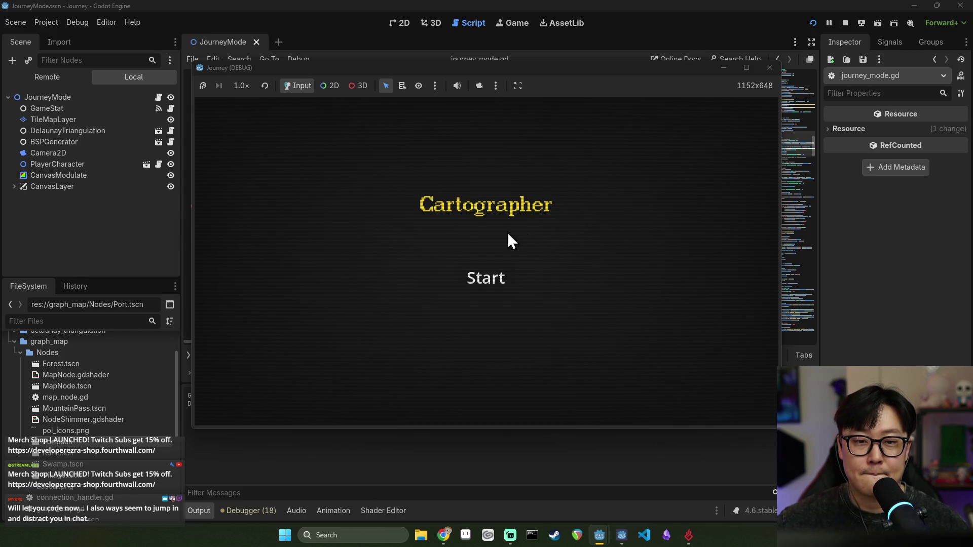
- Start the game, remove the line 87 breakpoint, continue with F12, then stop with F8
{"action": "left_click", "coordinate": [489, 277]}
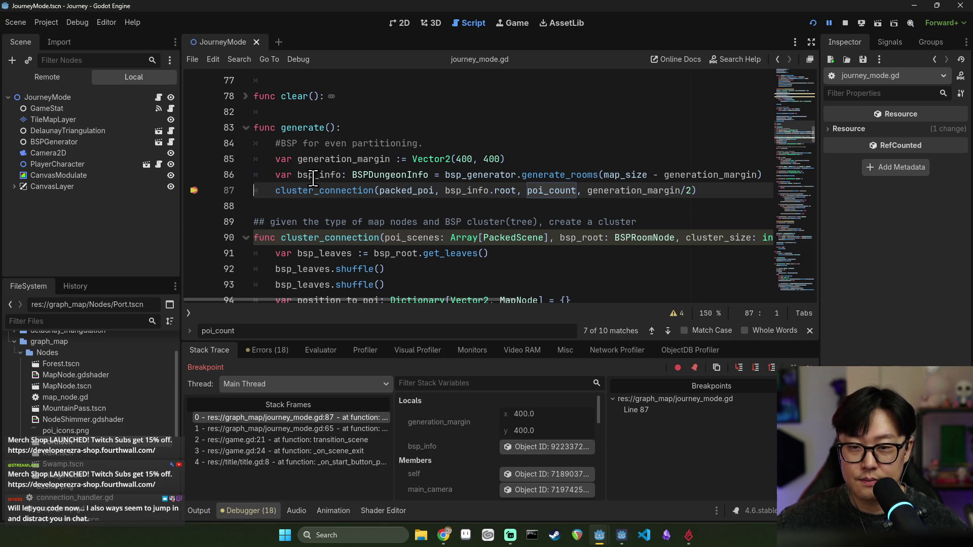
{"action": "left_click", "coordinate": [194, 192]}
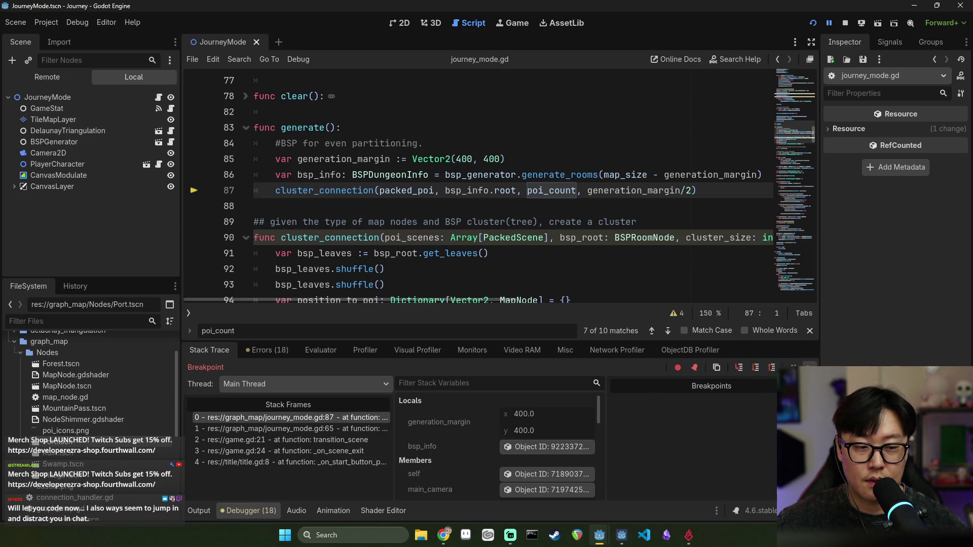
{"action": "key", "text": "F12"}
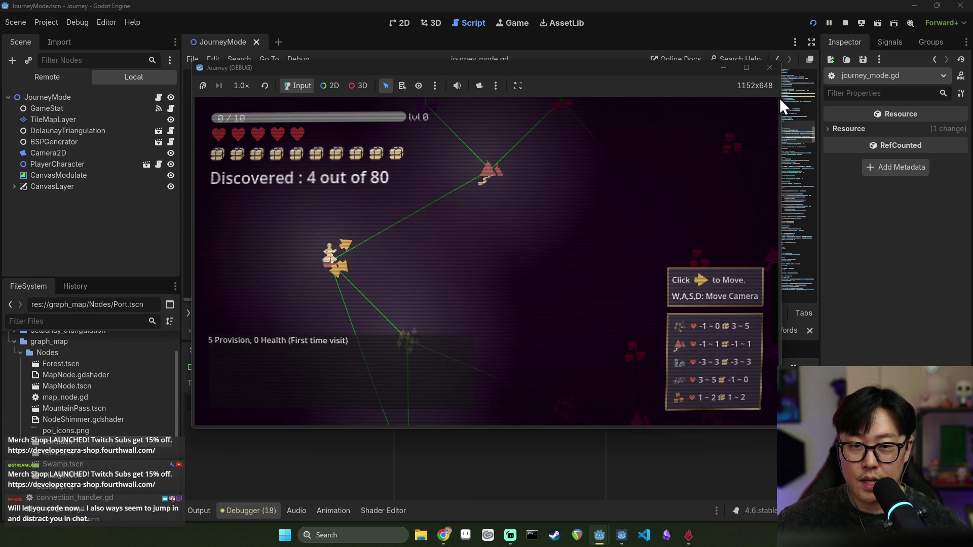
{"action": "key", "text": "F8"}
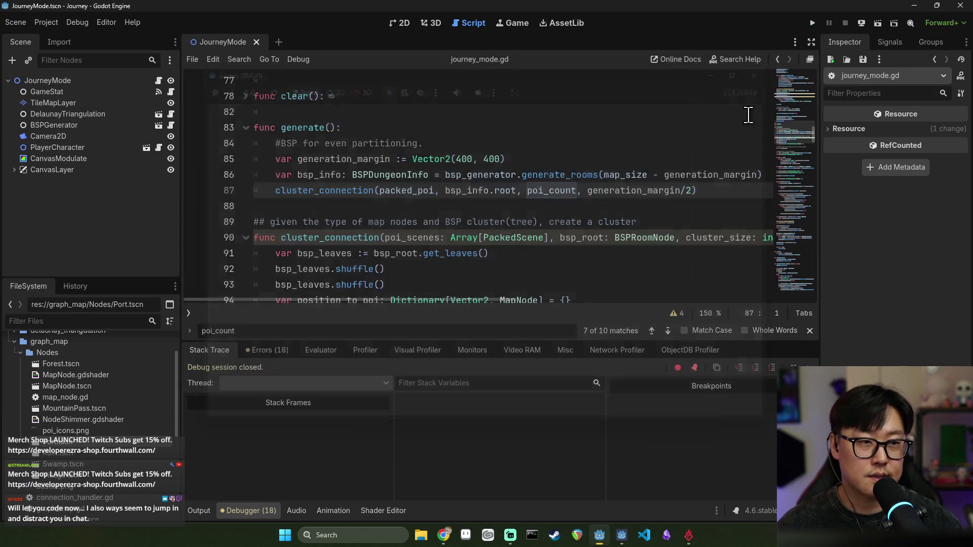
{"action": "key", "text": "ctrl+s"}
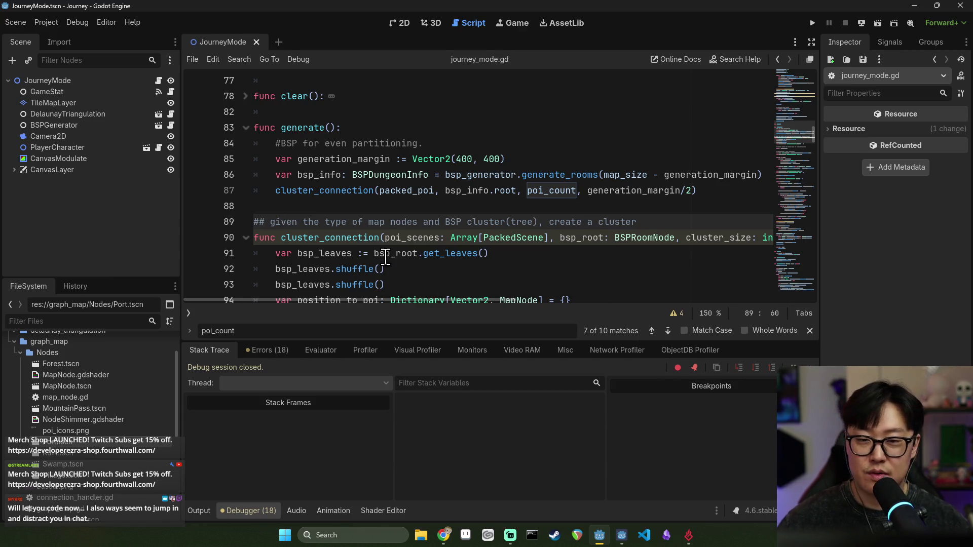
{"action": "left_click", "coordinate": [352, 174]}
{"action": "key", "text": "ctrl+s"}
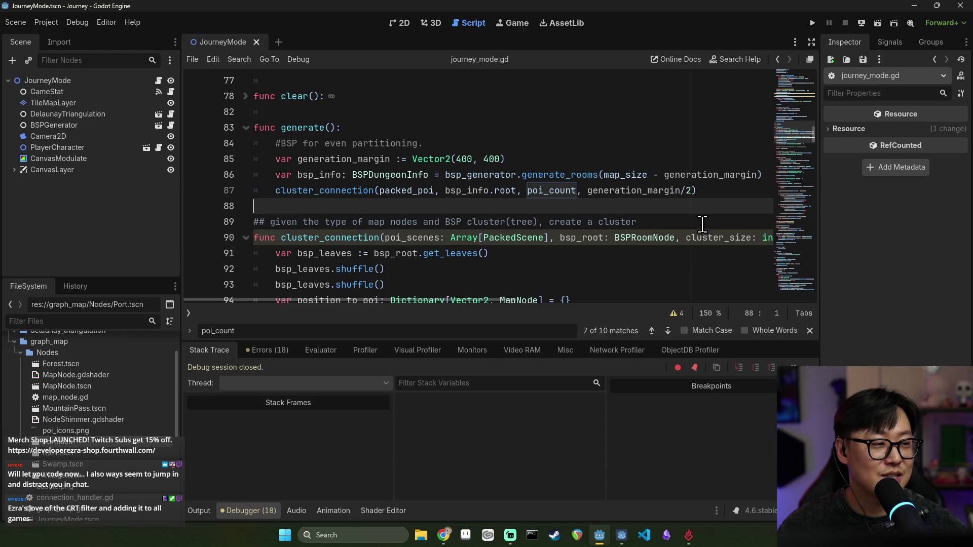
{"action": "key", "text": "ctrl+s"}
{"action": "left_click", "coordinate": [813, 22]}
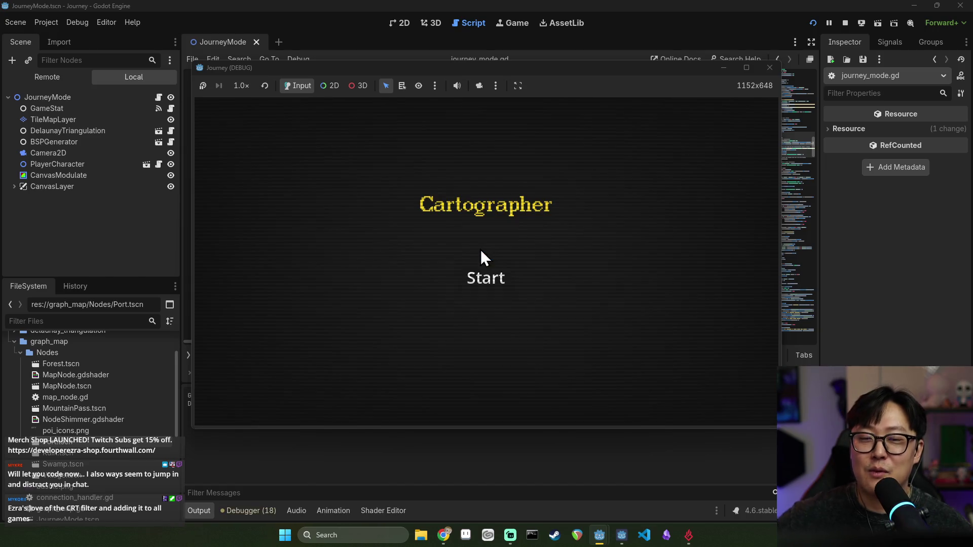
- Start a new journey and travel across several map nodes until the player dies, then restart
{"action": "left_click", "coordinate": [469, 261]}
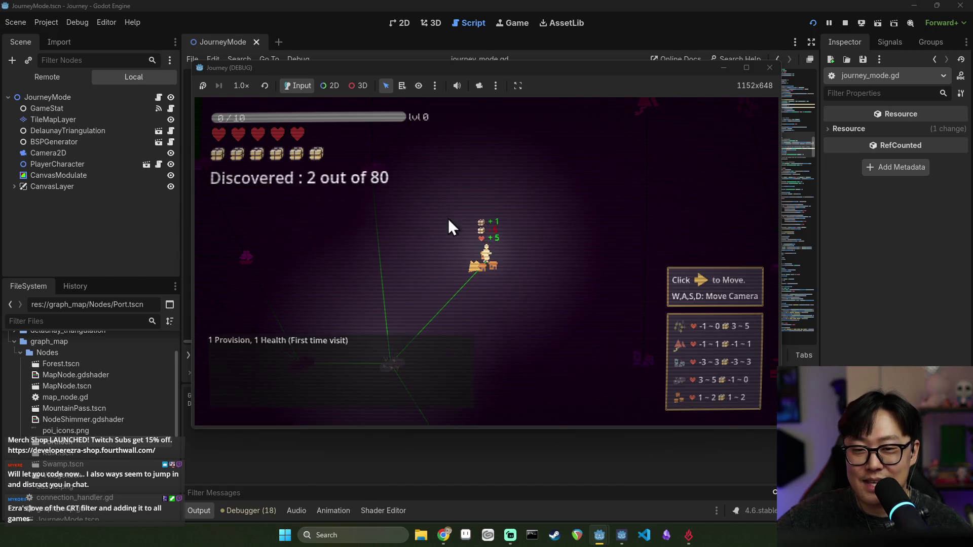
{"action": "left_click", "coordinate": [475, 270]}
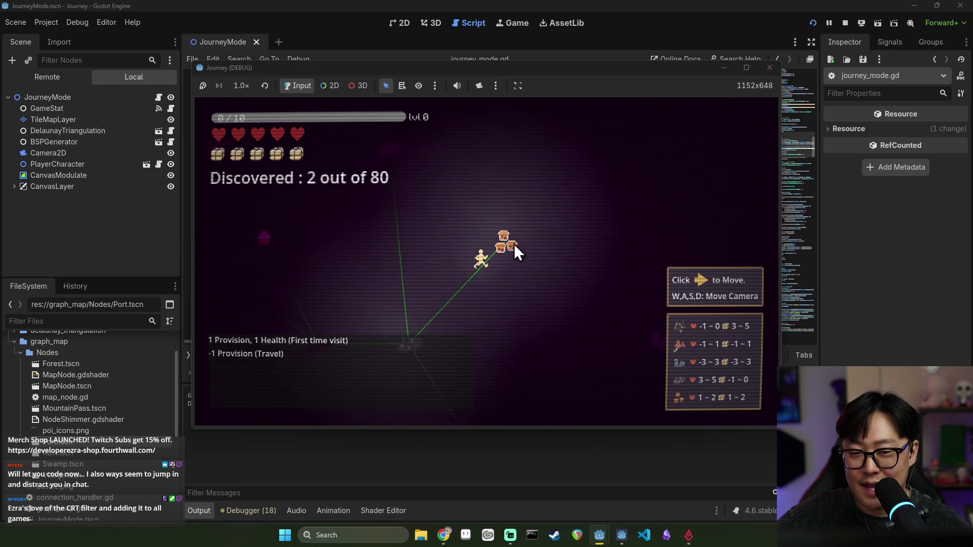
{"action": "left_click", "coordinate": [444, 323]}
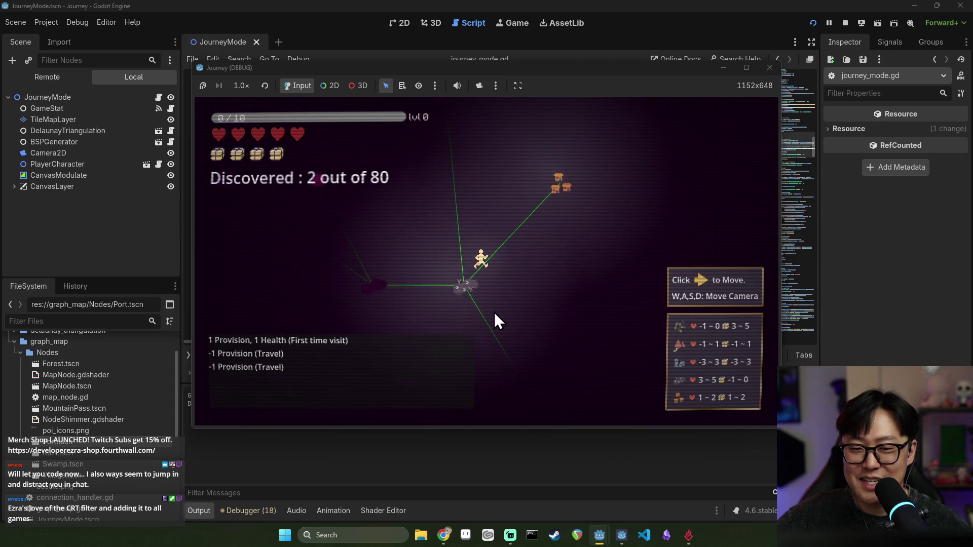
{"action": "left_click", "coordinate": [471, 263]}
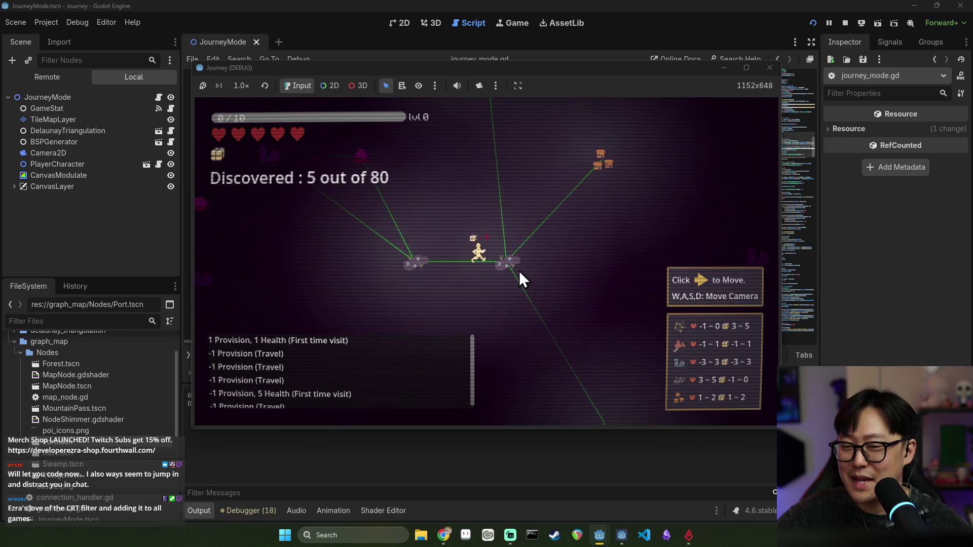
{"action": "left_click", "coordinate": [474, 244]}
{"action": "left_click", "coordinate": [533, 258]}
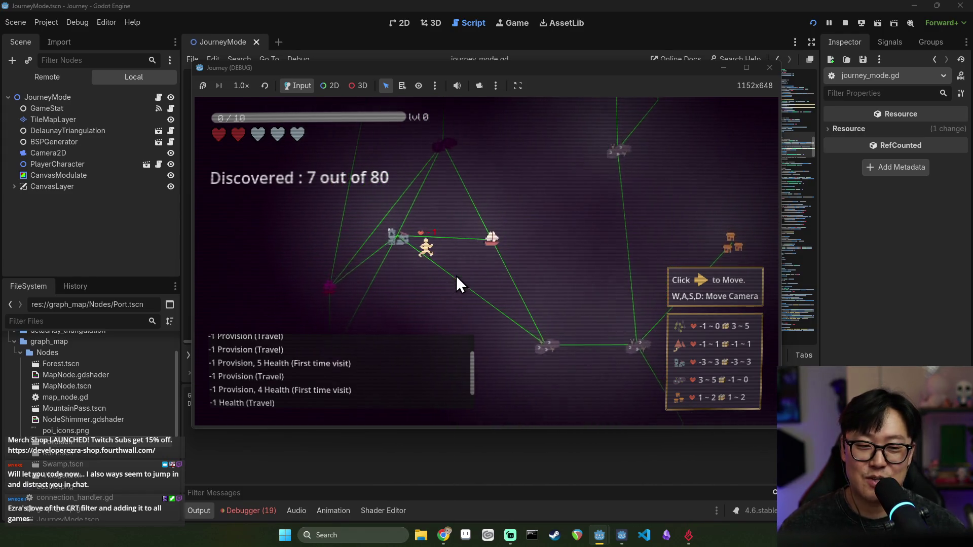
{"action": "left_click", "coordinate": [483, 284]}
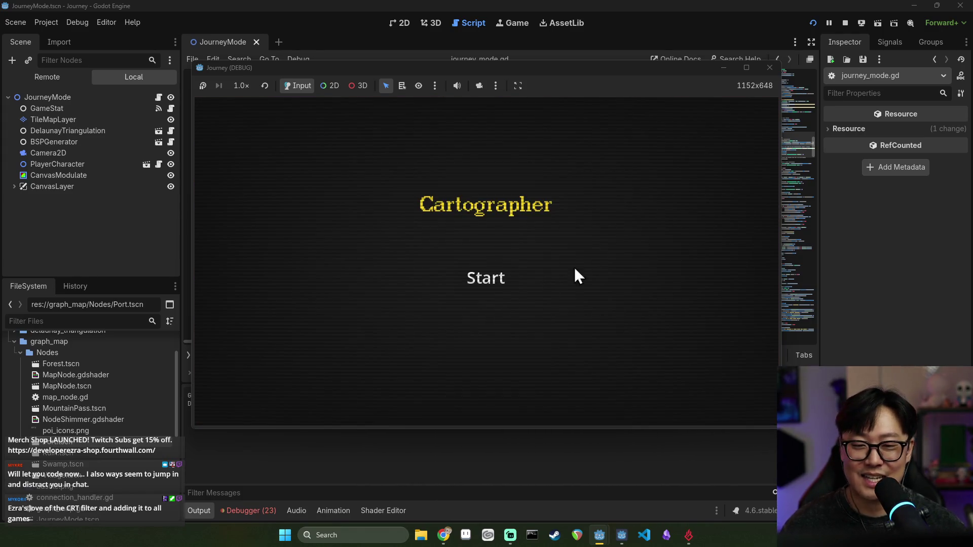
- Stop the test game, put the caret on the cluster_connection definition, and save the scene and script
{"action": "left_click", "coordinate": [769, 67]}
{"action": "left_click", "coordinate": [387, 253]}
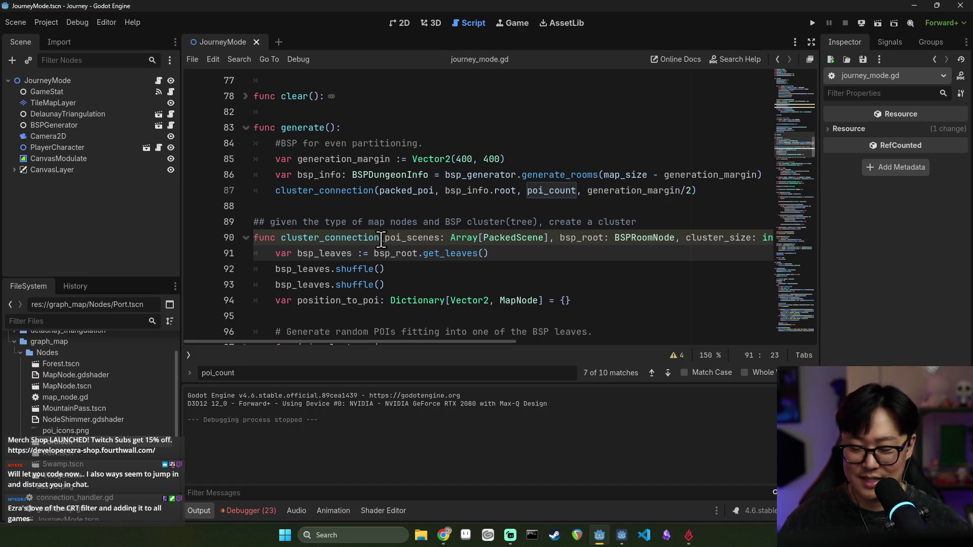
{"action": "left_click", "coordinate": [425, 237]}
{"action": "key", "text": "ctrl+s"}
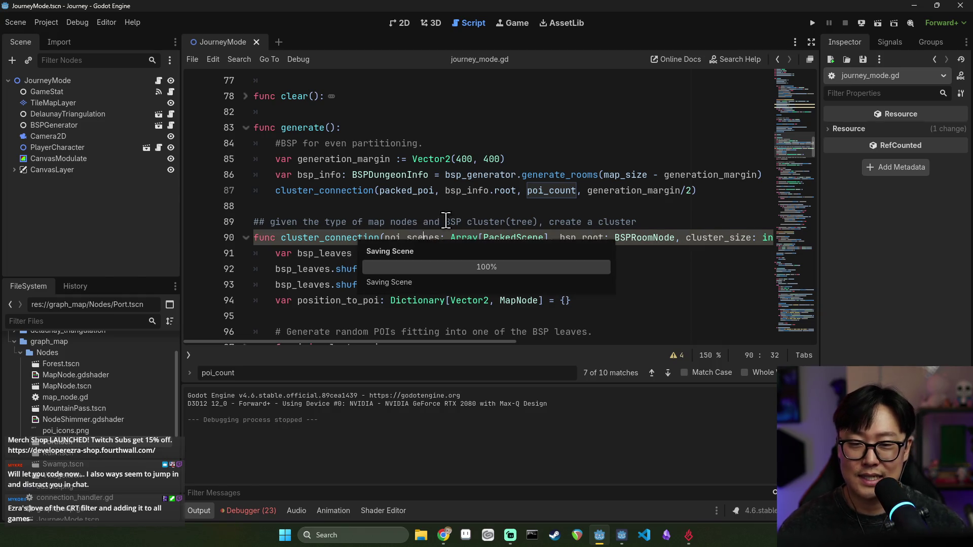
{"action": "double_click", "coordinate": [352, 197]}
{"action": "key", "text": "ctrl+s"}
{"action": "double_click", "coordinate": [349, 175]}
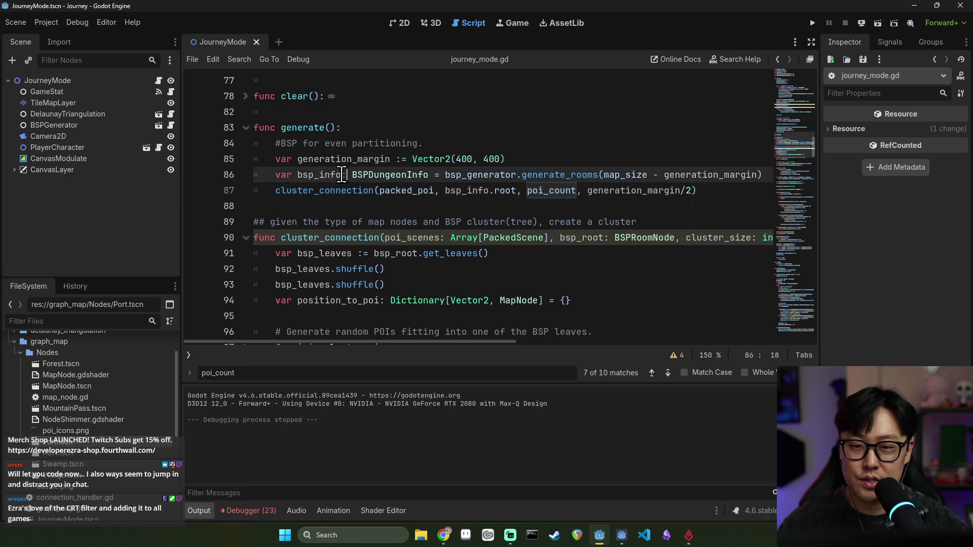
{"action": "double_click", "coordinate": [370, 175]}
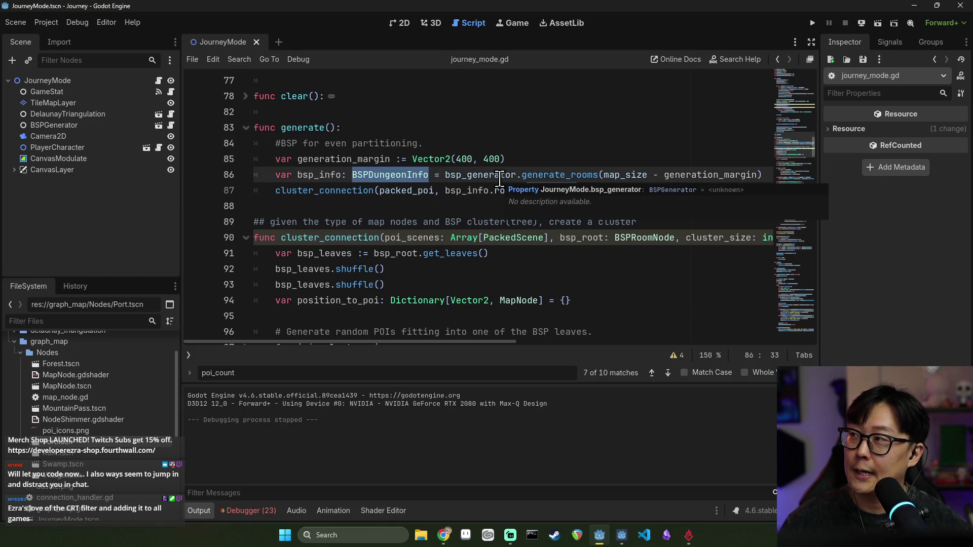
{"action": "left_click", "coordinate": [330, 174]}
{"action": "double_click", "coordinate": [316, 176]}
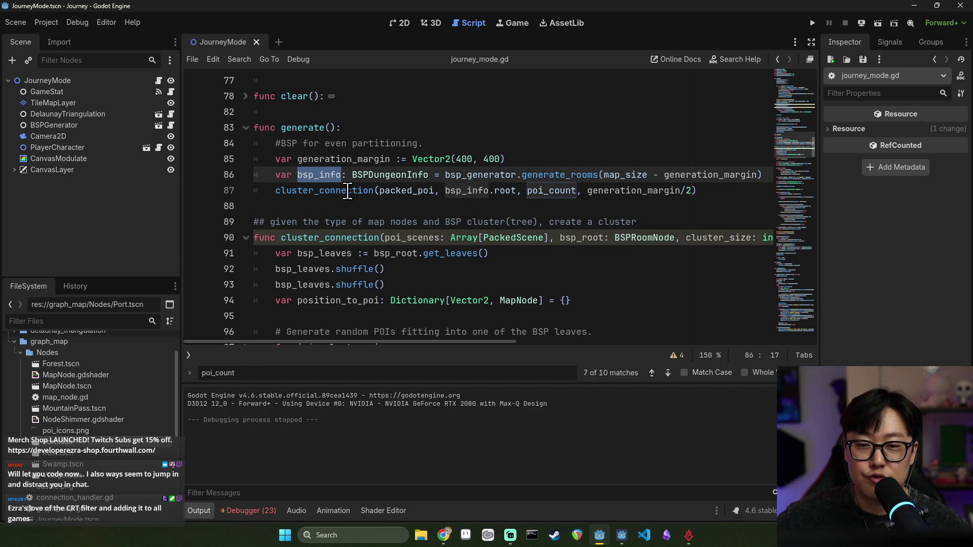
{"action": "left_click", "coordinate": [273, 193]}
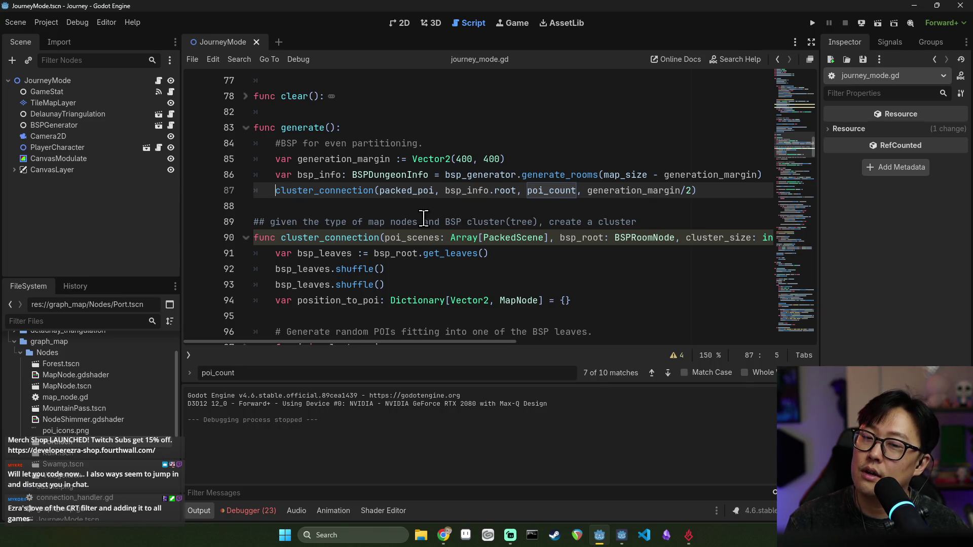
{"action": "key", "text": "Return"}
- Add blank lines above cluster_connection and declare 'var observing: BSPRoomNode = bsp_info.root'
{"action": "key", "text": "Up"}
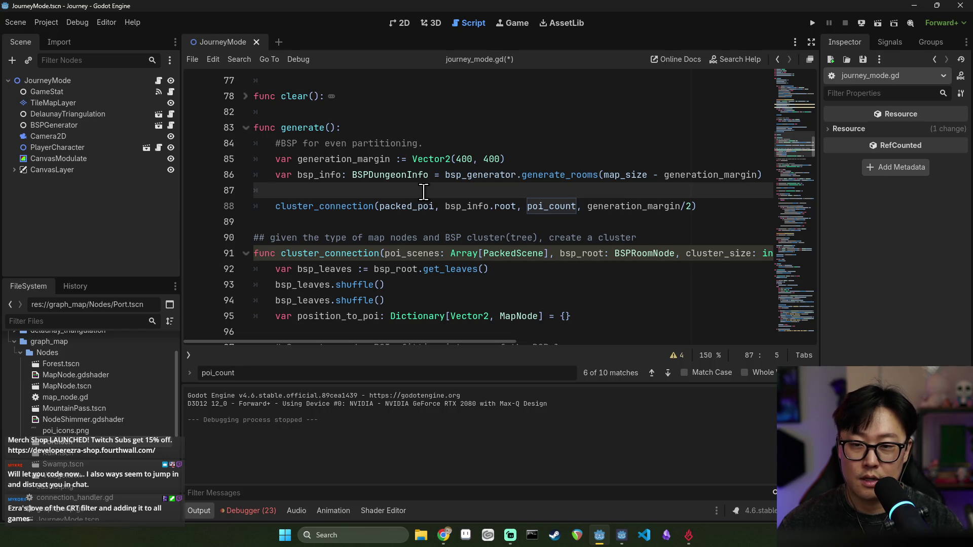
{"action": "key", "text": "Return"}
{"action": "key", "text": "Return"}
{"action": "key", "text": "Up"}
{"action": "key", "text": "Up"}
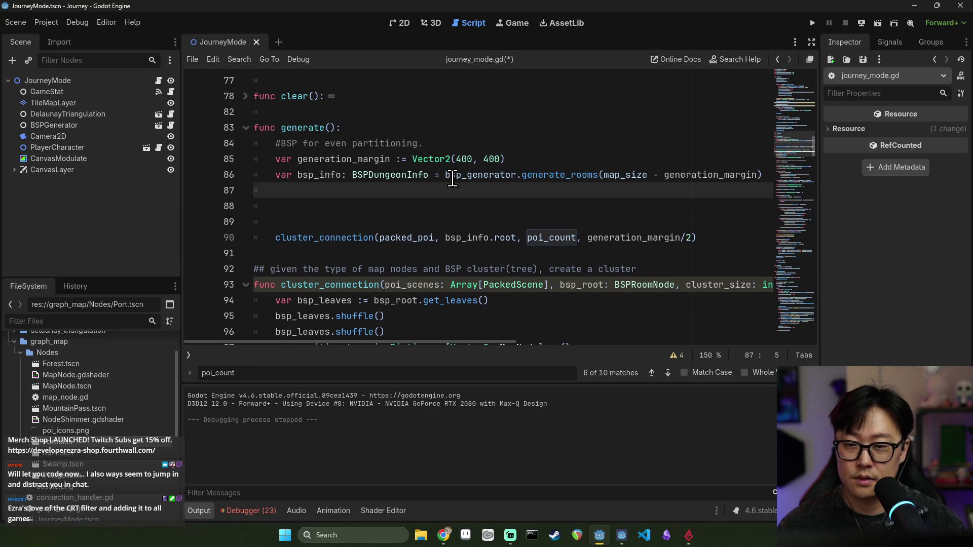
{"action": "key", "text": "Return"}
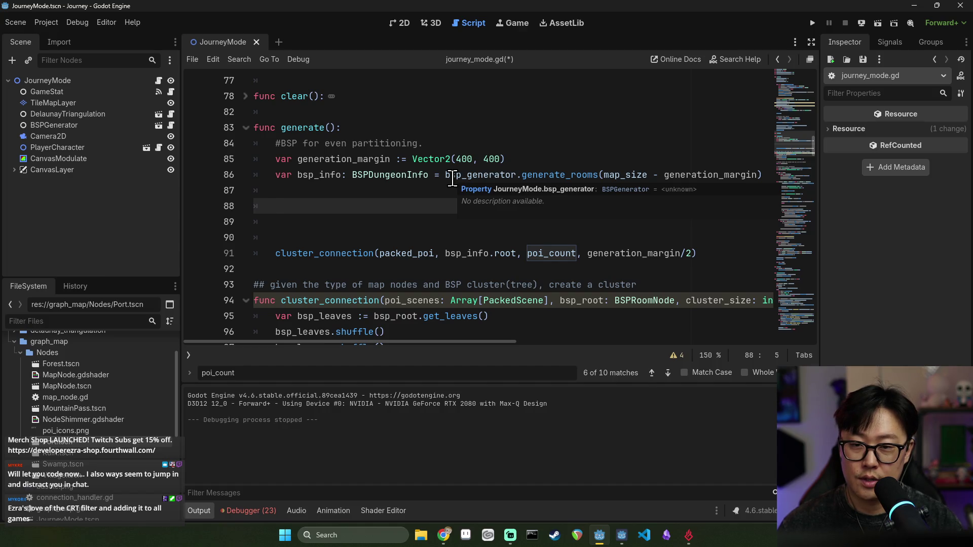
{"action": "type", "text": "while"}
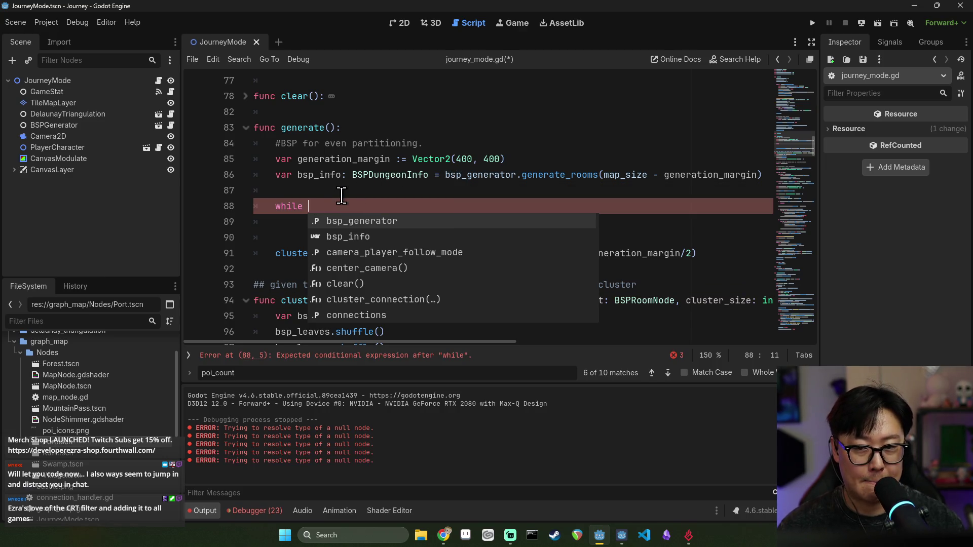
{"action": "key", "text": "Escape"}
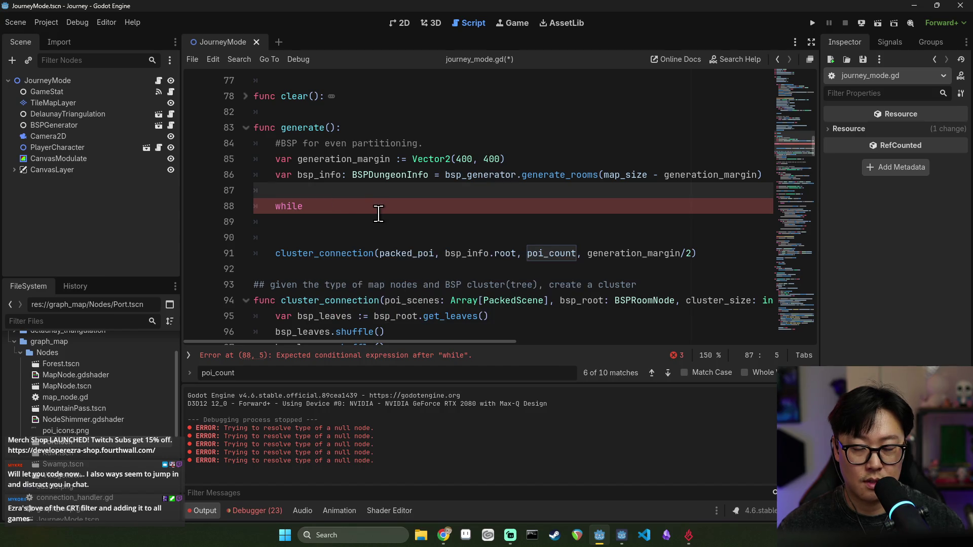
{"action": "key", "text": "Up"}
{"action": "key", "text": "Return"}
{"action": "type", "text": "var "}
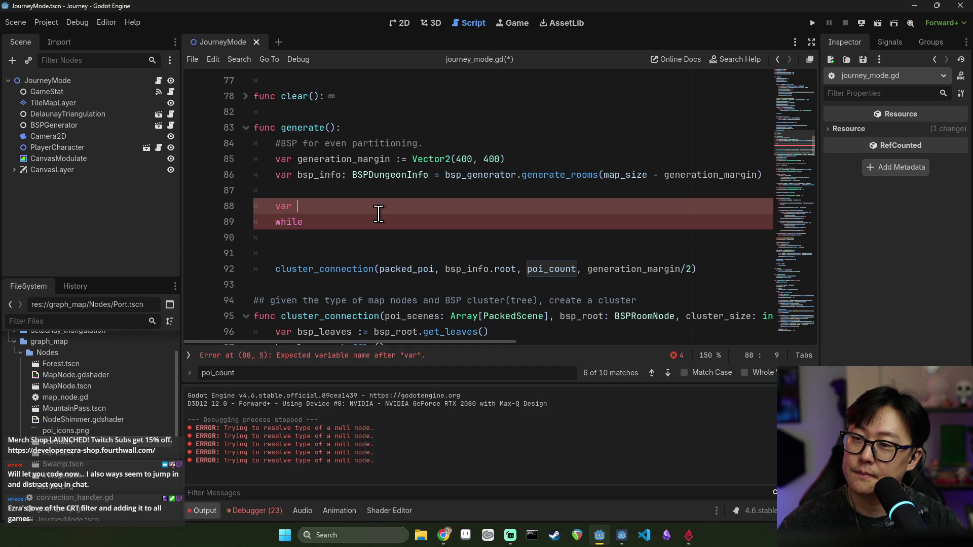
{"action": "type", "text": "observing: BSPRoomNode = bsp"}
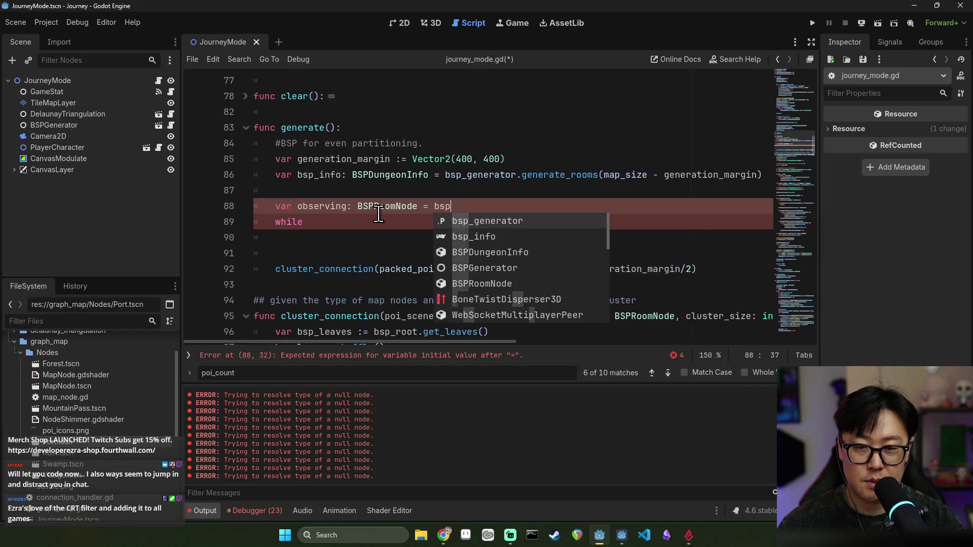
{"action": "type", "text": "_info.root"}
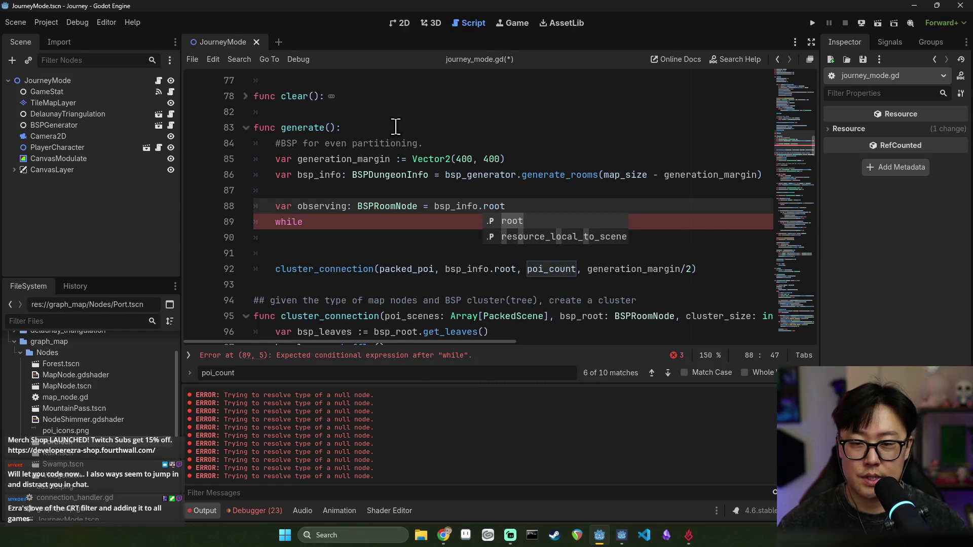
{"action": "key", "text": "Escape"}
- Write the loop header 'while (observing.leaf_count > 80) {' with an indented body line
{"action": "double_click", "coordinate": [325, 207]}
{"action": "key", "text": "ctrl+c"}
{"action": "left_click", "coordinate": [333, 216]}
{"action": "type", "text": "("}
{"action": "key", "text": "ctrl+v"}
{"action": "type", "text": "."}
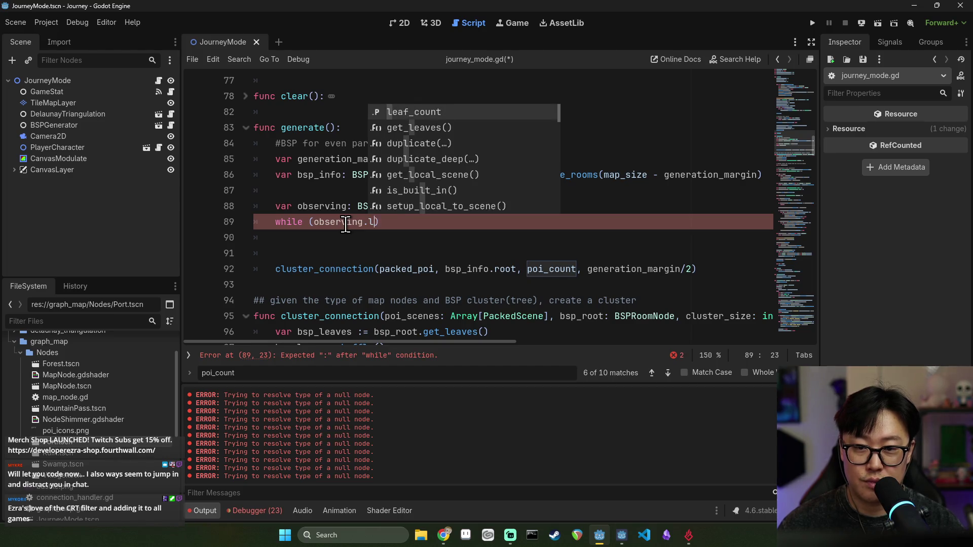
{"action": "type", "text": "lea"}
{"action": "key", "text": "Return"}
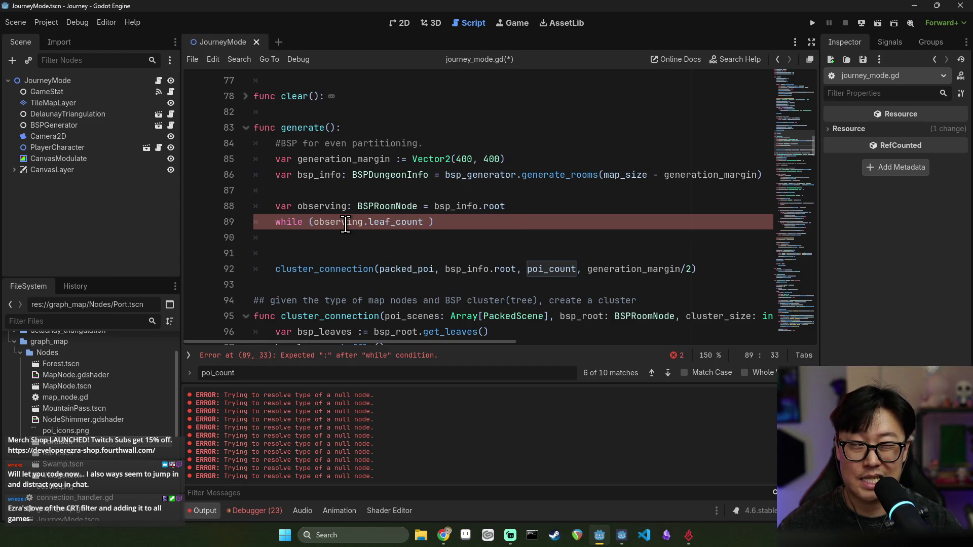
{"action": "type", "text": "80) {"}
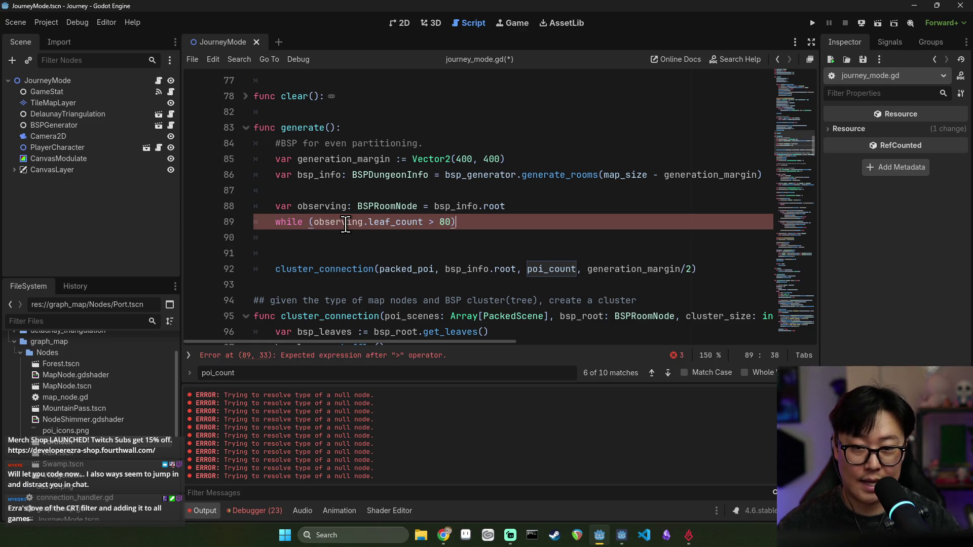
{"action": "key", "text": "Return"}
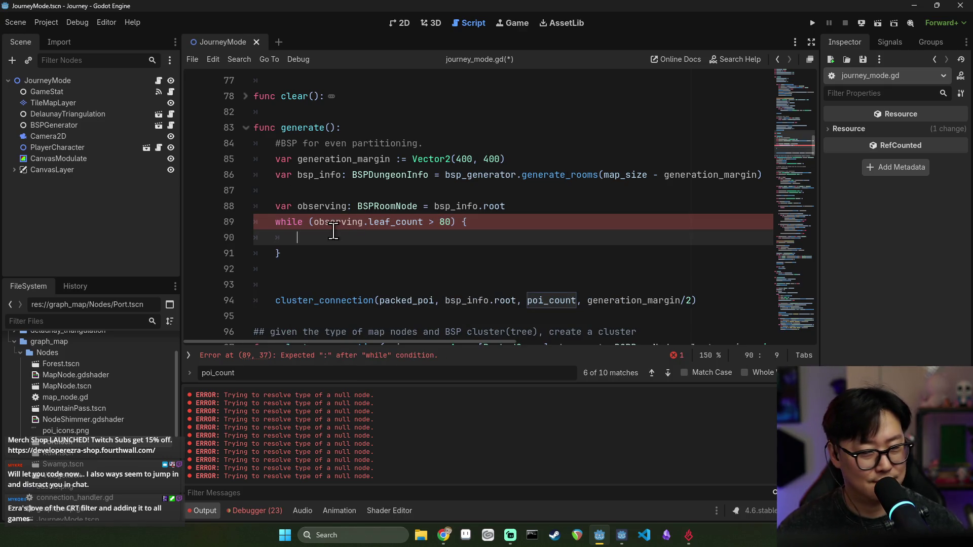
- Begin the loop body with the unfinished assignment 'observing = .'
{"action": "double_click", "coordinate": [337, 206]}
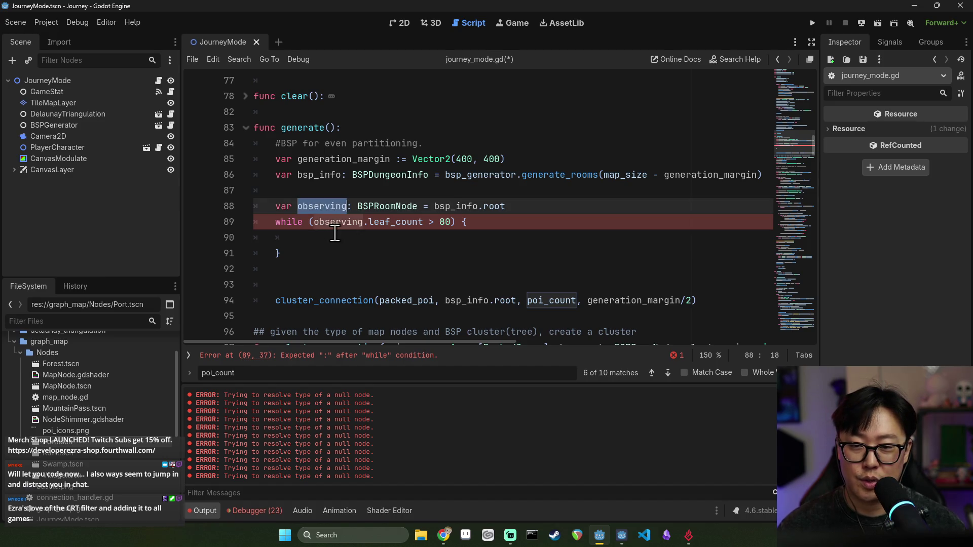
{"action": "left_click", "coordinate": [338, 234]}
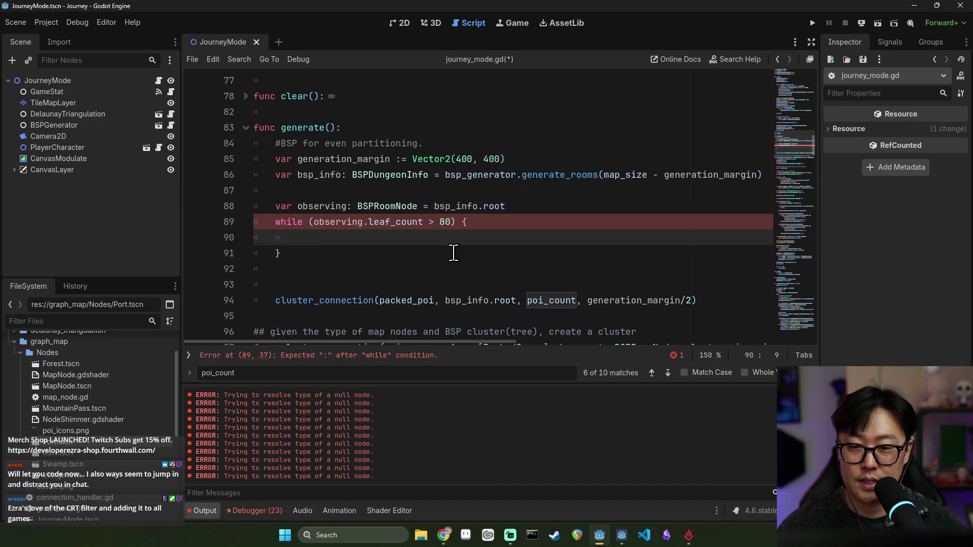
{"action": "type", "text": "observing."}
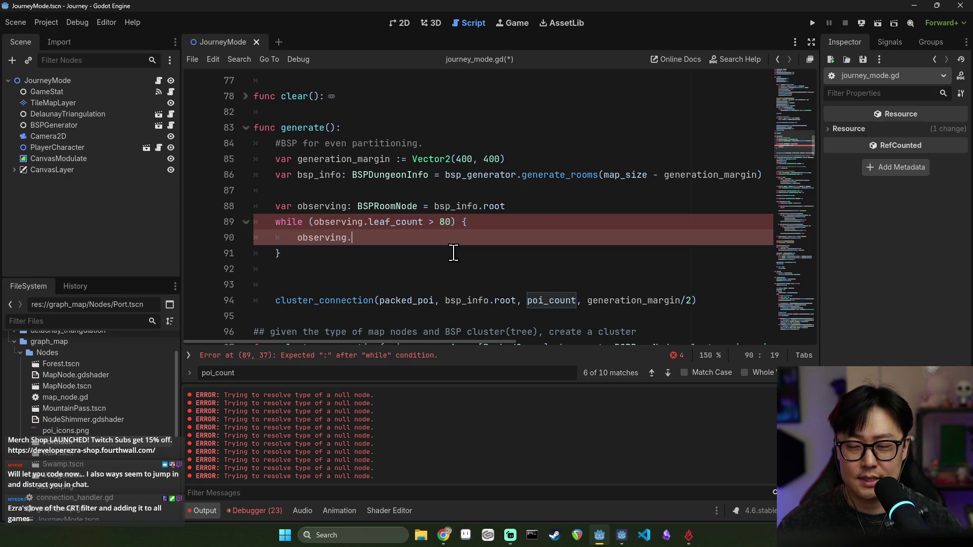
{"action": "key", "text": "BackSpace"}
{"action": "type", "text": "= "}
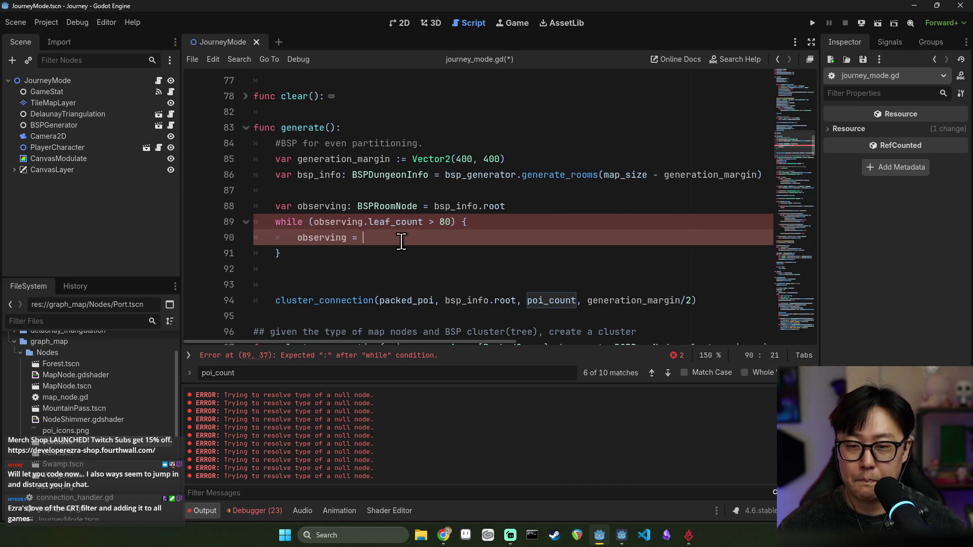
{"action": "type", "text": "."}
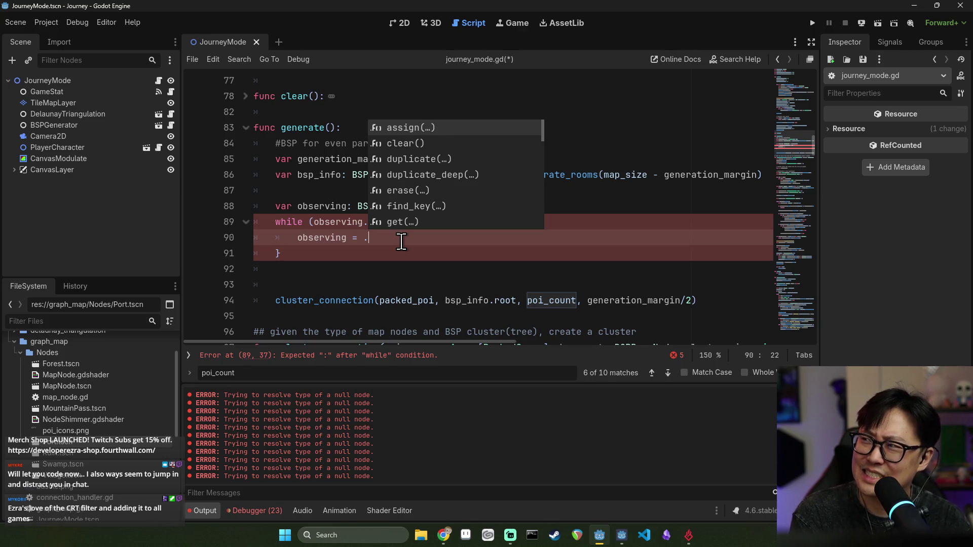
{"action": "left_click", "coordinate": [324, 218]}
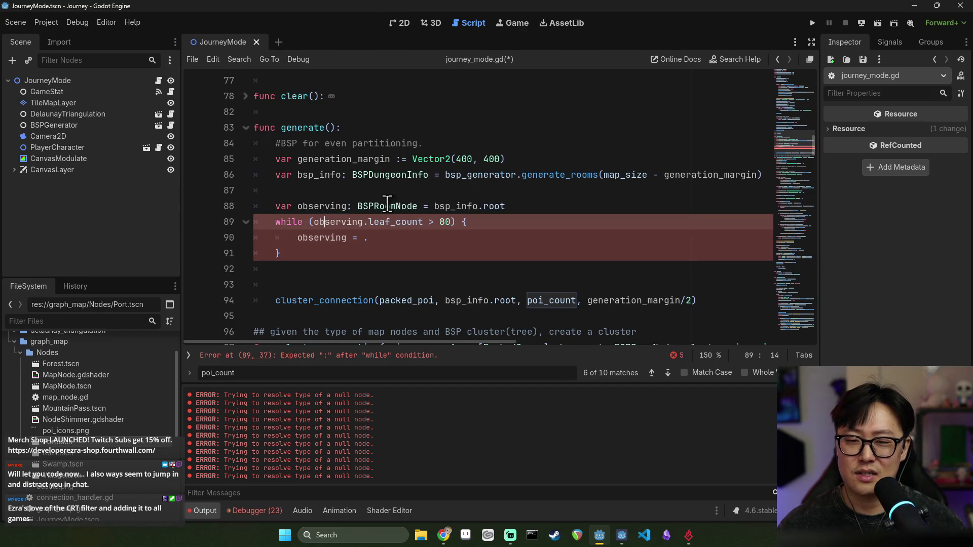
{"action": "left_click", "coordinate": [393, 207]}
{"action": "left_click", "coordinate": [361, 197]}
{"action": "key", "text": "Return"}
{"action": "type", "text": "va"}
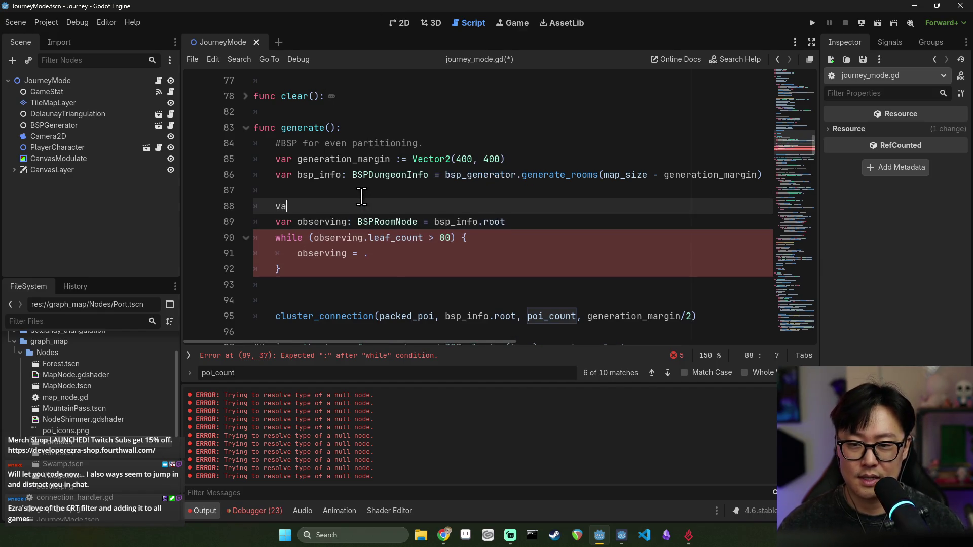
{"action": "type", "text": "r explor_queue:"}
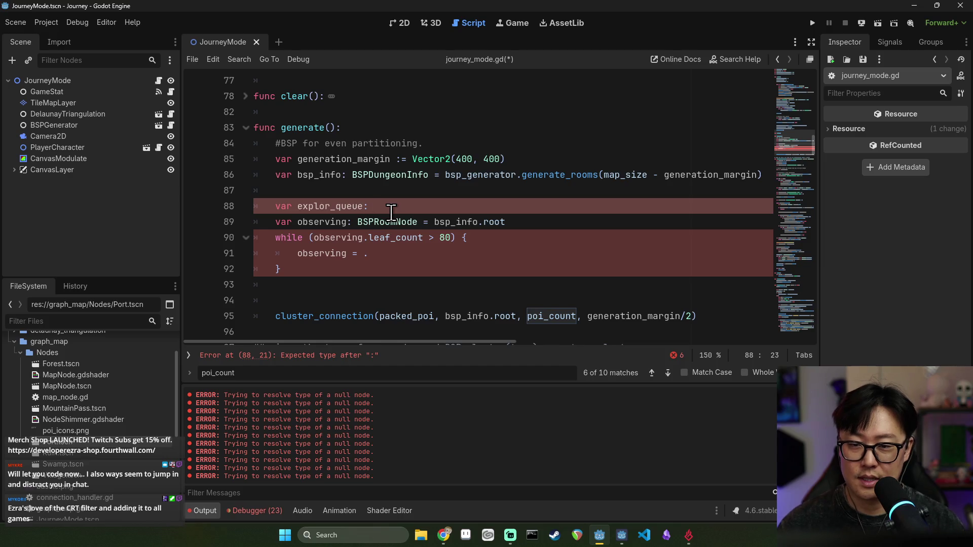
{"action": "type", "text": " queue"}
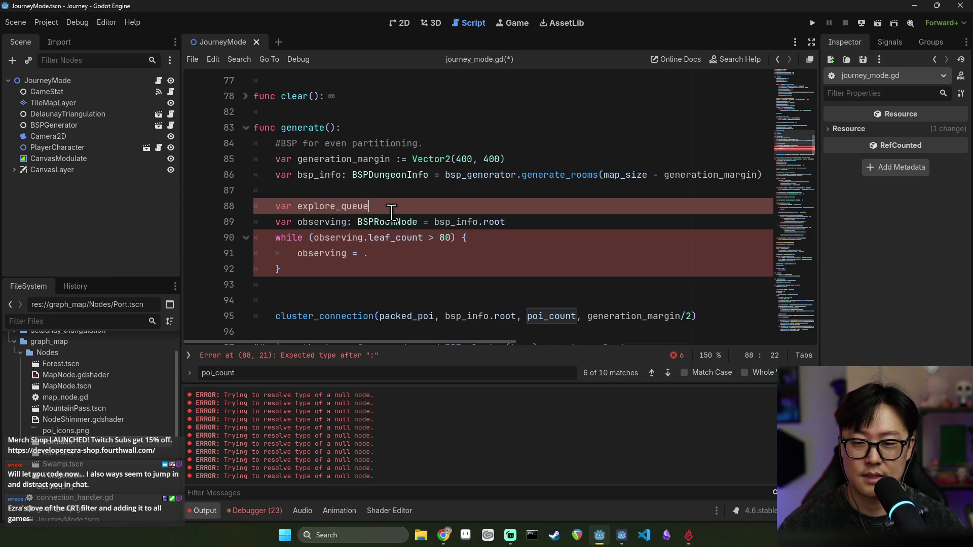
{"action": "type", "text": "rray[B"}
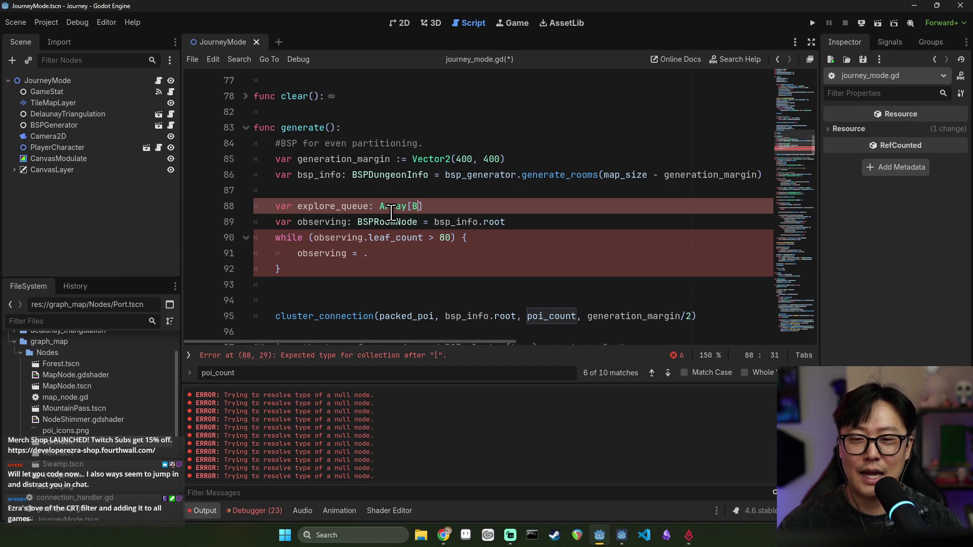
{"action": "type", "text": "SP"}
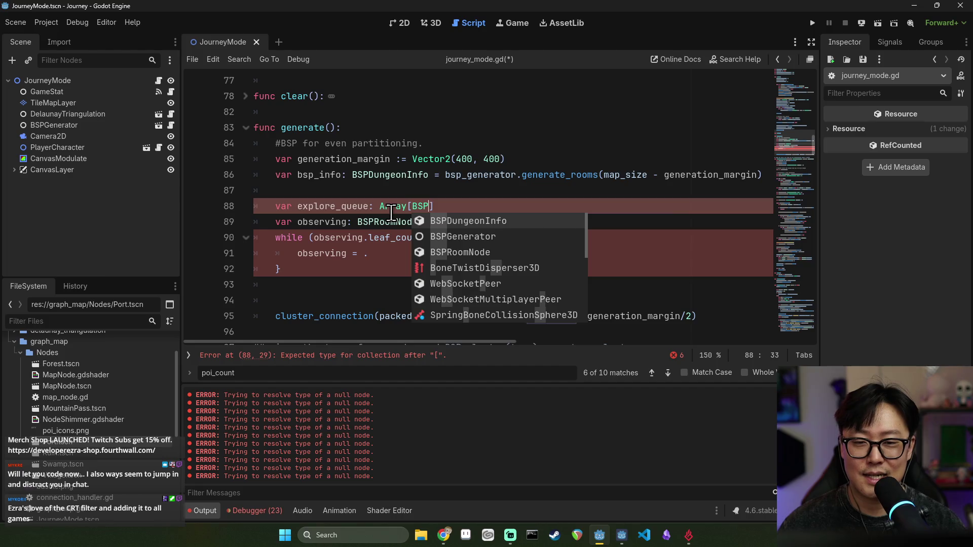
{"action": "type", "text": "DungeonNo"}
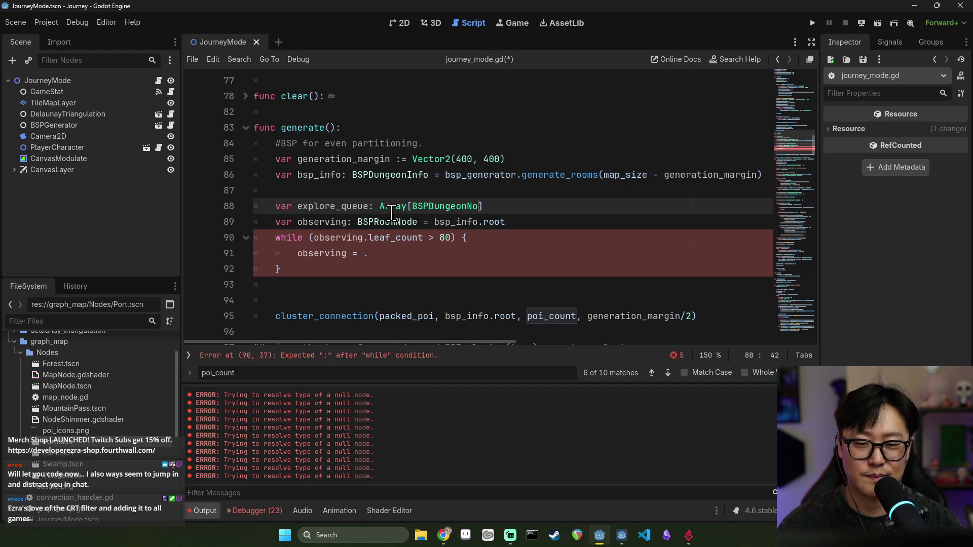
{"action": "key", "text": "BackSpace"}
{"action": "key", "text": "BackSpace"}
{"action": "key", "text": "BackSpace"}
{"action": "type", "text": "RoomNode] = []"}
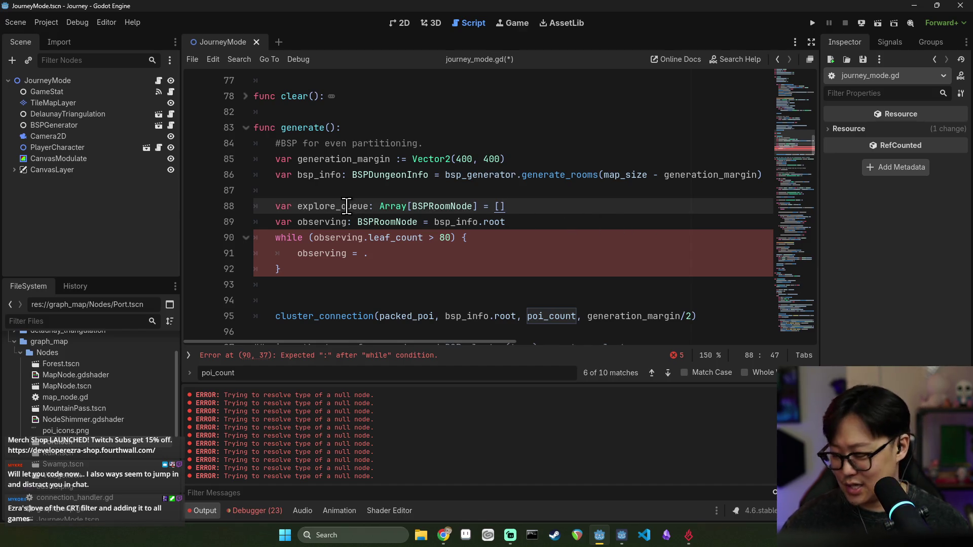
{"action": "key", "text": "ctrl+s"}
{"action": "scroll", "coordinate": [148, 364], "scroll_direction": "up", "scroll_amount": 3}
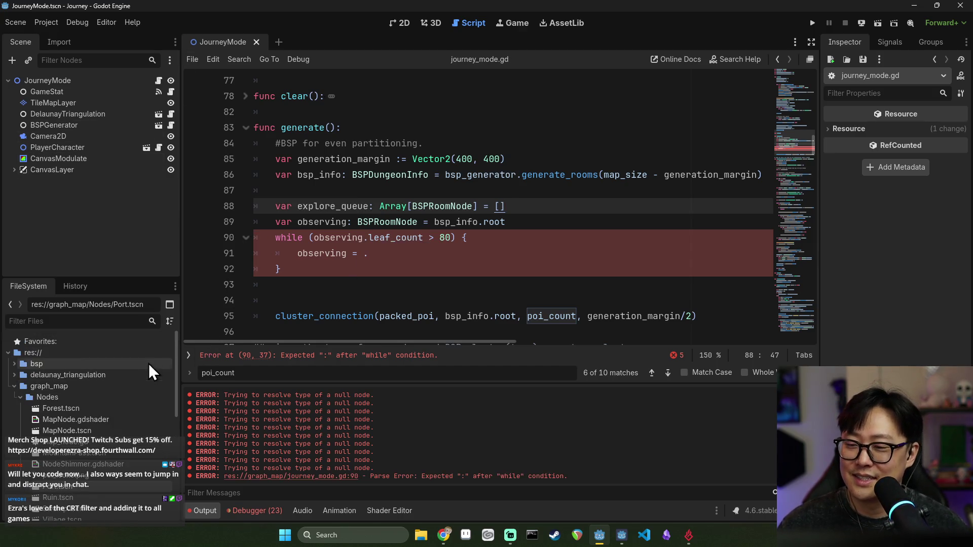
{"action": "scroll", "coordinate": [30, 431], "scroll_direction": "down", "scroll_amount": 5}
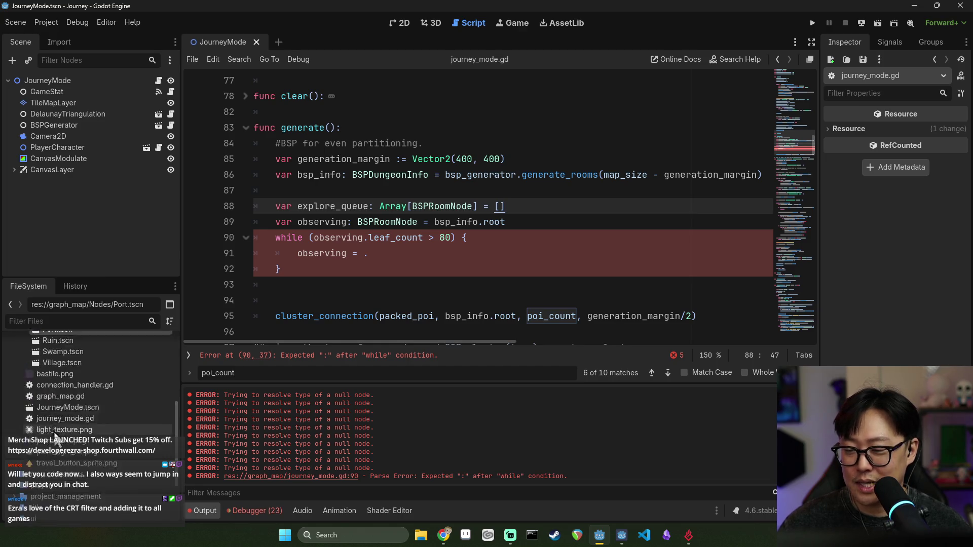
- Delete the unfinished queue and while loop on lines 88–92 and save
{"action": "left_click", "coordinate": [294, 269]}
{"action": "left_click", "coordinate": [276, 206], "text": "shift"}
{"action": "key", "text": "BackSpace"}
{"action": "key", "text": "ctrl+s"}
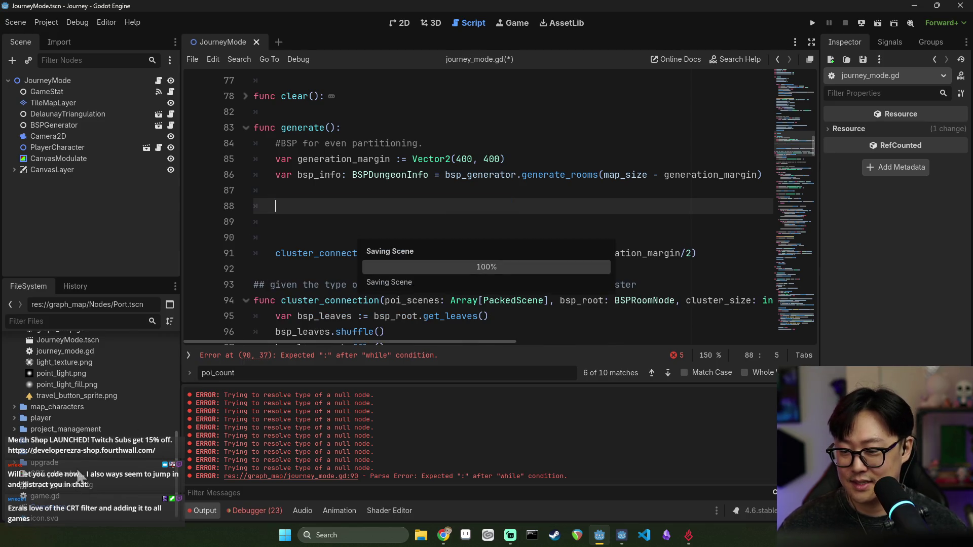
- Open Game.tscn and run the project
{"action": "scroll", "coordinate": [61, 451], "scroll_direction": "down", "scroll_amount": 1}
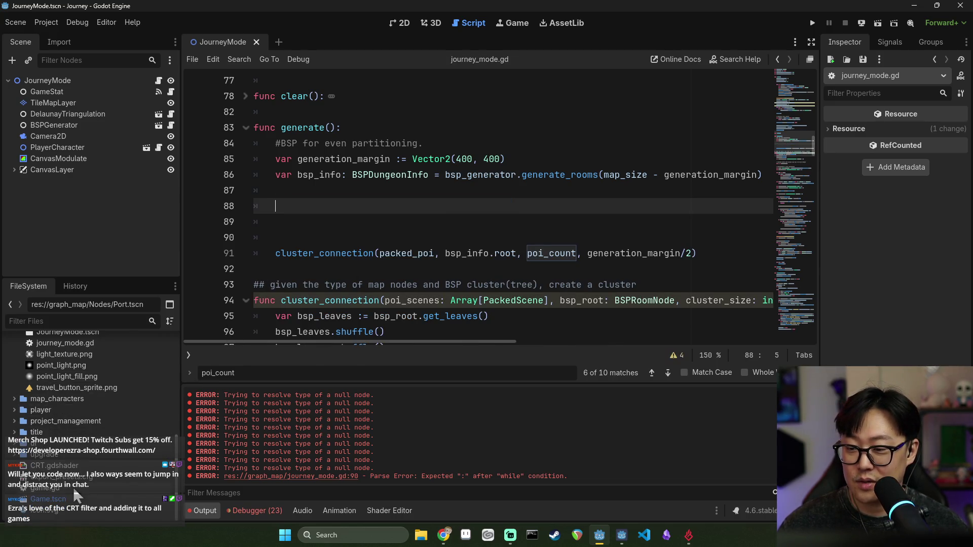
{"action": "left_click", "coordinate": [71, 499]}
{"action": "double_click", "coordinate": [70, 499]}
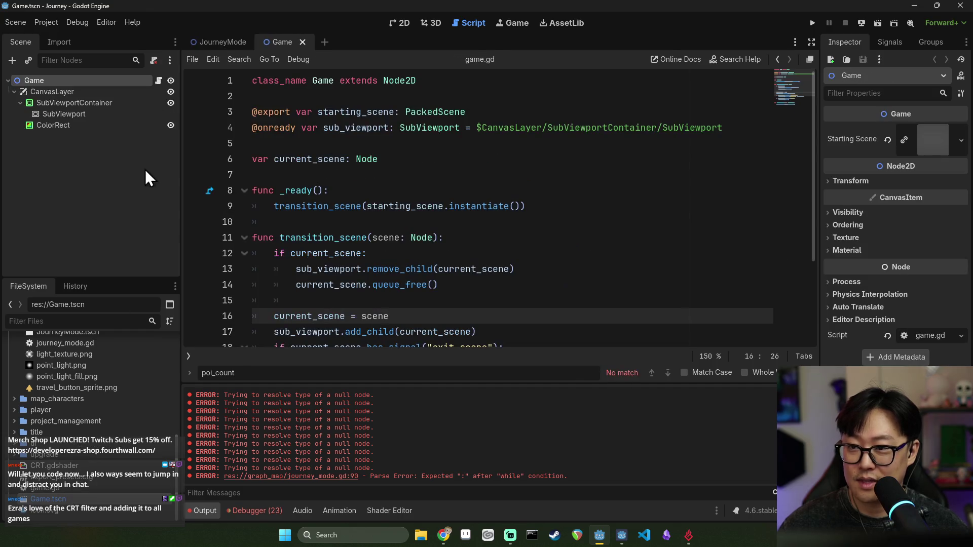
{"action": "left_click", "coordinate": [171, 126]}
{"action": "left_click", "coordinate": [814, 23]}
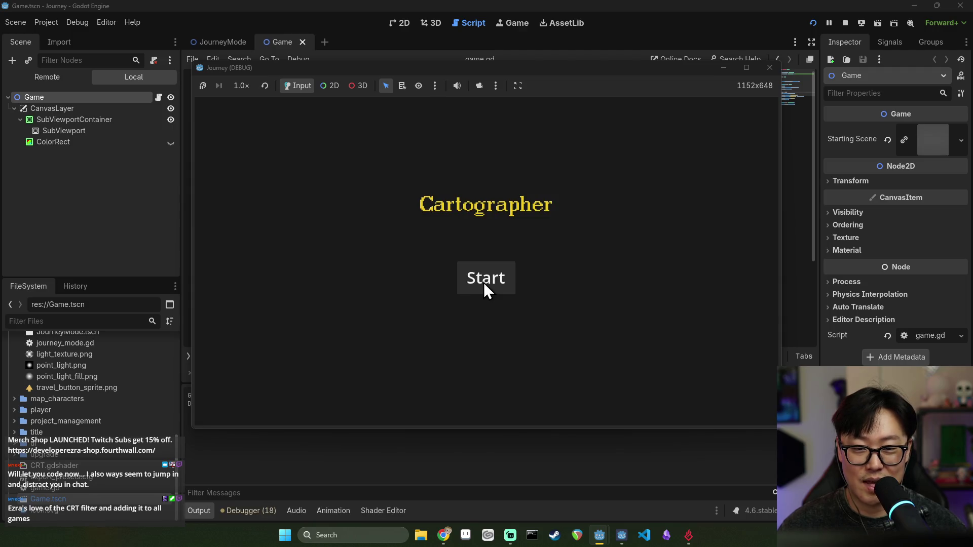
- Start a new game, travel via the sailboat and mountain to the house node, then stop
{"action": "left_click", "coordinate": [484, 280]}
{"action": "left_click", "coordinate": [501, 254]}
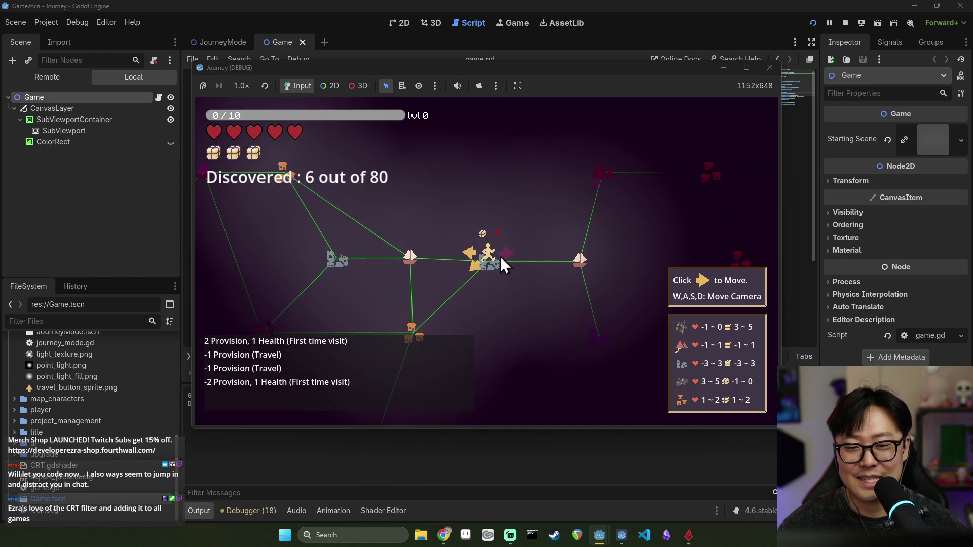
{"action": "left_click", "coordinate": [508, 258]}
{"action": "left_click", "coordinate": [509, 257]}
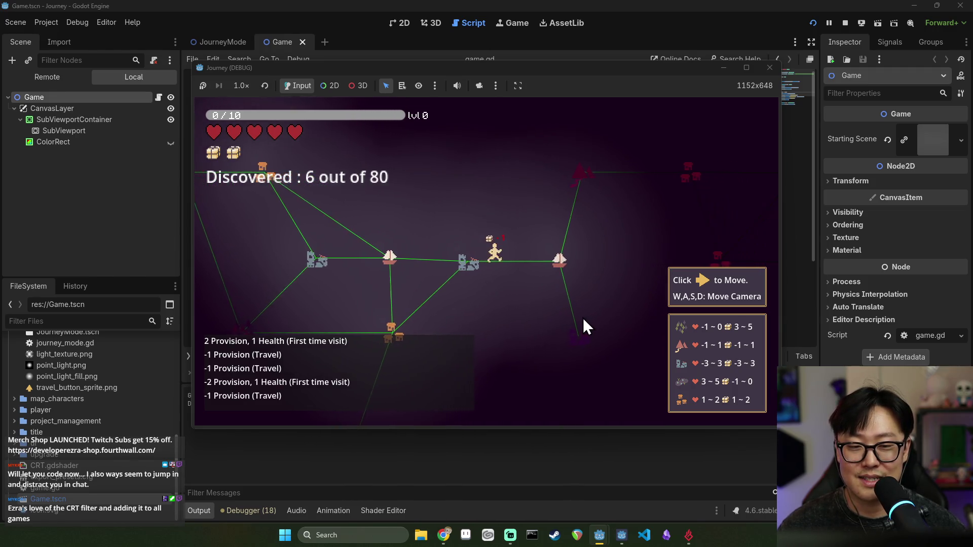
{"action": "left_click", "coordinate": [488, 240]}
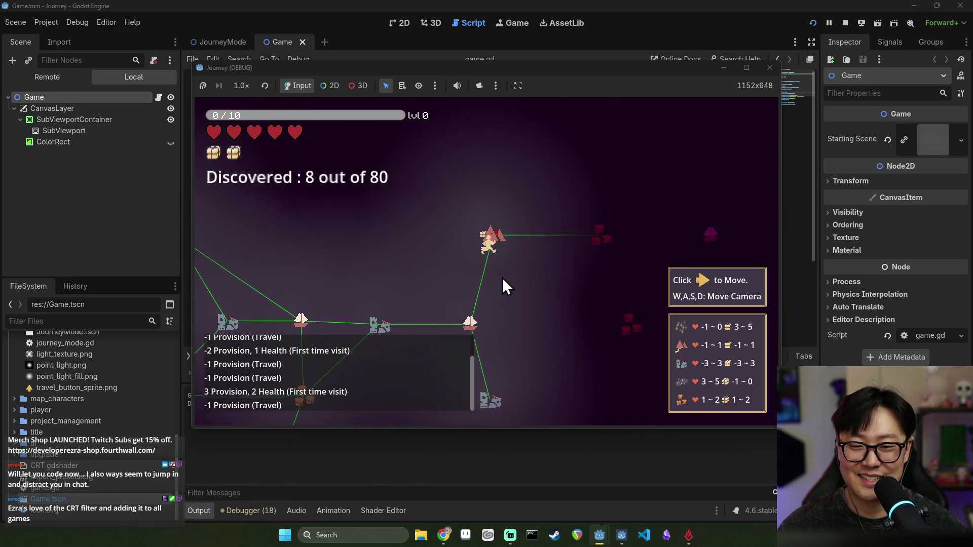
{"action": "left_click", "coordinate": [506, 249]}
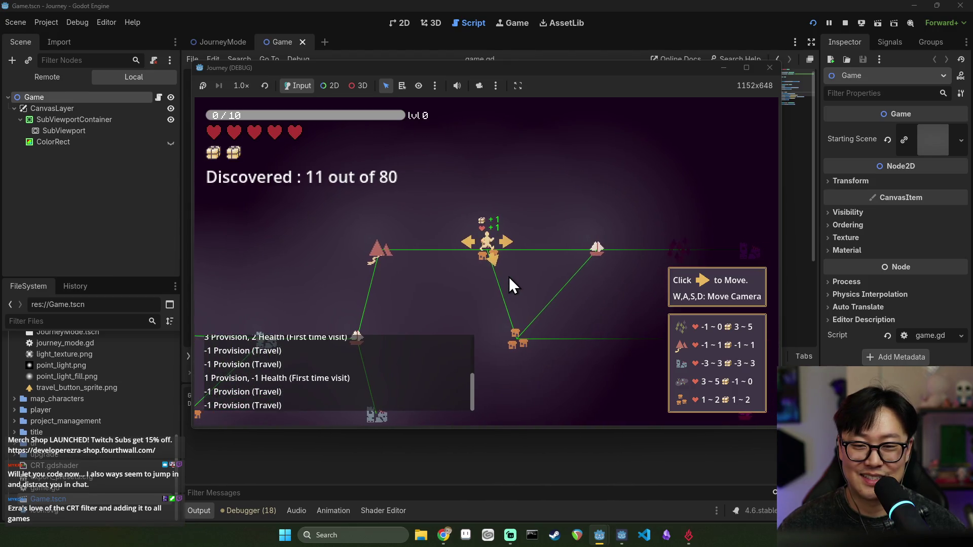
{"action": "left_click", "coordinate": [490, 262]}
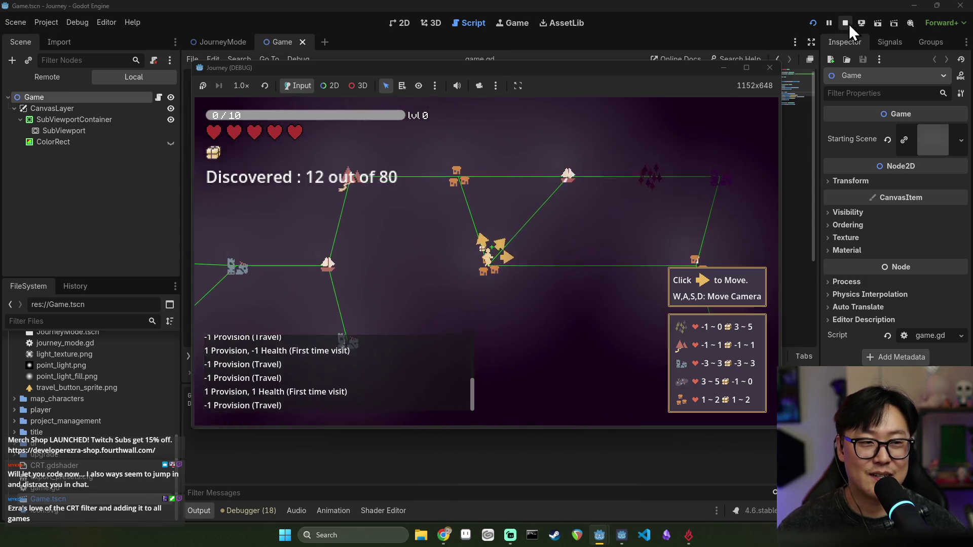
{"action": "left_click", "coordinate": [846, 24]}
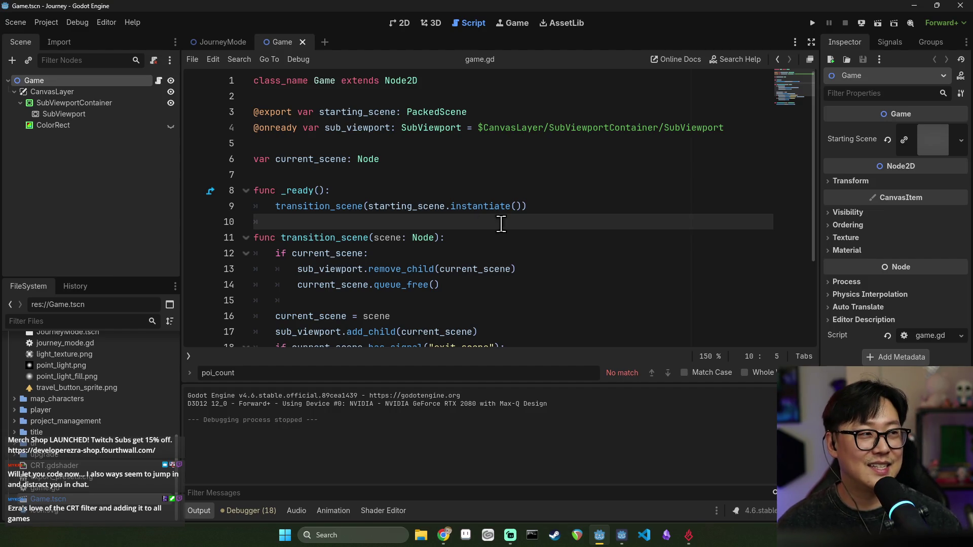
- Go back to journey_mode.gd and delete the empty lines after the bsp_info line
{"action": "left_click", "coordinate": [335, 206]}
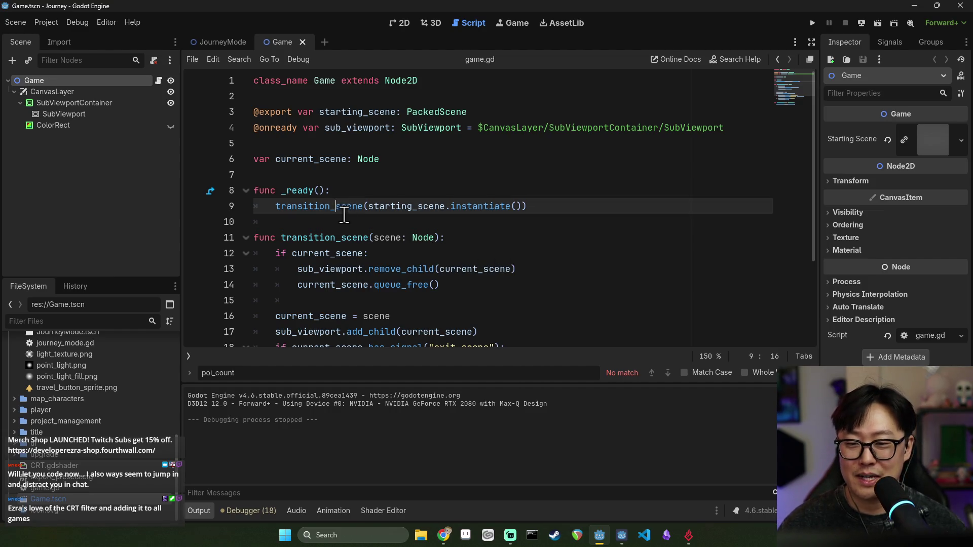
{"action": "scroll", "coordinate": [329, 208], "scroll_direction": "down", "scroll_amount": 2}
{"action": "left_click", "coordinate": [229, 42]}
{"action": "left_click", "coordinate": [325, 203]}
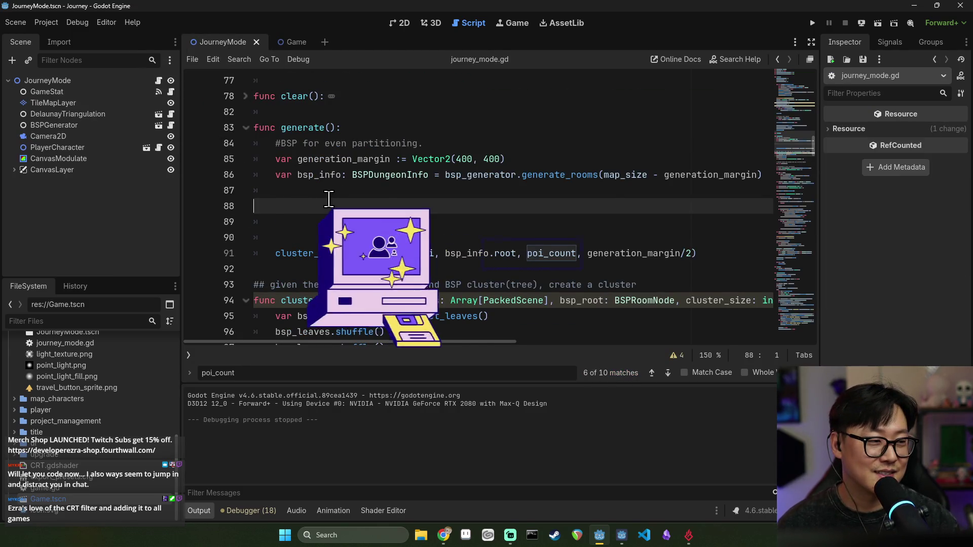
{"action": "key", "text": "BackSpace"}
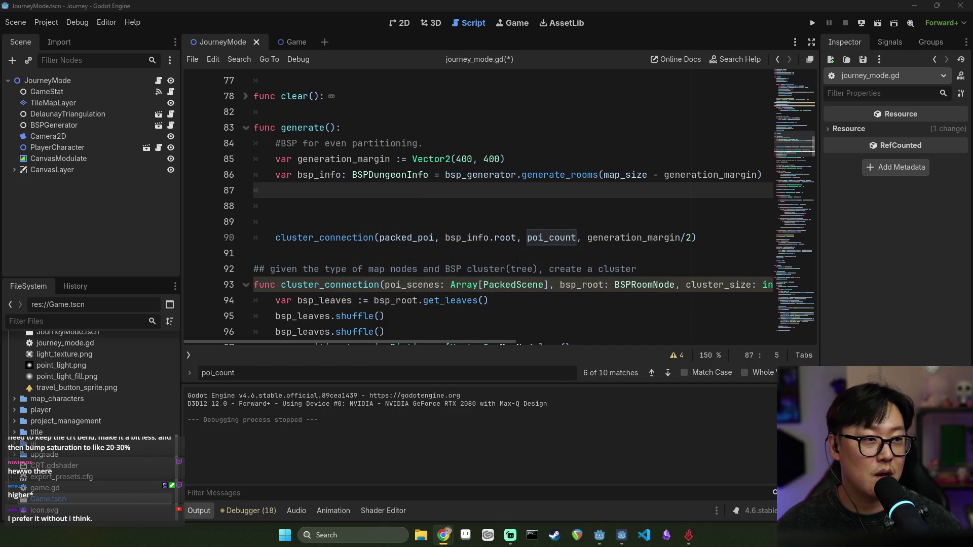
{"action": "left_click", "coordinate": [488, 192]}
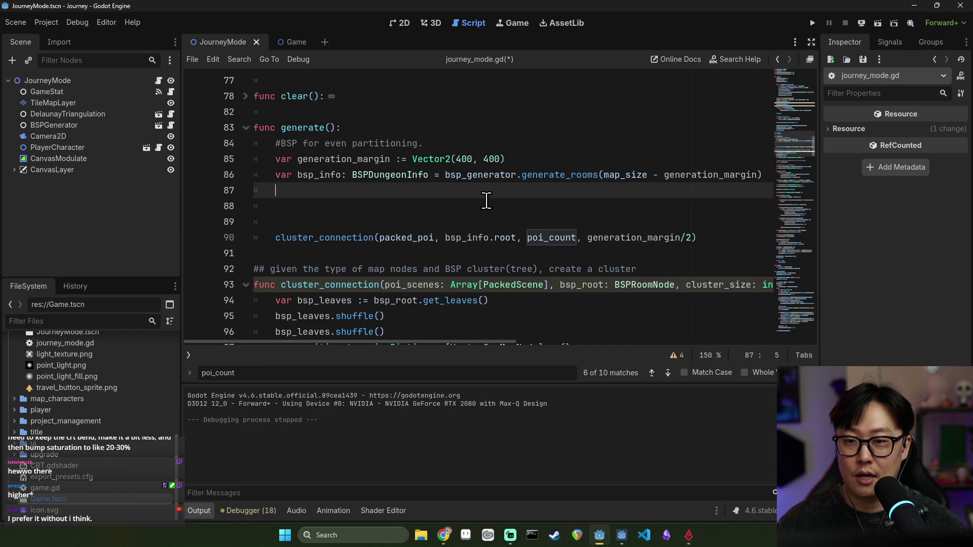
{"action": "key", "text": "BackSpace"}
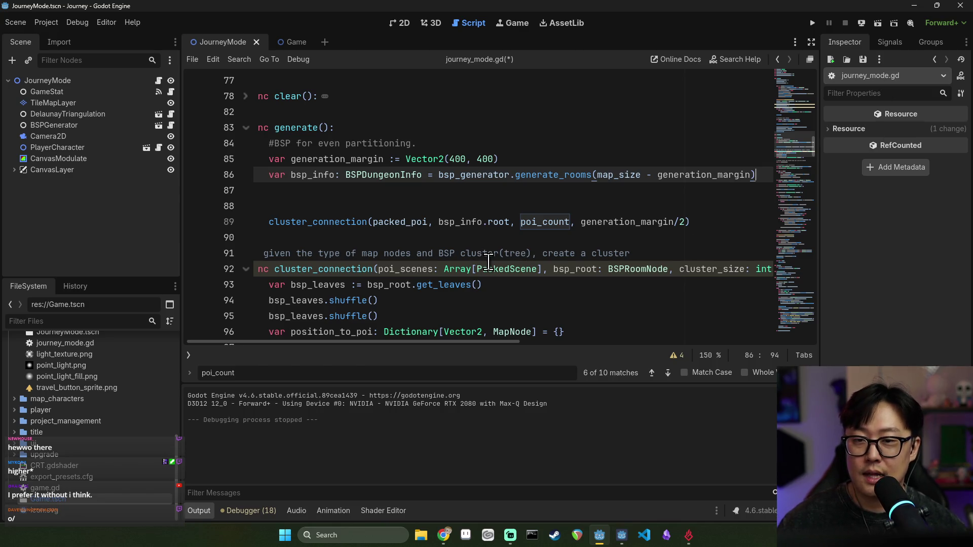
- Close the poi_count search, remove the remaining blank lines above cluster_connection, and save
{"action": "left_click", "coordinate": [430, 206]}
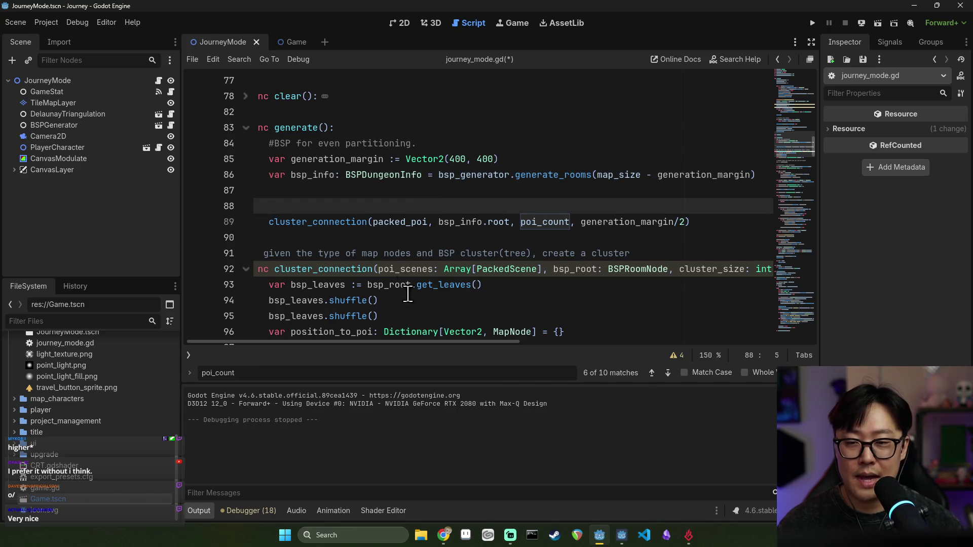
{"action": "key", "text": "Escape"}
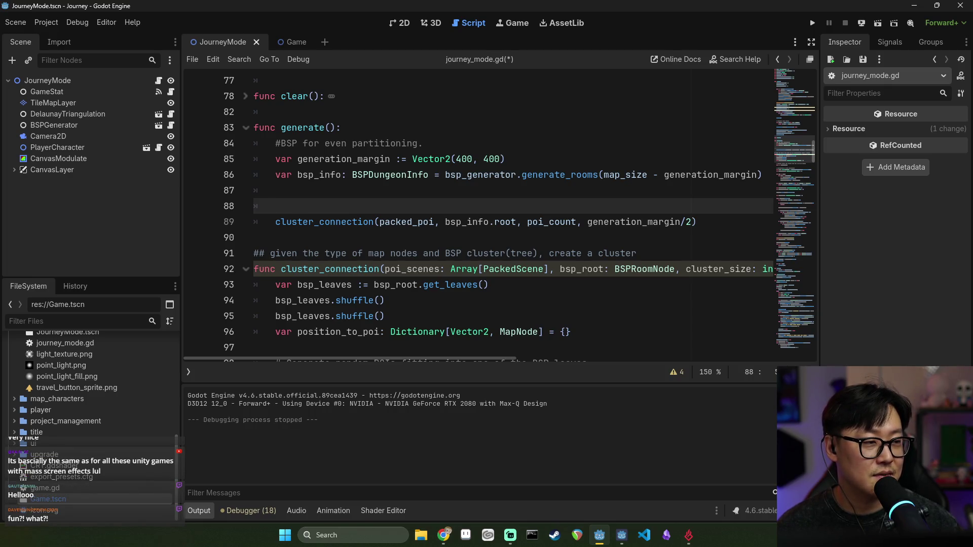
{"action": "key", "text": "alt+Tab"}
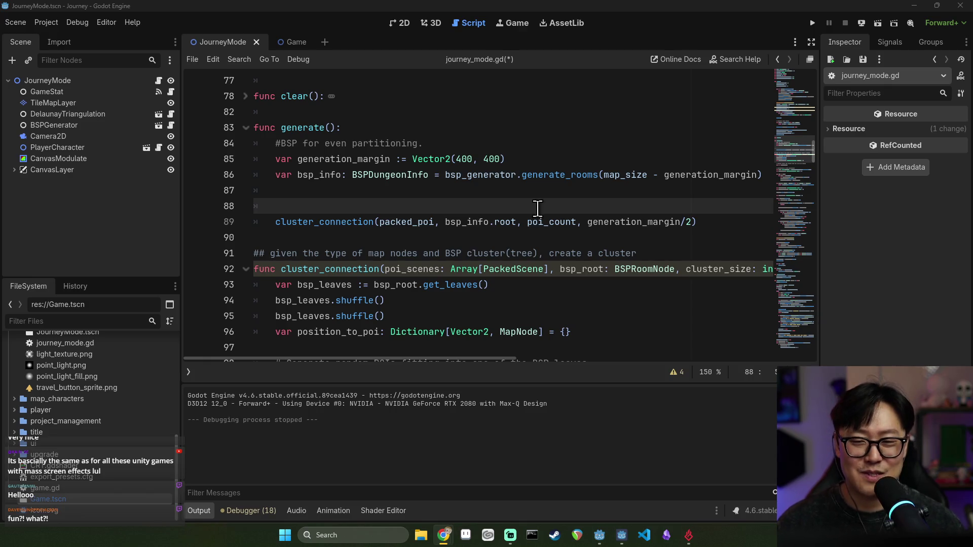
{"action": "left_click", "coordinate": [506, 195]}
{"action": "key", "text": "BackSpace"}
{"action": "key", "text": "Down"}
{"action": "key", "text": "BackSpace"}
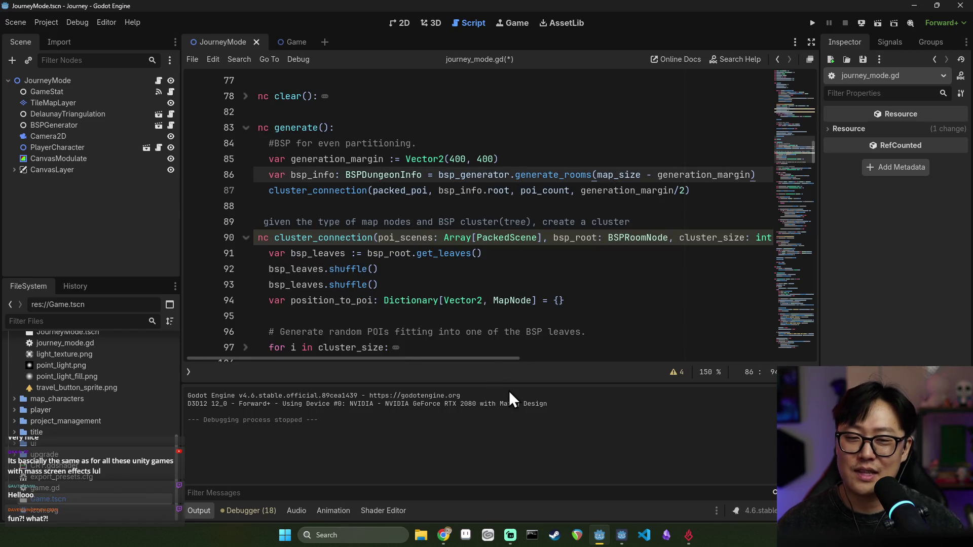
{"action": "scroll", "coordinate": [479, 358], "scroll_direction": "left", "scroll_amount": 1}
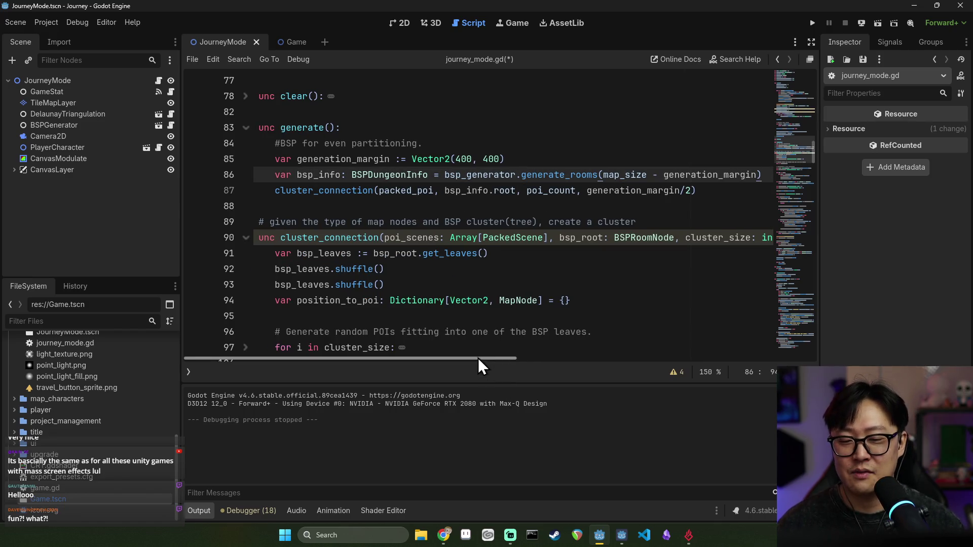
{"action": "double_click", "coordinate": [320, 193]}
{"action": "left_click", "coordinate": [602, 158]}
{"action": "key", "text": "ctrl+s"}
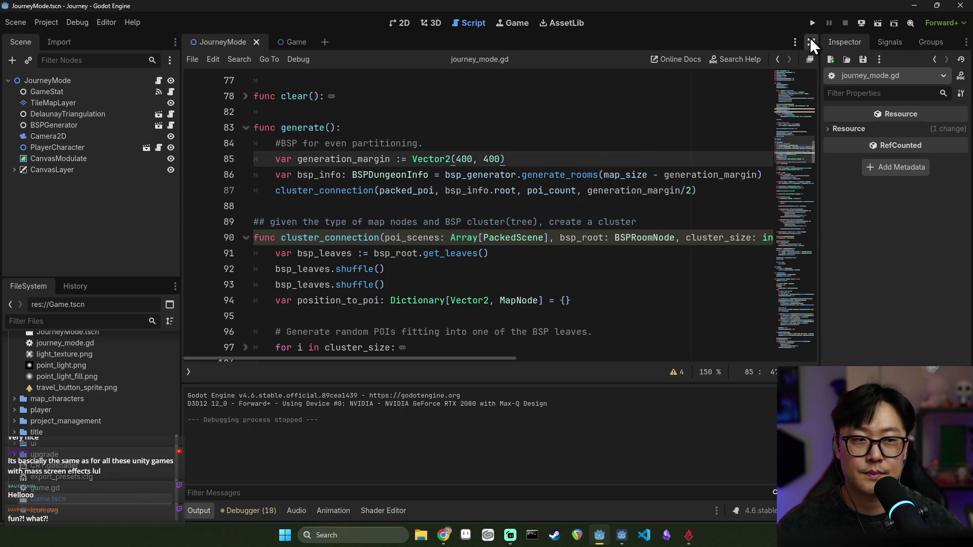
- Run the game, start a journey, travel three nodes toward the tent reaching 10 of 80, then stop
{"action": "left_click", "coordinate": [812, 24]}
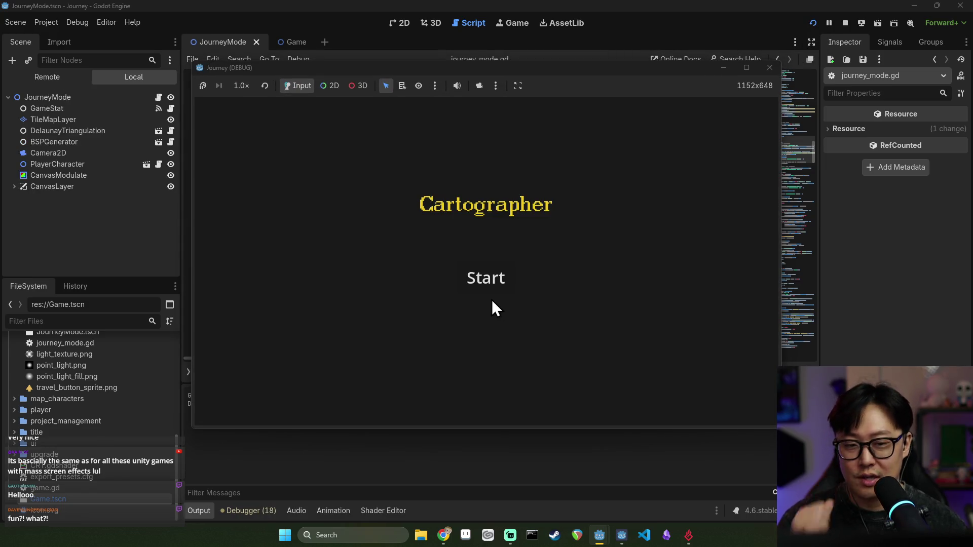
{"action": "left_click", "coordinate": [490, 286]}
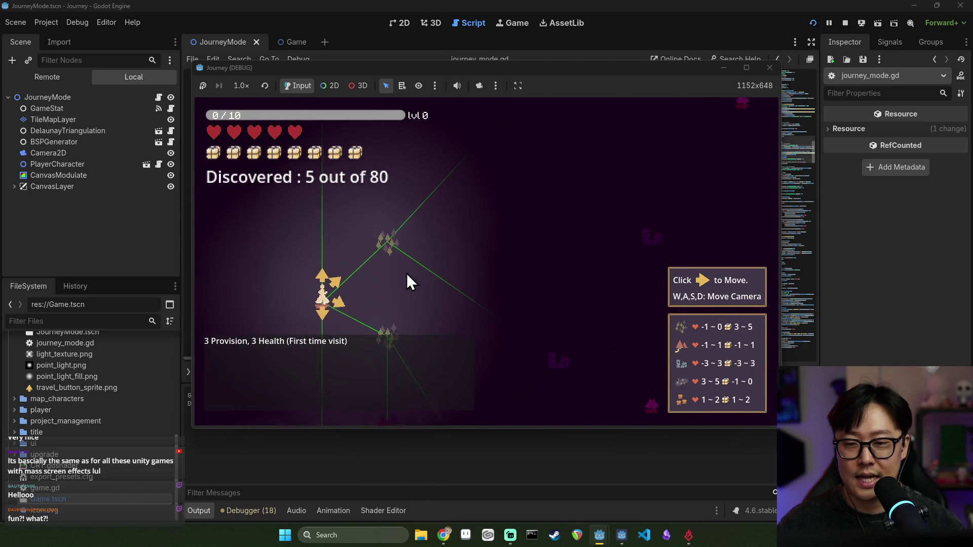
{"action": "left_click", "coordinate": [342, 269]}
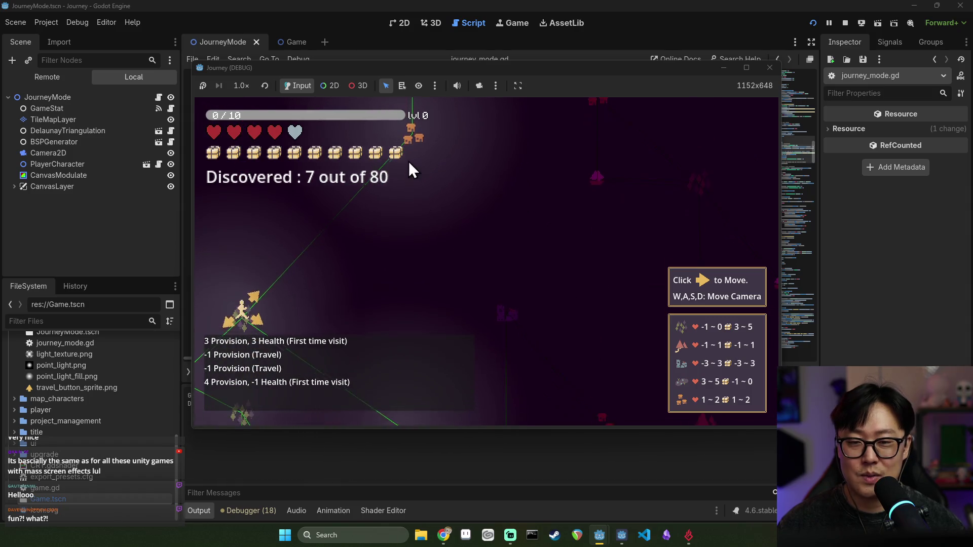
{"action": "left_click", "coordinate": [327, 247]}
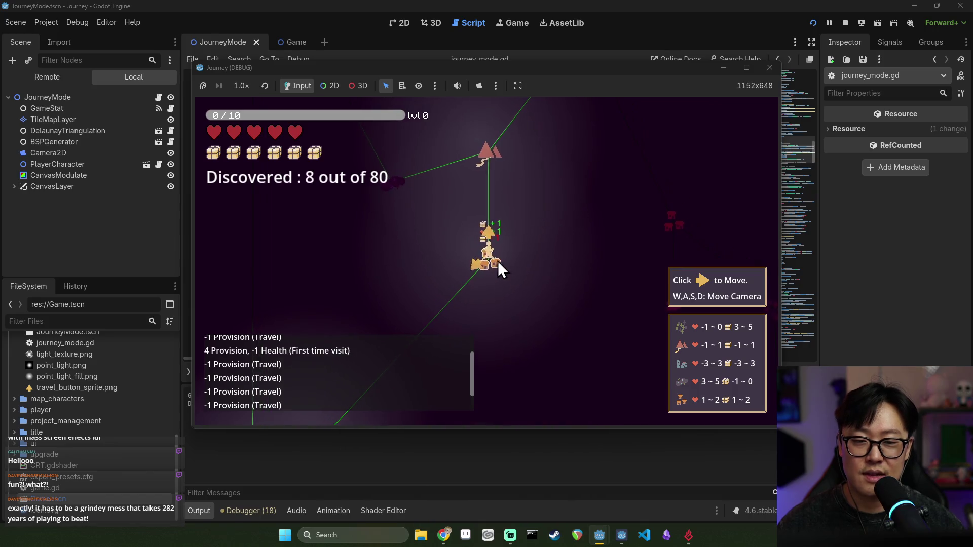
{"action": "left_click", "coordinate": [482, 159]}
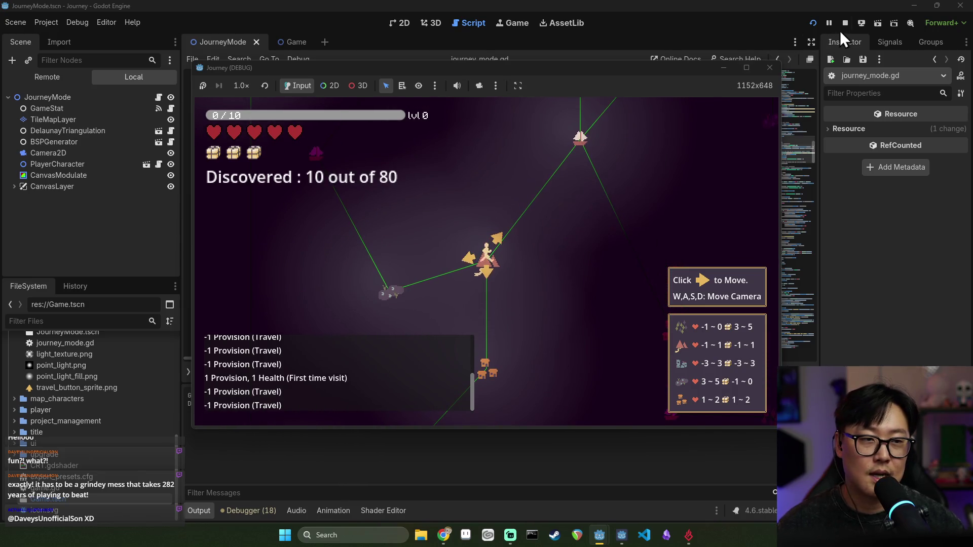
{"action": "left_click", "coordinate": [845, 23]}
{"action": "left_click", "coordinate": [496, 205]}
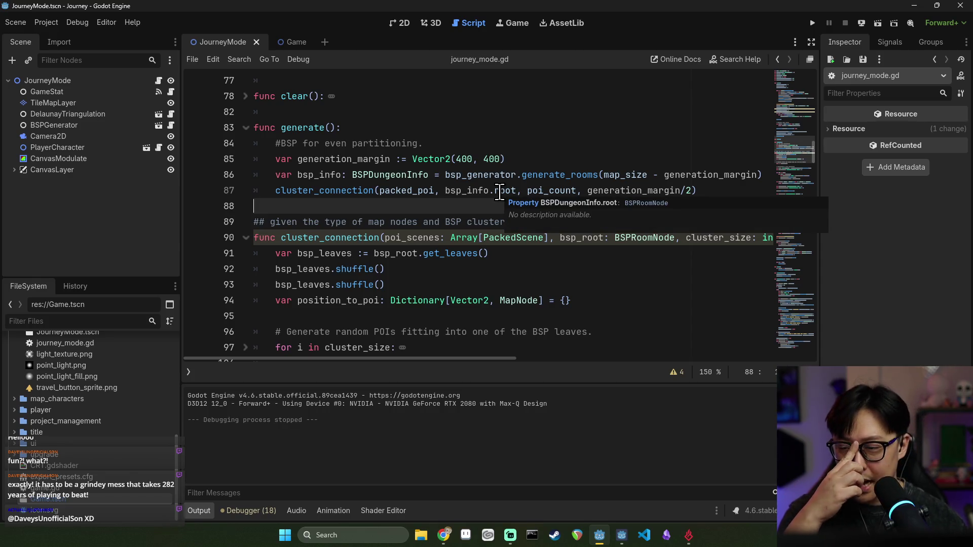
{"action": "left_click", "coordinate": [397, 174]}
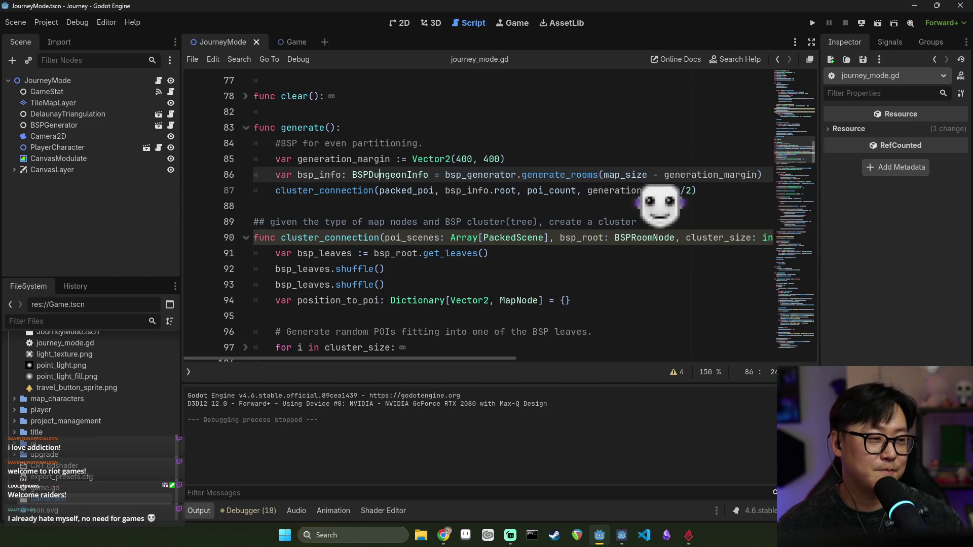
- Save journey_mode.gd with the caret on the cluster_connection call
{"action": "left_click", "coordinate": [466, 310]}
{"action": "key", "text": "ctrl+s"}
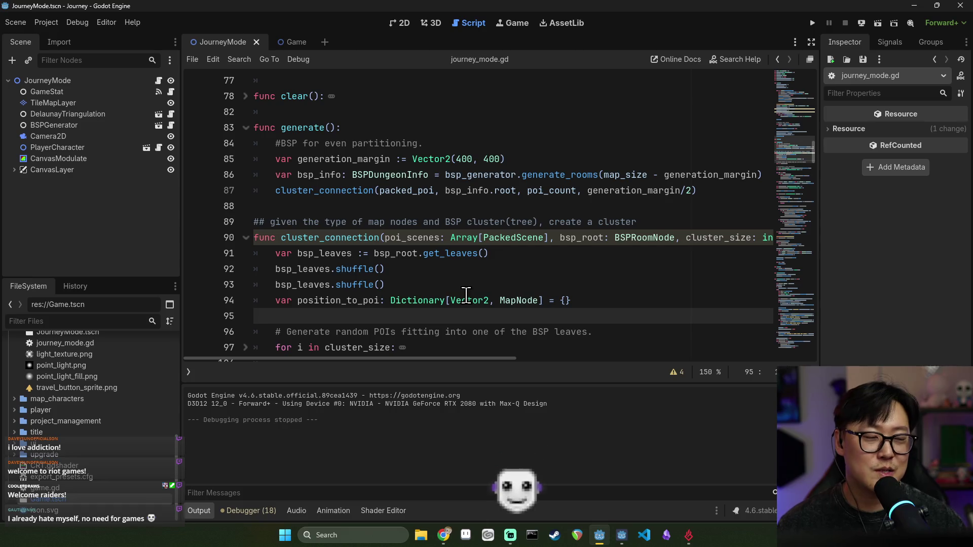
{"action": "mouse_move", "coordinate": [464, 294]}
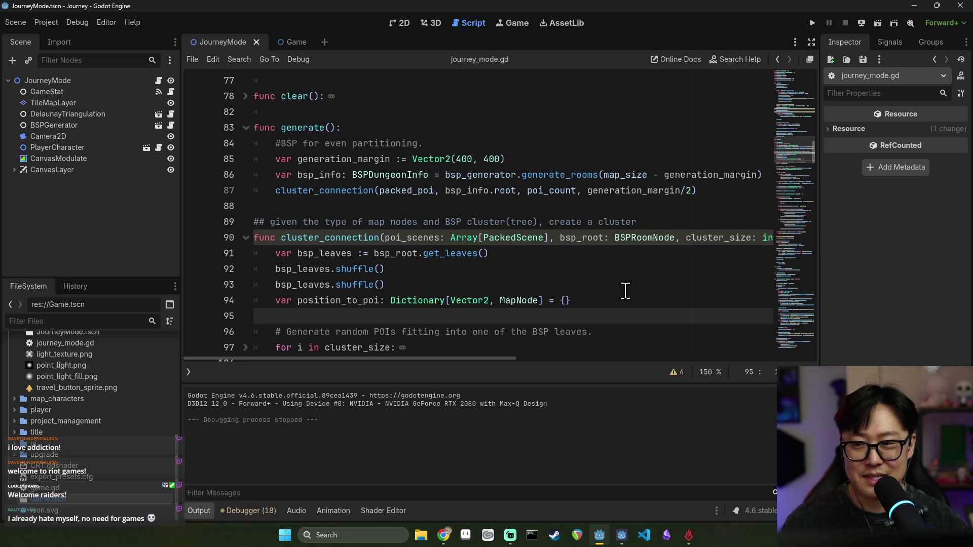
{"action": "left_click", "coordinate": [460, 253]}
{"action": "left_click", "coordinate": [341, 190]}
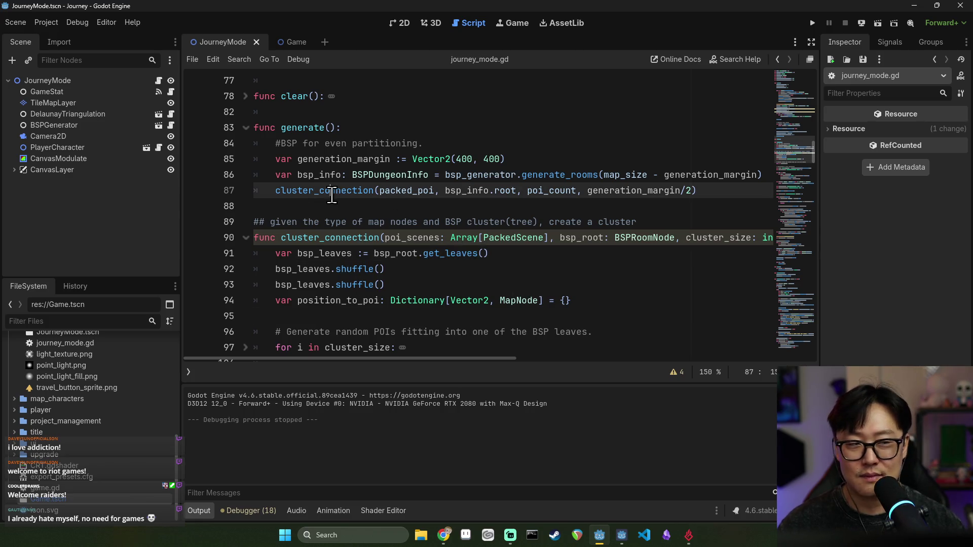
{"action": "key", "text": "ctrl+s"}
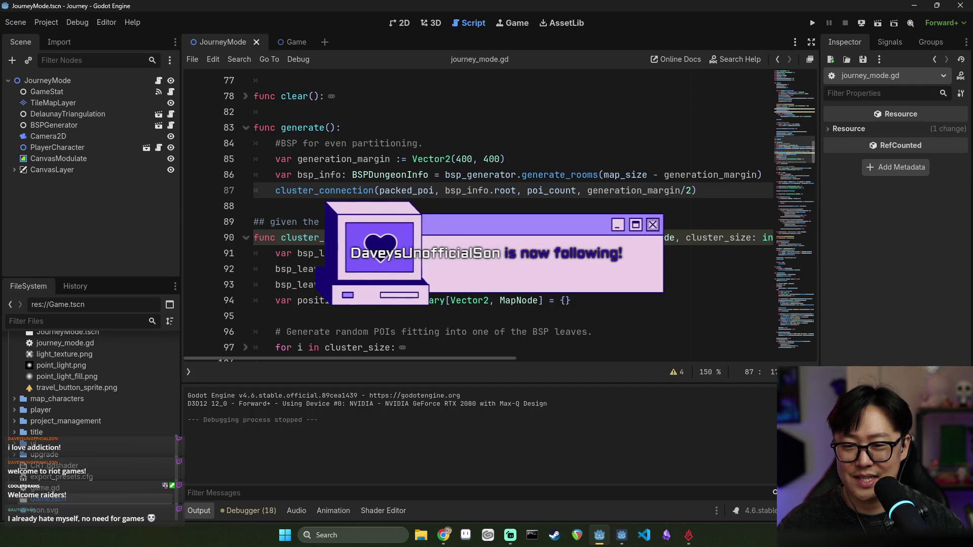
- Select the cluster_connection call line and the word root in bsp_info.root
{"action": "double_click", "coordinate": [300, 191]}
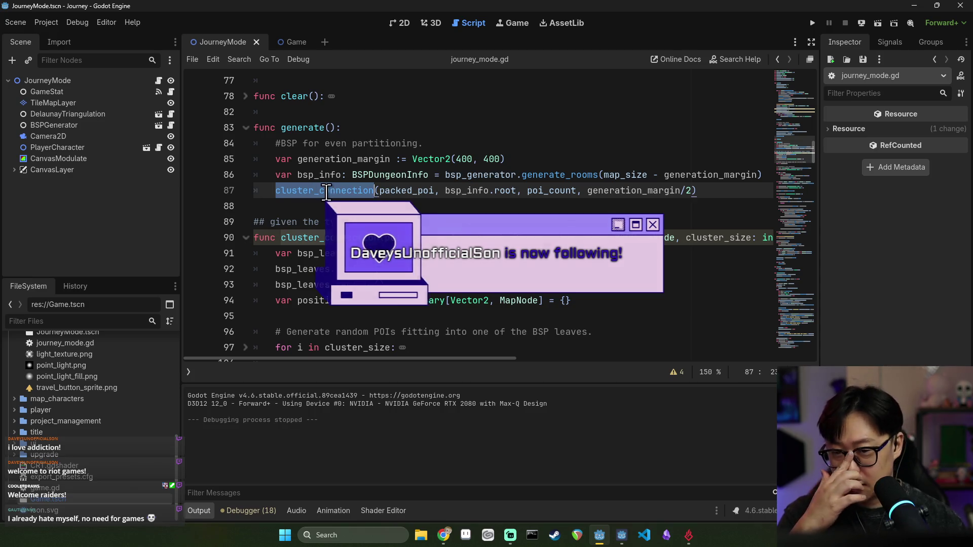
{"action": "scroll", "coordinate": [355, 197], "scroll_direction": "down", "scroll_amount": 2}
{"action": "scroll", "coordinate": [340, 196], "scroll_direction": "up", "scroll_amount": 2}
{"action": "left_click", "coordinate": [341, 197]}
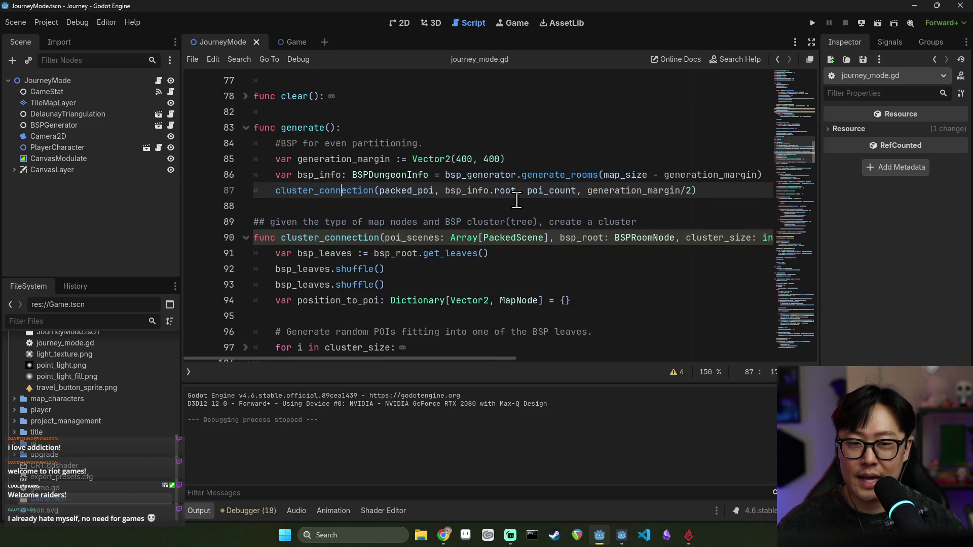
{"action": "triple_click", "coordinate": [460, 191]}
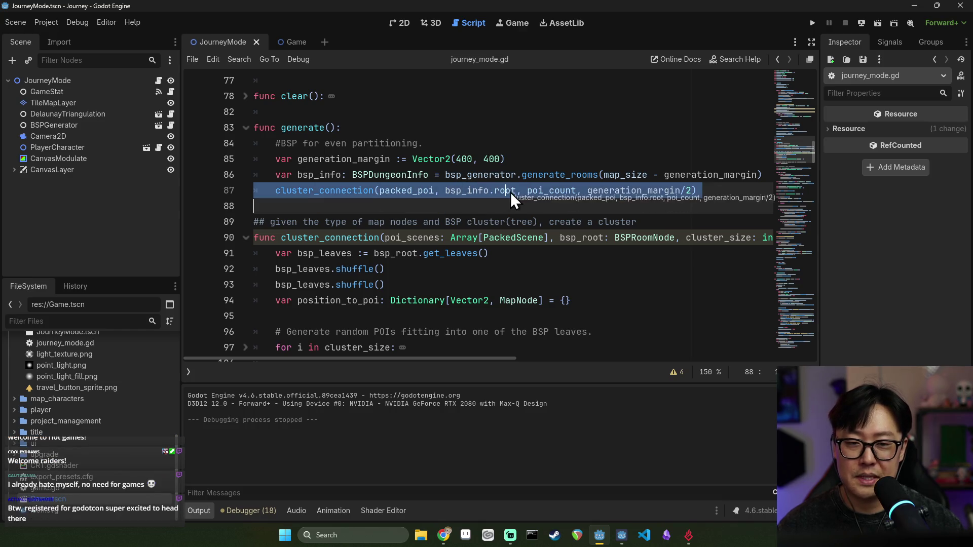
{"action": "left_click", "coordinate": [493, 190]}
{"action": "left_click_drag", "start_coordinate": [494, 190], "coordinate": [516, 190]}
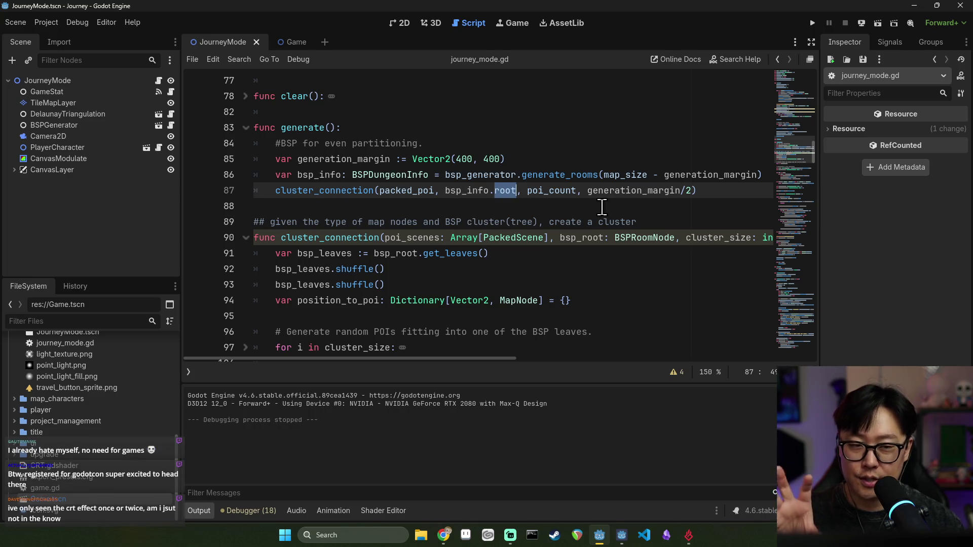
- Insert a blank line above the cluster_connection call on line 87
{"action": "left_click", "coordinate": [281, 191]}
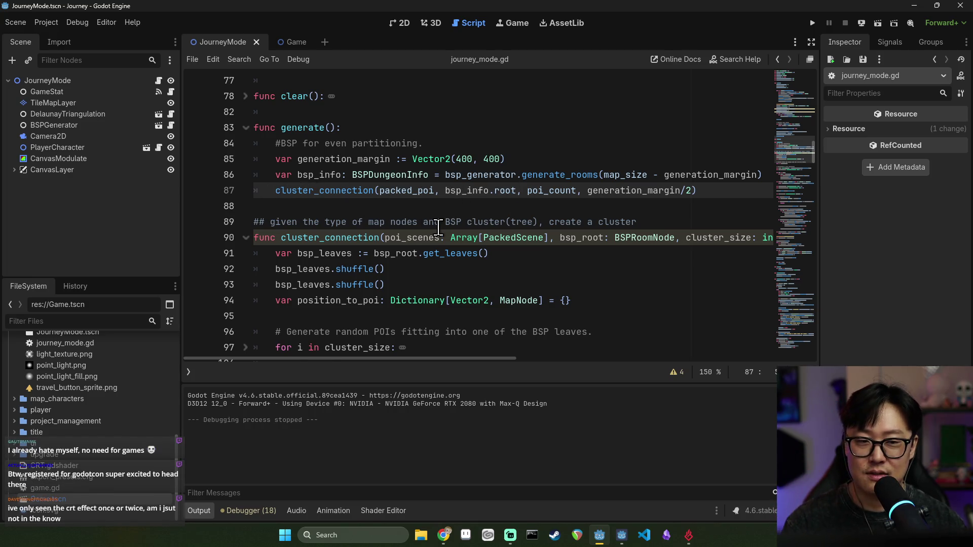
{"action": "key", "text": "Return"}
{"action": "key", "text": "Up"}
{"action": "scroll", "coordinate": [327, 215], "scroll_direction": "up", "scroll_amount": 1}
{"action": "scroll", "coordinate": [342, 255], "scroll_direction": "down", "scroll_amount": 1}
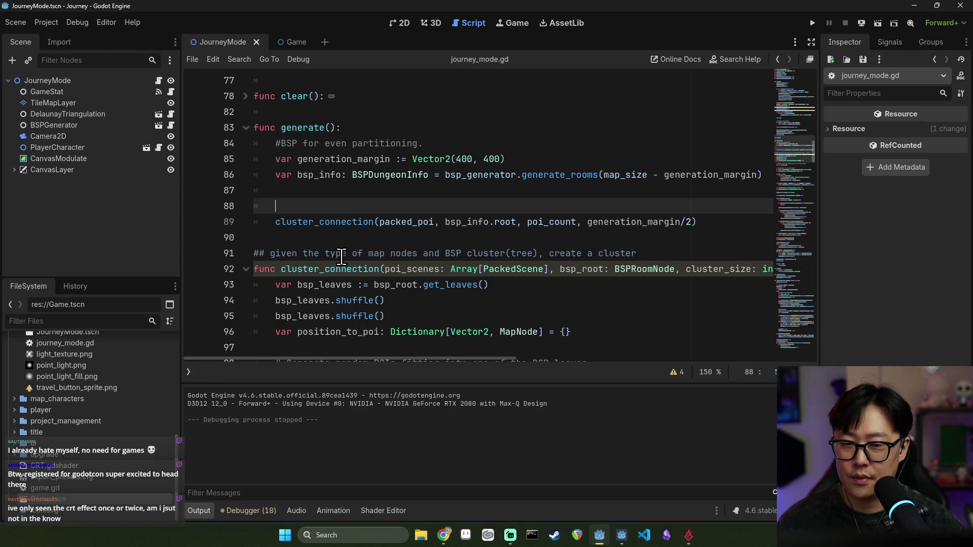
{"action": "mouse_move", "coordinate": [375, 218]}
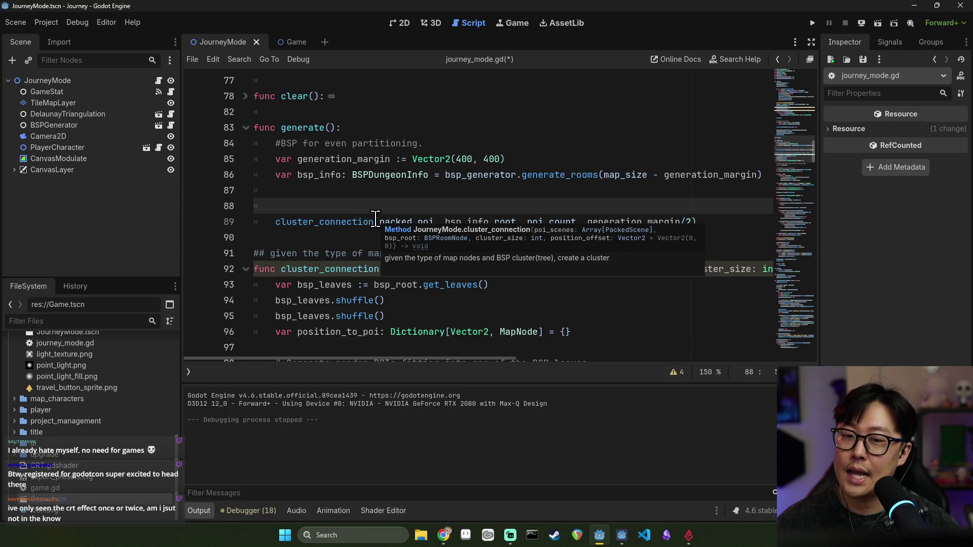
- Paste the explore_queue declaration and while-loop lines into generate(), followed by a blank line
{"action": "type", "text": "var explore_queue: Array[BSPRoomNode] = [] \tvar observing: BSPRoomNode = bsp_info.root \twhile (observing.leaf_count > 80) { \t\tobserving = . \t}"}
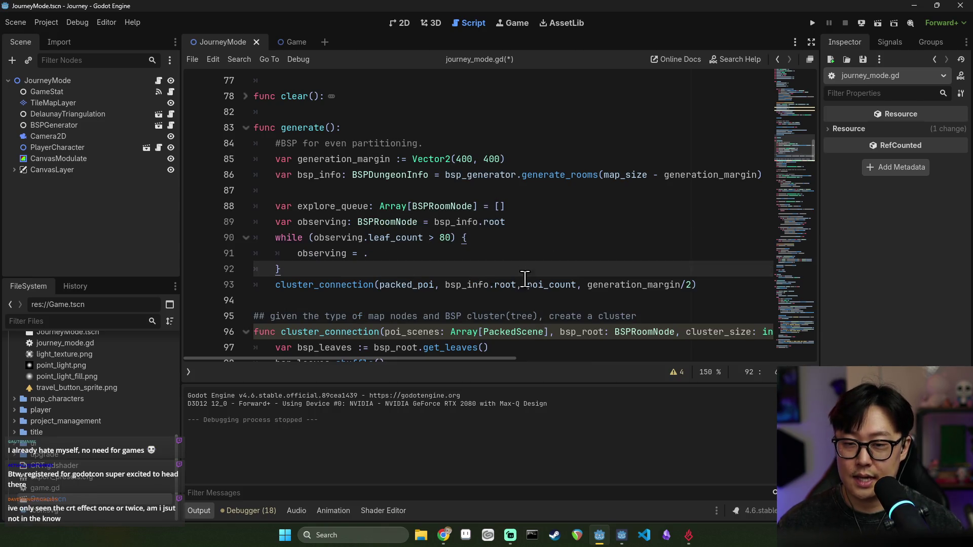
{"action": "key", "text": "Return"}
{"action": "double_click", "coordinate": [315, 210]}
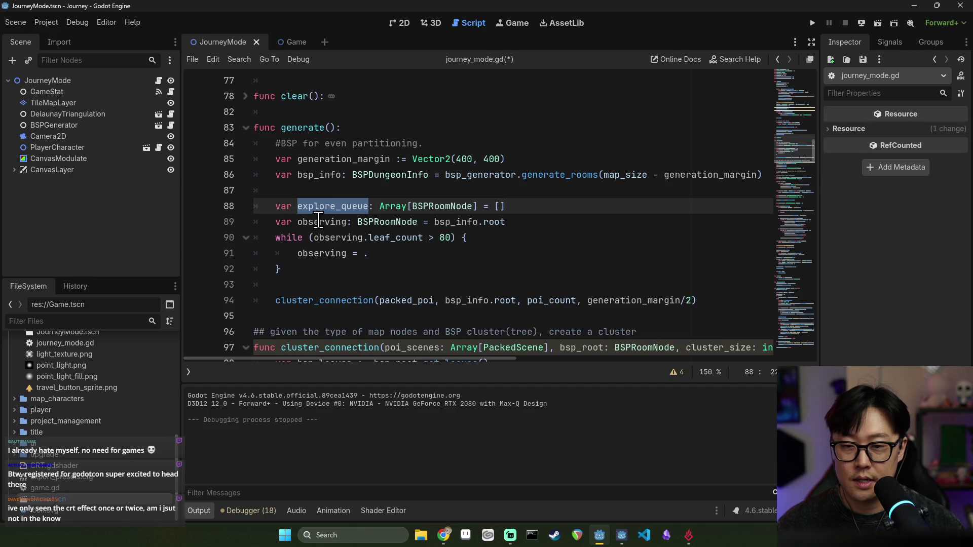
{"action": "double_click", "coordinate": [341, 239]}
{"action": "left_click", "coordinate": [333, 225]}
{"action": "double_click", "coordinate": [333, 223]}
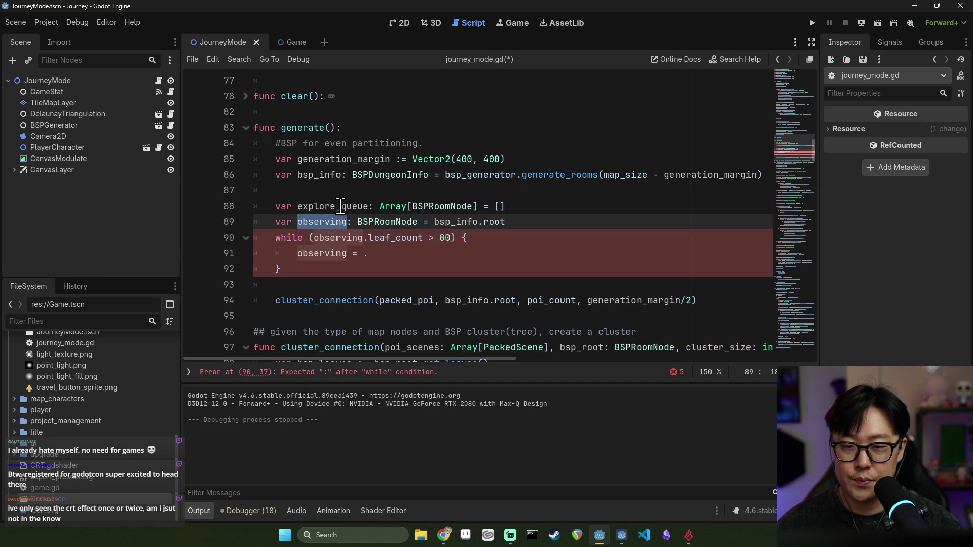
{"action": "double_click", "coordinate": [334, 206]}
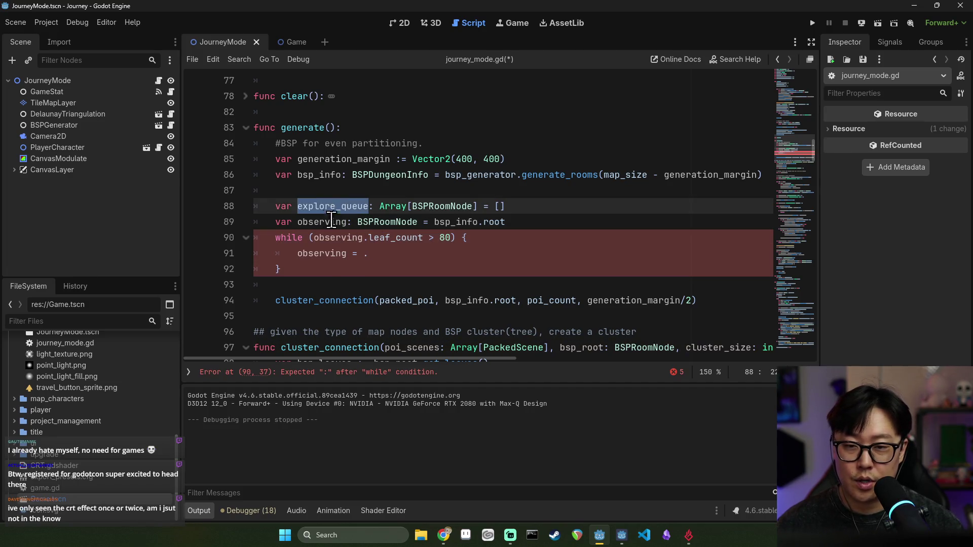
- Move bsp_info.root into the explore_queue array literal and save the script
{"action": "left_click", "coordinate": [499, 206]}
{"action": "mouse_move", "coordinate": [435, 222]}
{"action": "left_mouse_down"}
{"action": "mouse_move", "coordinate": [505, 222]}
{"action": "mouse_move", "coordinate": [256, 223]}
{"action": "left_mouse_up"}
{"action": "key", "text": "ctrl+x"}
{"action": "left_click", "coordinate": [499, 206]}
{"action": "key", "text": "ctrl+v"}
{"action": "left_click", "coordinate": [505, 223]}
{"action": "key", "text": "ctrl+s"}
{"action": "key", "text": "BackSpace"}
- Declare 'var observing: BSPRoomNode = explore_queue.pop_front()' inside the loop
{"action": "left_click", "coordinate": [349, 209]}
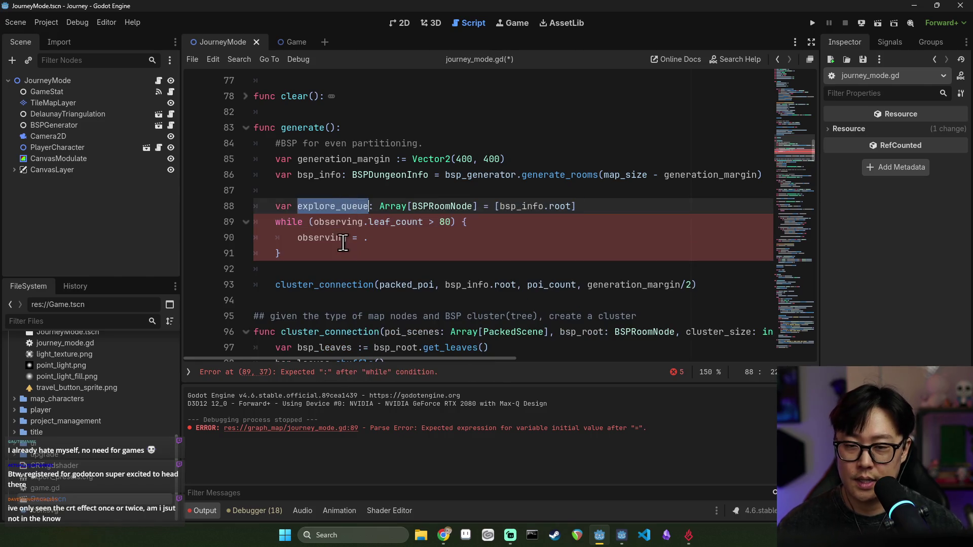
{"action": "left_click", "coordinate": [300, 238]}
{"action": "type", "text": "var"}
{"action": "key", "text": "ctrl+Right"}
{"action": "type", "text": ": BSP"}
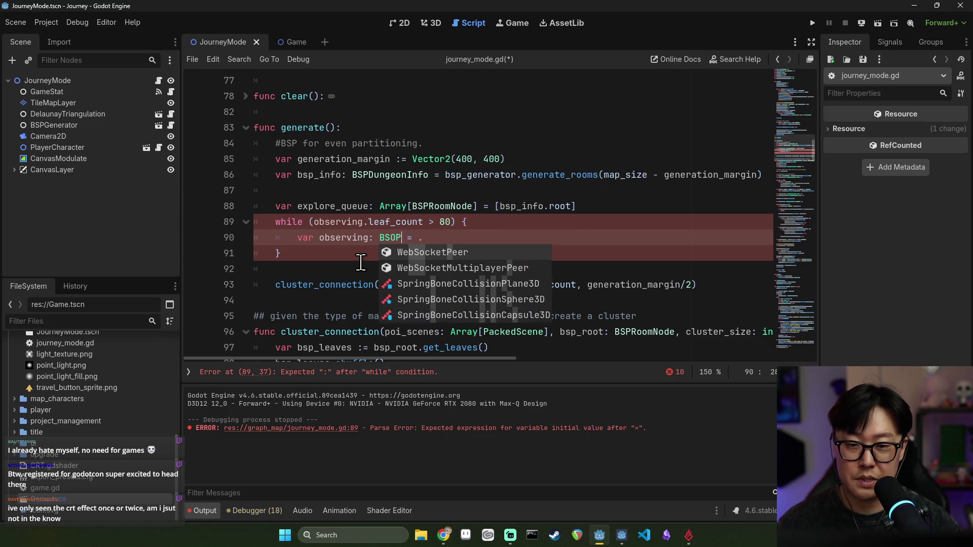
{"action": "type", "text": "Roo"}
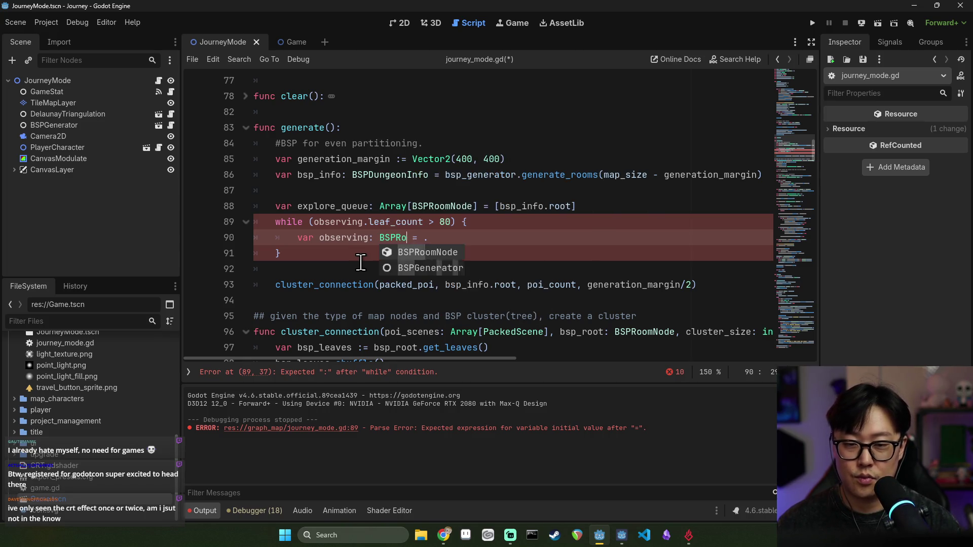
{"action": "key", "text": "Return"}
{"action": "left_click", "coordinate": [470, 244]}
{"action": "key", "text": "BackSpace"}
{"action": "type", "text": "explore_queue.pop_"}
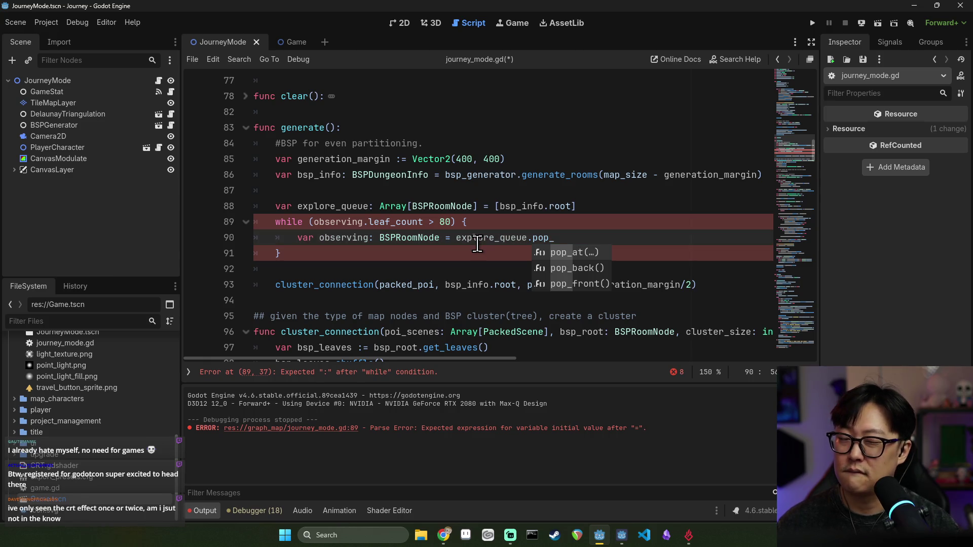
{"action": "type", "text": "f"}
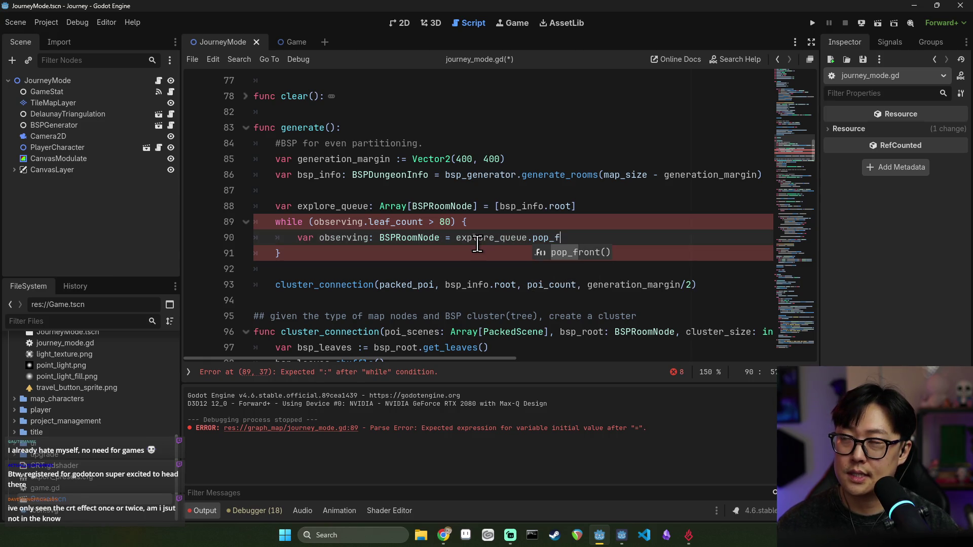
{"action": "key", "text": "Return"}
{"action": "left_click", "coordinate": [343, 240]}
{"action": "double_click", "coordinate": [343, 241]}
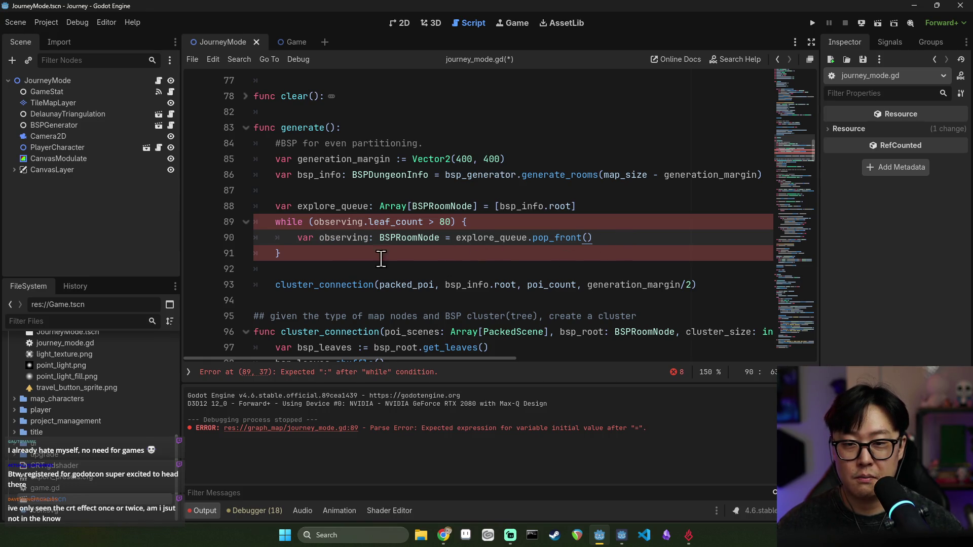
- Convert the while loop from braces to colon syntax, remove the closing brace, and save
{"action": "left_click", "coordinate": [494, 223]}
{"action": "key", "text": "BackSpace"}
{"action": "key", "text": "BackSpace"}
{"action": "type", "text": ":"}
{"action": "left_click", "coordinate": [345, 254]}
{"action": "key", "text": "BackSpace"}
{"action": "key", "text": "BackSpace"}
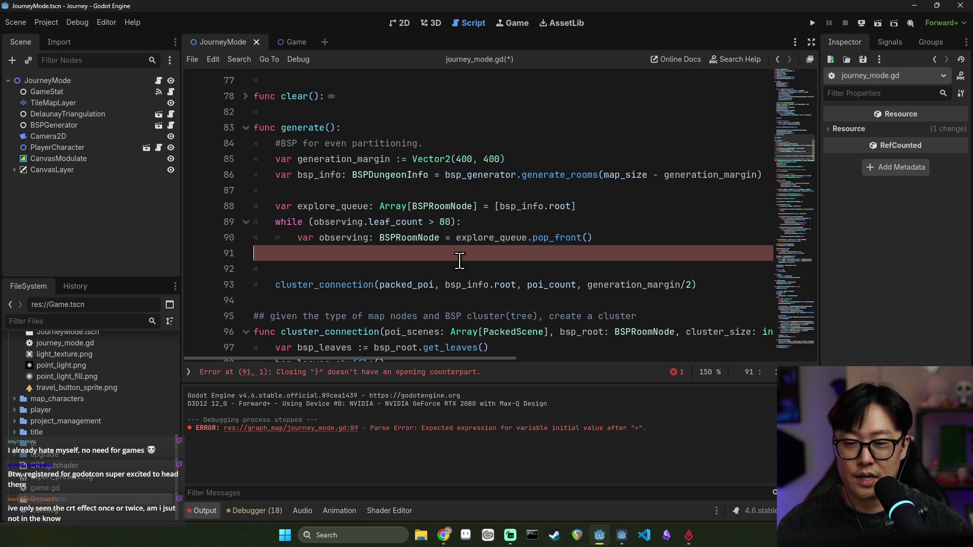
{"action": "key", "text": "ctrl+s"}
- Review the while condition and observing line, then clear the output log
{"action": "double_click", "coordinate": [342, 237]}
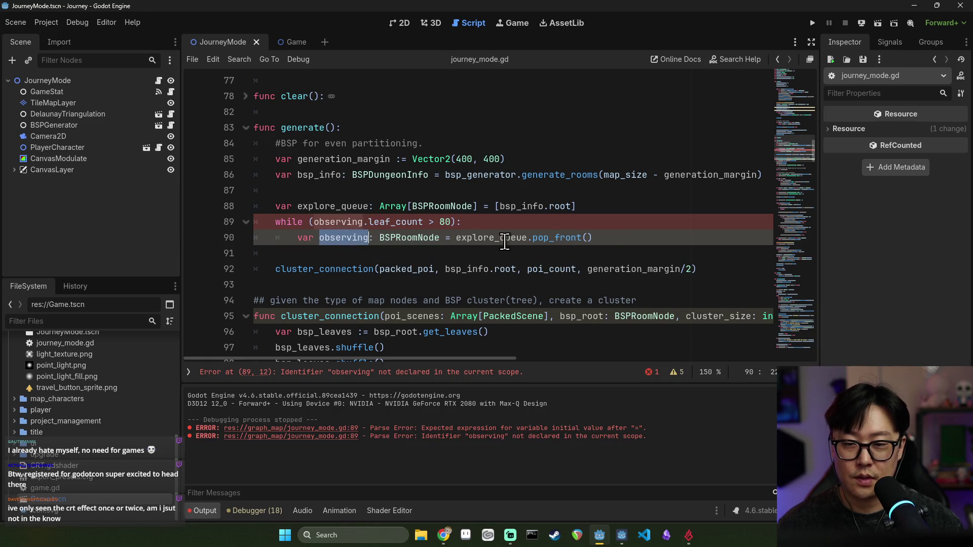
{"action": "double_click", "coordinate": [327, 223]}
{"action": "left_click", "coordinate": [452, 223], "text": "shift"}
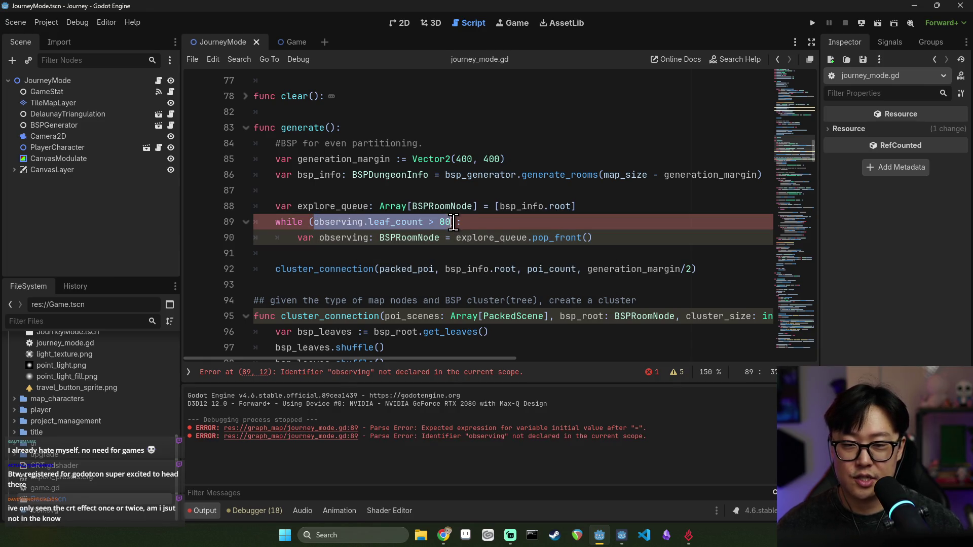
{"action": "left_click", "coordinate": [346, 238]}
{"action": "double_click", "coordinate": [346, 238]}
{"action": "left_click", "coordinate": [592, 238]}
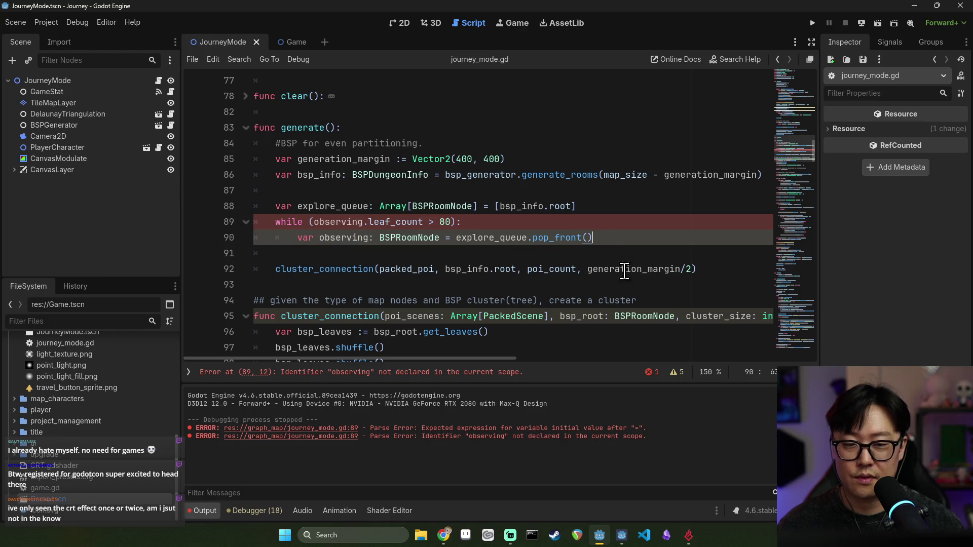
{"action": "key", "text": "ctrl+shift+k"}
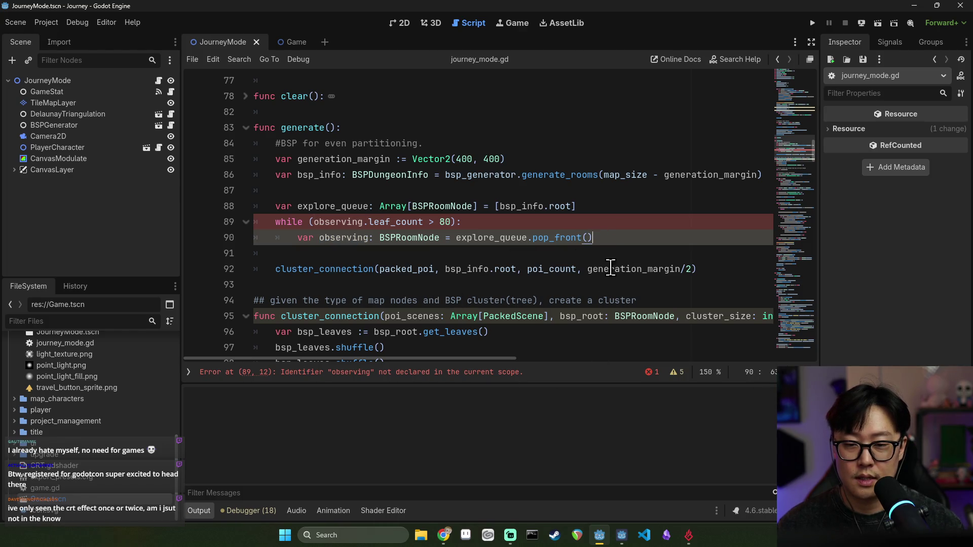
- Change the loop condition to while !explore_queue.is_empty()
{"action": "double_click", "coordinate": [324, 206]}
{"action": "key", "text": "ctrl+c"}
{"action": "double_click", "coordinate": [334, 221]}
{"action": "left_click", "coordinate": [446, 222], "text": "shift"}
{"action": "key", "text": "ctrl+v"}
{"action": "type", "text": "/o"}
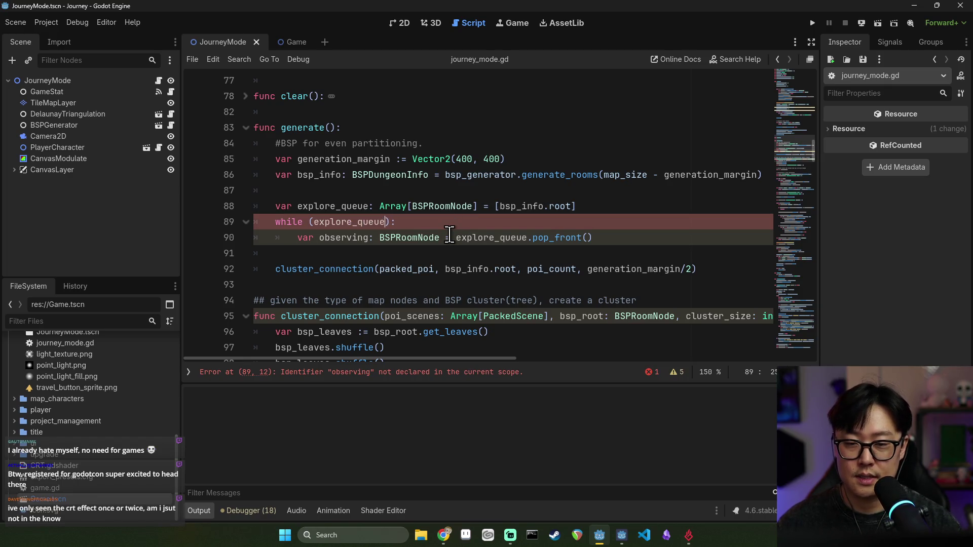
{"action": "type", "text": ".is_"}
{"action": "key", "text": "Return"}
{"action": "left_click", "coordinate": [314, 221]}
{"action": "type", "text": "!"}
- Declare var cluster_options as an empty Array[BSPRoomNode] below explore_queue
{"action": "left_click", "coordinate": [607, 204]}
{"action": "key", "text": "Return"}
{"action": "type", "text": "va"}
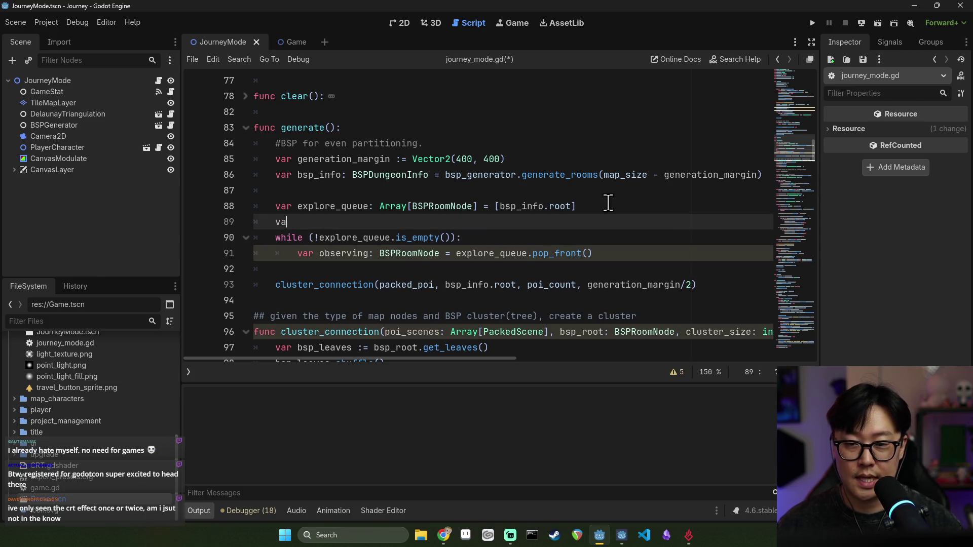
{"action": "type", "text": "r cluster"}
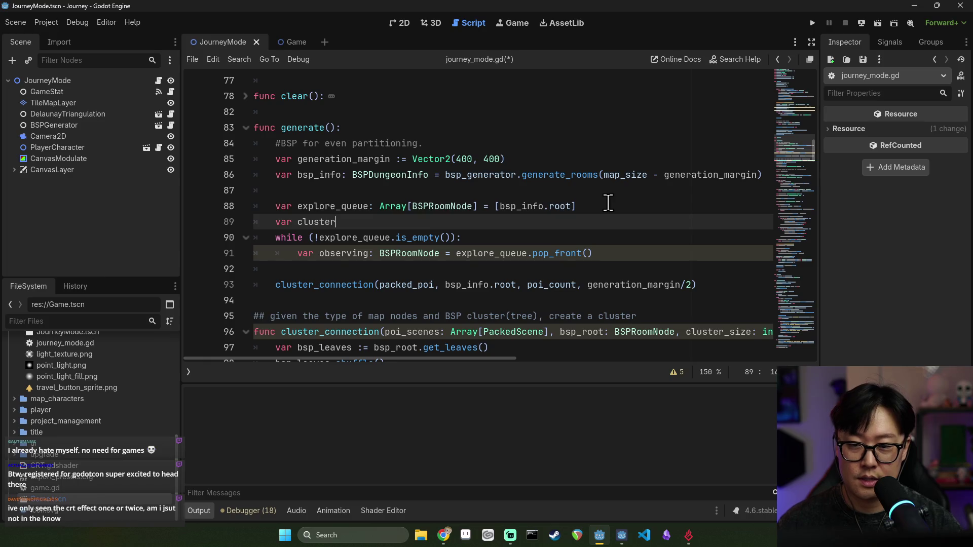
{"action": "type", "text": "_options: Array[BsP"}
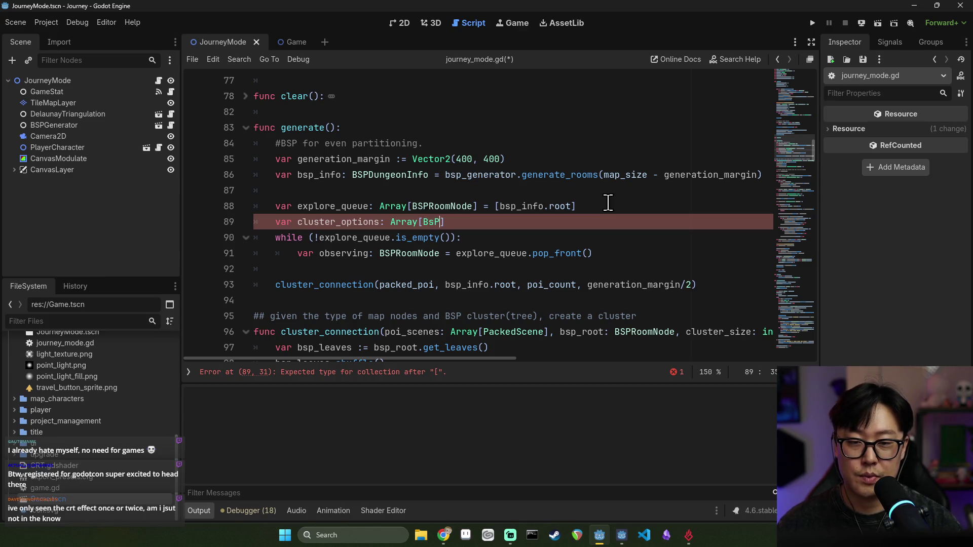
{"action": "type", "text": "R"}
{"action": "key", "text": "Return"}
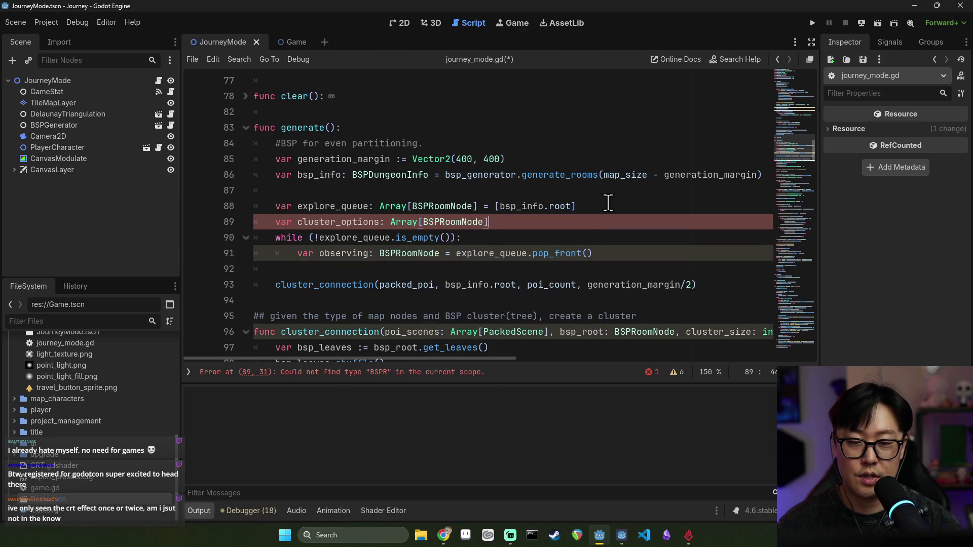
{"action": "type", "text": "= ["}
- Add a new line inside the while loop reading observing.leaf_count
{"action": "double_click", "coordinate": [347, 221]}
{"action": "double_click", "coordinate": [465, 253]}
{"action": "left_click", "coordinate": [601, 254]}
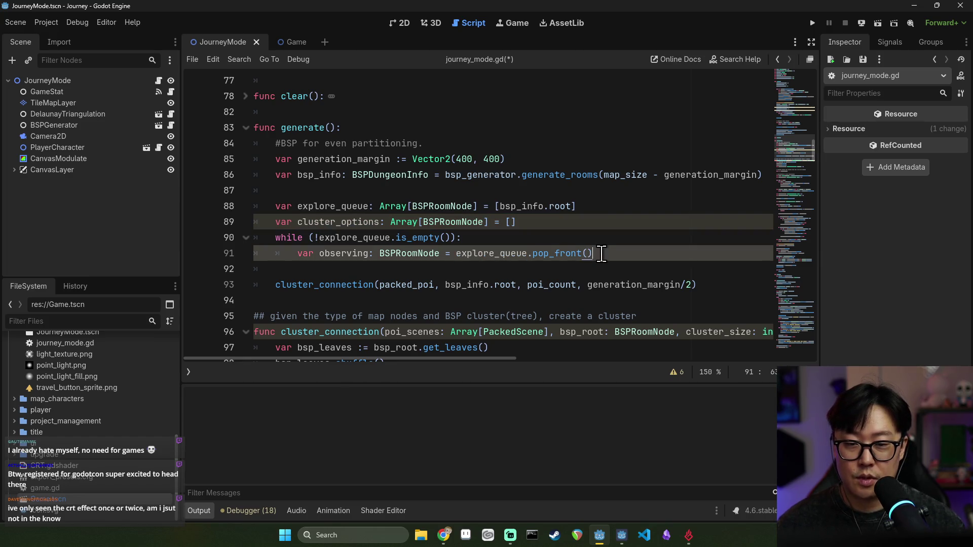
{"action": "key", "text": "Return"}
{"action": "type", "text": "ob"}
{"action": "key", "text": "Return"}
{"action": "type", "text": "."}
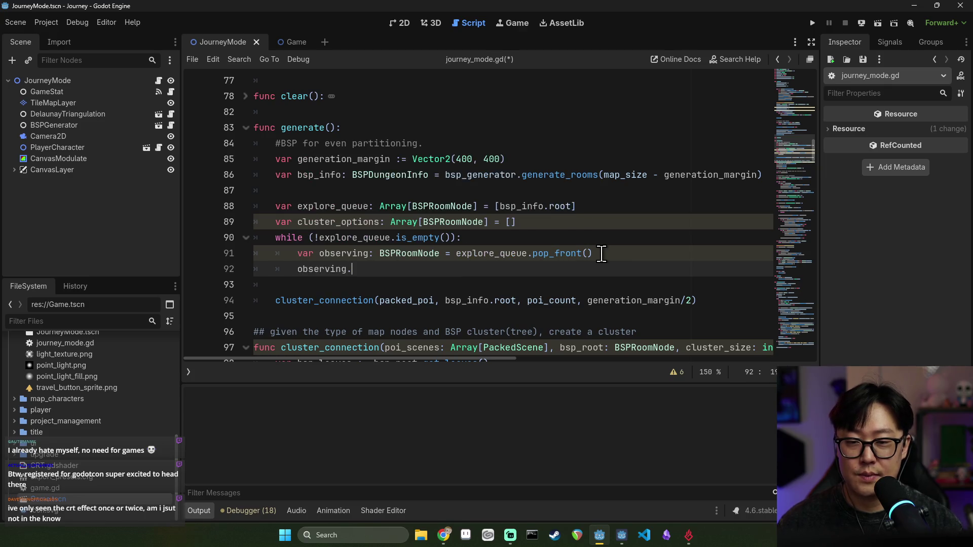
{"action": "key", "text": "Down"}
{"action": "key", "text": "Return"}
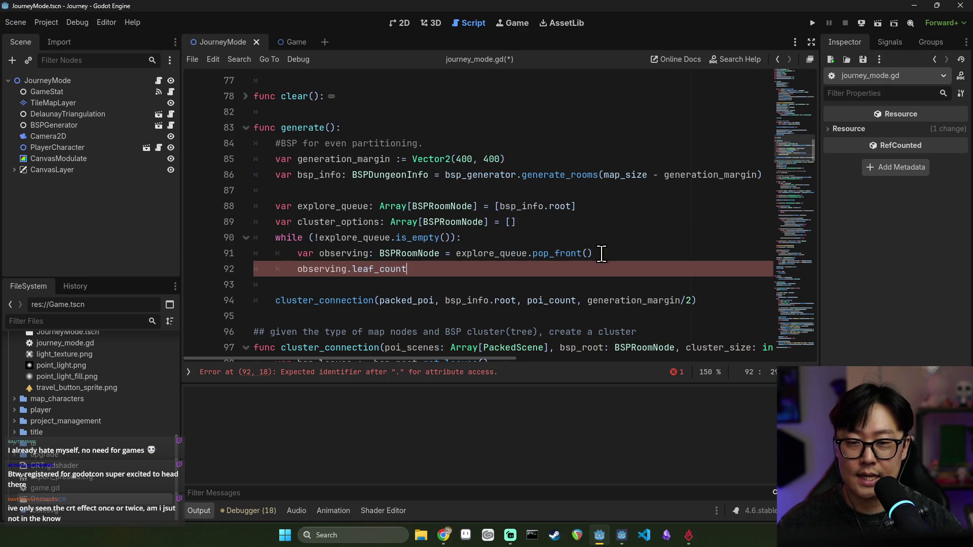
- Declare var target_leaf_count := 10 before the while loop
{"action": "left_click", "coordinate": [546, 224]}
{"action": "key", "text": "Return"}
{"action": "type", "text": "var target_leaf_count :="}
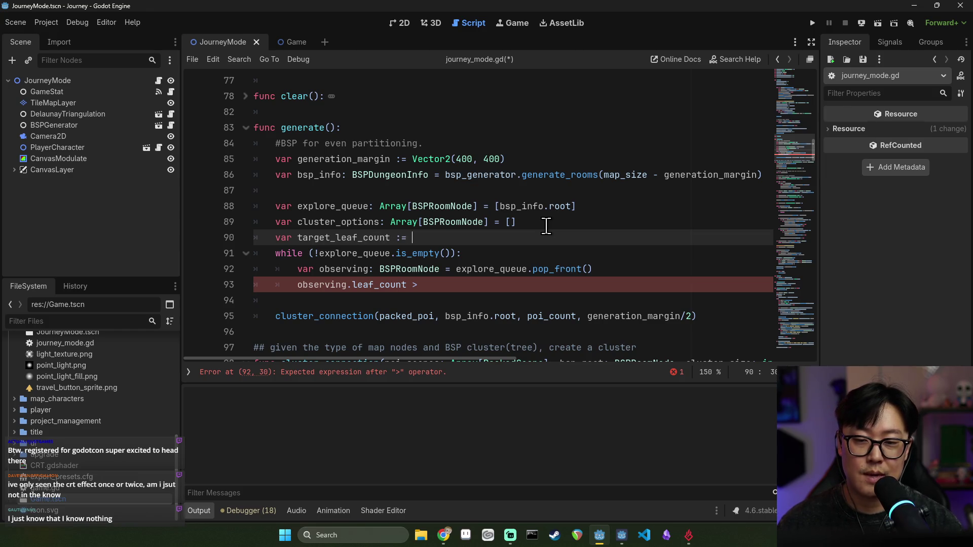
{"action": "key", "text": "ctrl+space"}
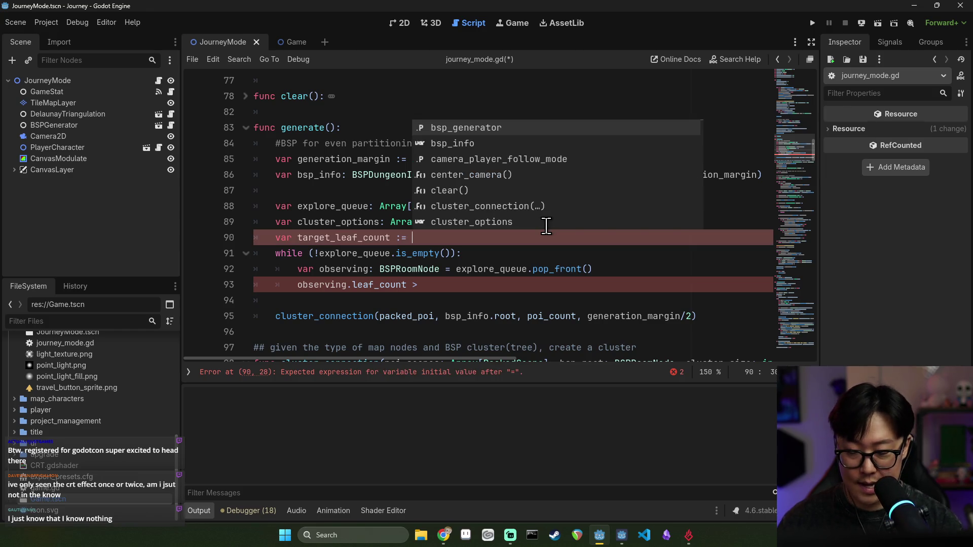
{"action": "type", "text": "10"}
- Append target_leaf_count and a colon to the leaf_count comparison on line 93
{"action": "double_click", "coordinate": [341, 237]}
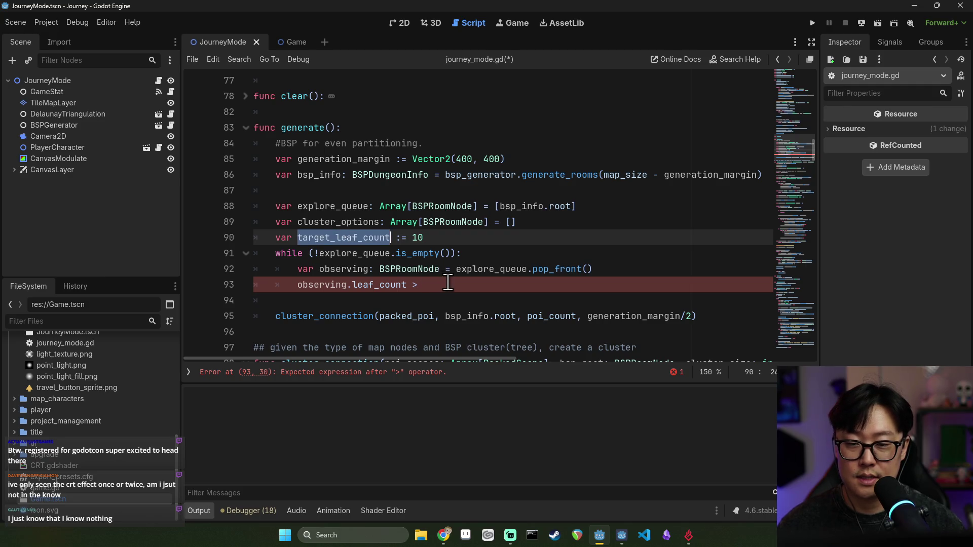
{"action": "key", "text": "ctrl+c"}
{"action": "left_click", "coordinate": [448, 282]}
{"action": "key", "text": "ctrl+v"}
{"action": "type", "text": ":"}
{"action": "right_click", "coordinate": [495, 299]}
{"action": "left_click", "coordinate": [297, 283]}
- Turn line 93 into 'if observing.leaf_count < target_leaf_count:' with an indented body line
{"action": "left_click", "coordinate": [298, 284]}
{"action": "type", "text": "if"}
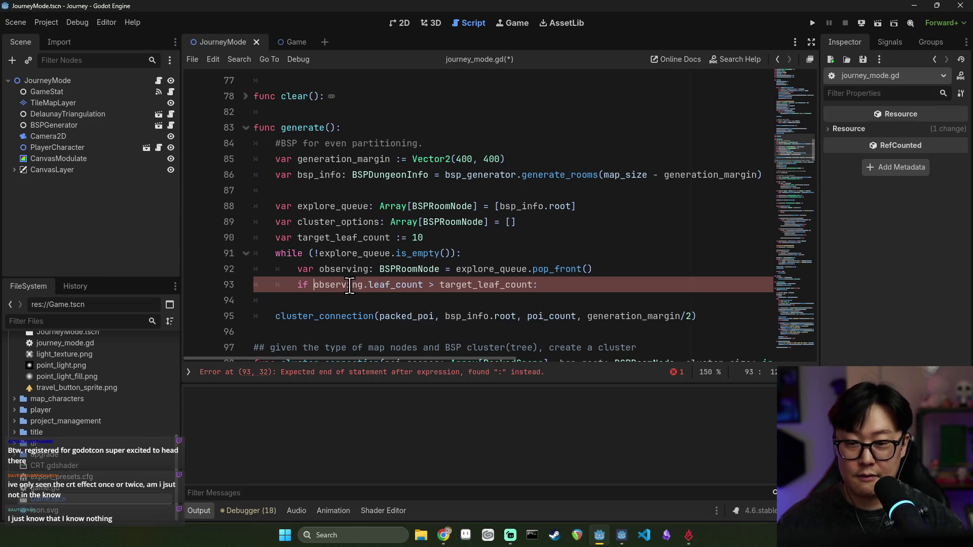
{"action": "double_click", "coordinate": [350, 285]}
{"action": "left_click", "coordinate": [360, 284]}
{"action": "left_click", "coordinate": [480, 285]}
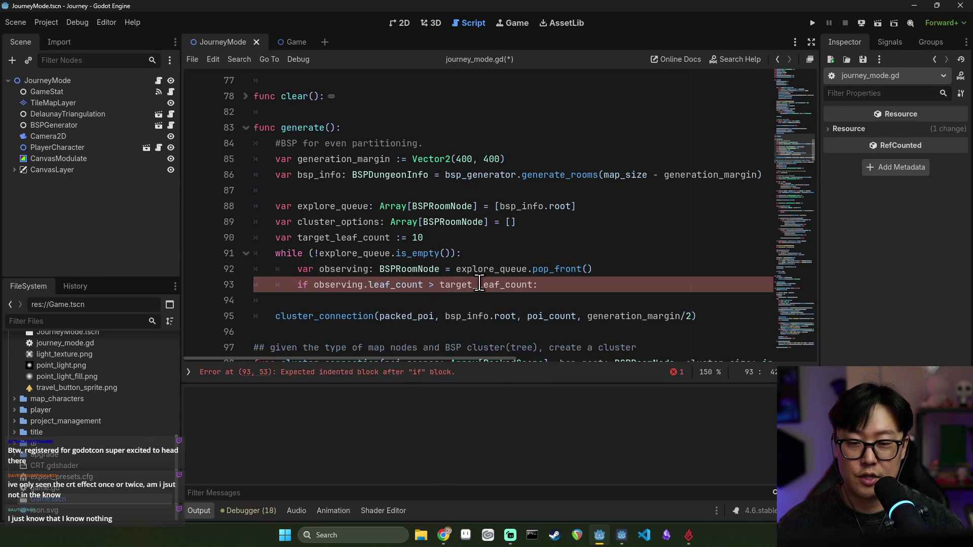
{"action": "left_click", "coordinate": [557, 284]}
{"action": "key", "text": "Return"}
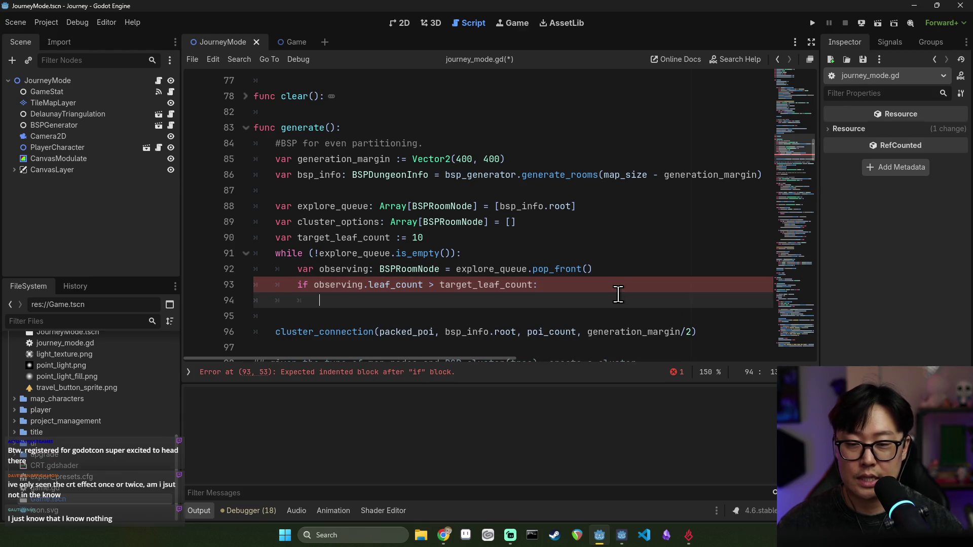
{"action": "mouse_move", "coordinate": [377, 286]}
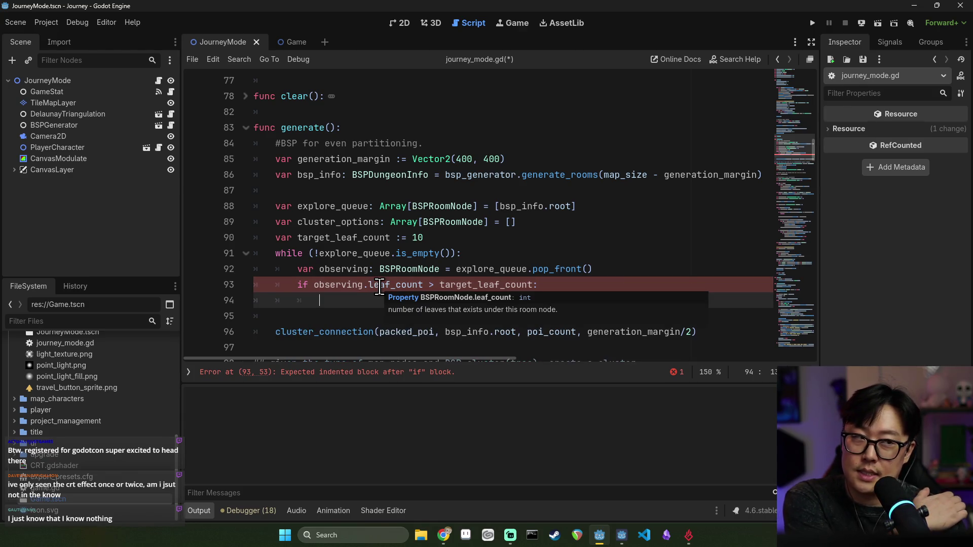
{"action": "left_click", "coordinate": [434, 286]}
{"action": "key", "text": "BackSpace"}
{"action": "type", "text": "<"}
- Add cluster_options.push_back(observing) inside the if block
{"action": "double_click", "coordinate": [375, 282]}
{"action": "double_click", "coordinate": [335, 238]}
{"action": "double_click", "coordinate": [337, 223]}
{"action": "left_click", "coordinate": [350, 299]}
{"action": "type", "text": "cluster_options."}
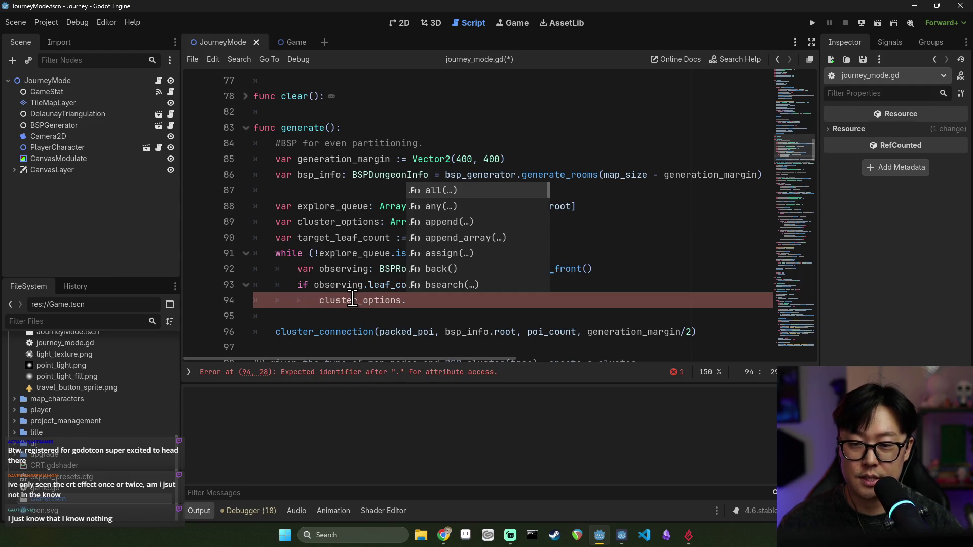
{"action": "type", "text": "push"}
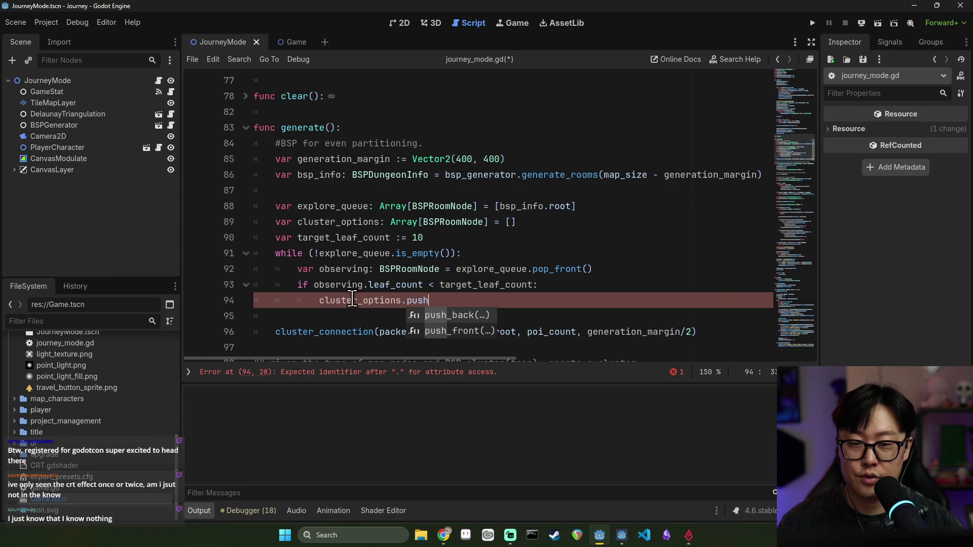
{"action": "key", "text": "Return"}
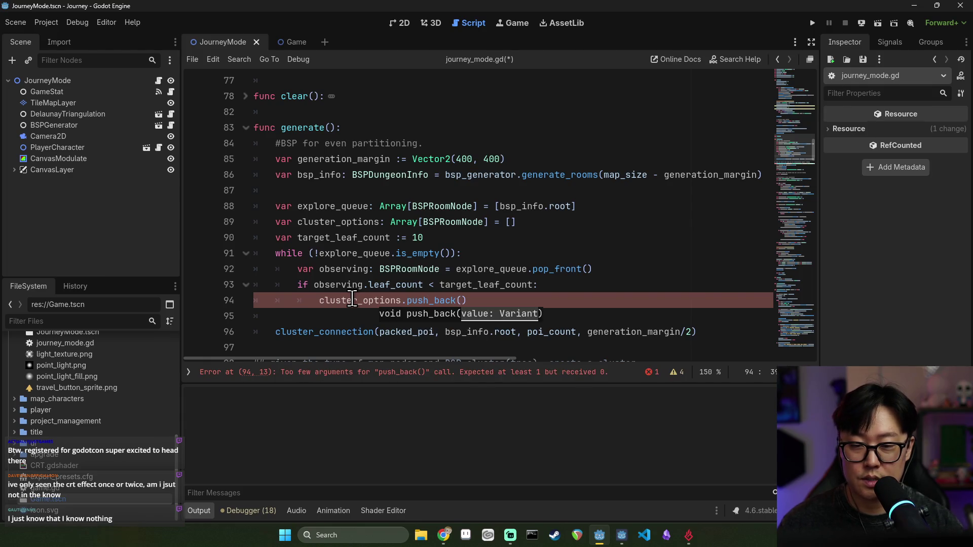
{"action": "type", "text": "observing"}
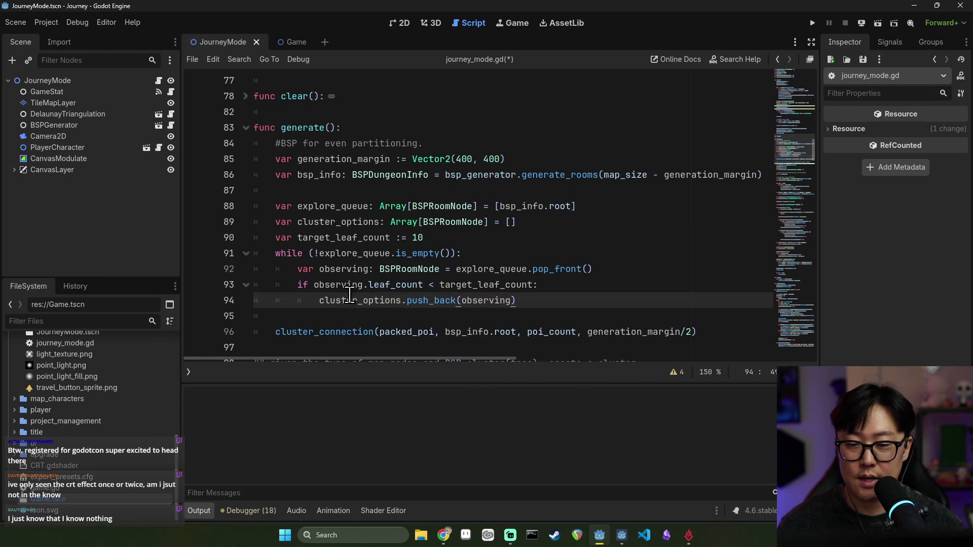
- Add an else: branch after the push_back call with an indented empty line
{"action": "left_click", "coordinate": [521, 304]}
{"action": "key", "text": "Return"}
{"action": "key", "text": "BackSpace"}
{"action": "type", "text": "else:"}
{"action": "key", "text": "Return"}
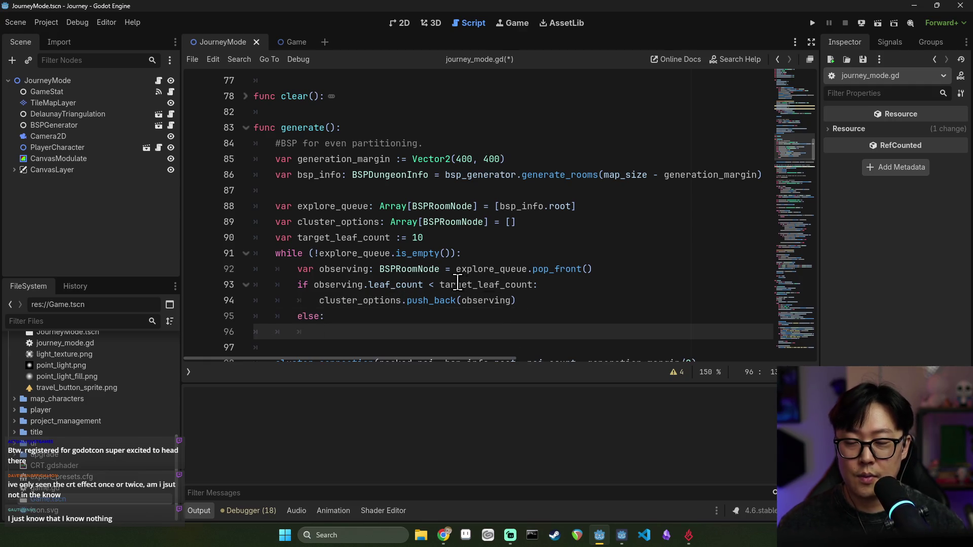
{"action": "scroll", "coordinate": [448, 278], "scroll_direction": "down", "scroll_amount": 1}
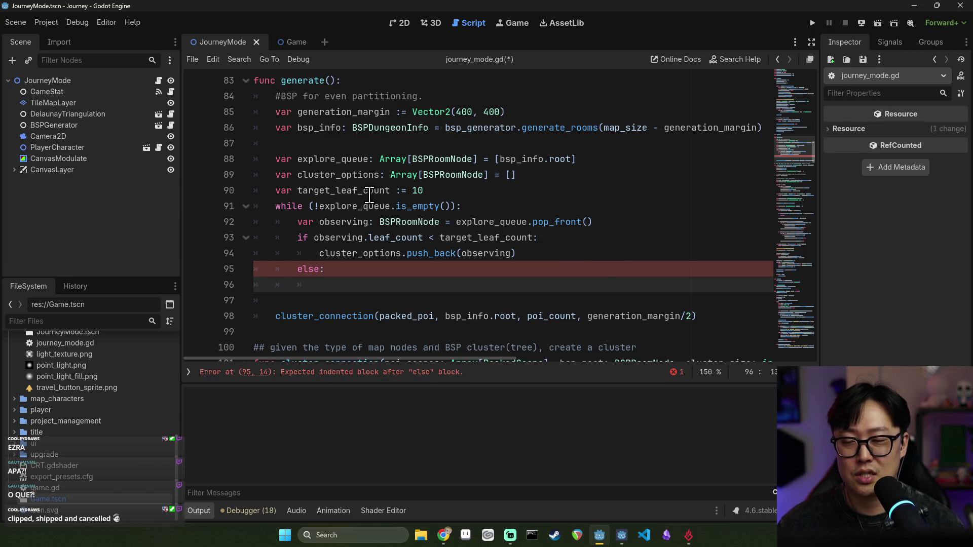
- Start the else branch with an explore_queue.push_back call
{"action": "double_click", "coordinate": [349, 160]}
{"action": "key", "text": "ctrl+c"}
{"action": "left_click", "coordinate": [355, 276]}
{"action": "key", "text": "ctrl+v"}
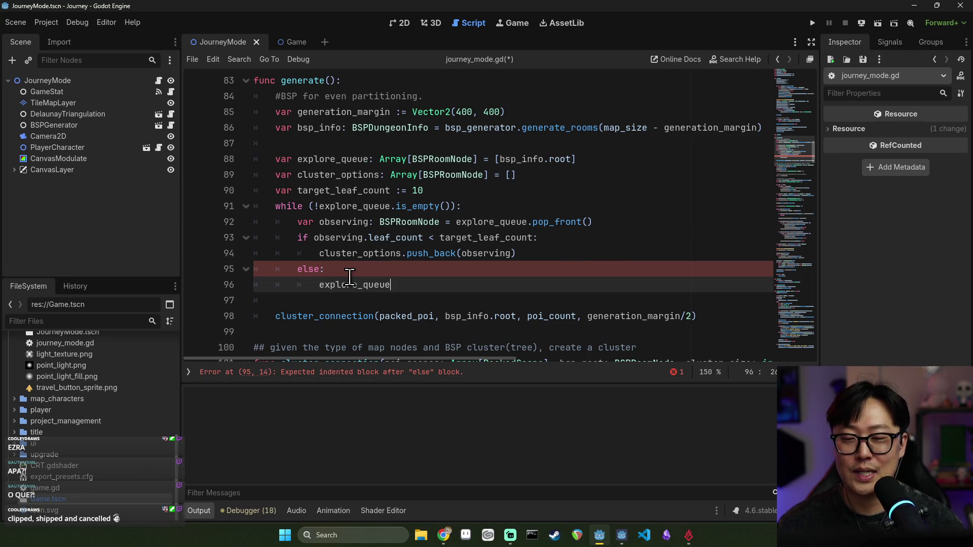
{"action": "type", "text": ".push_ba"}
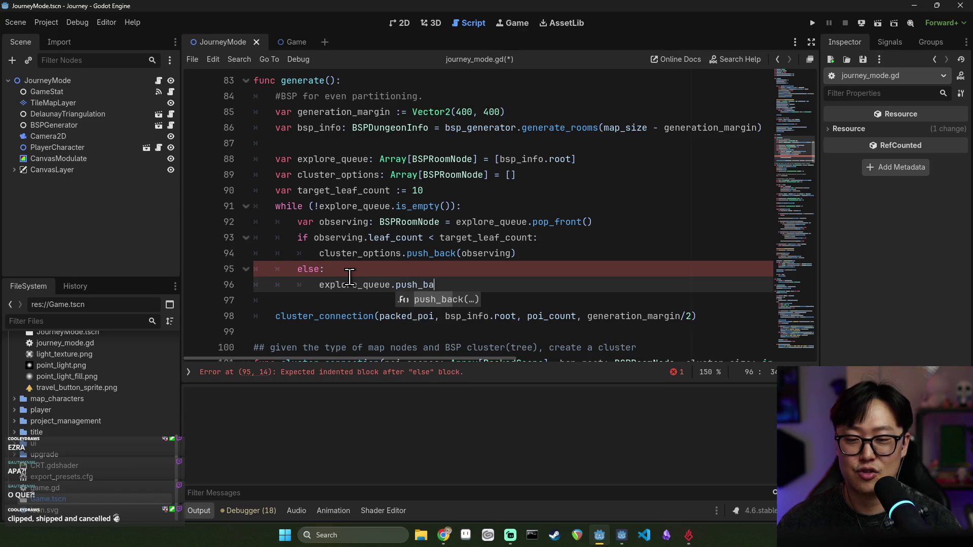
{"action": "key", "text": "Return"}
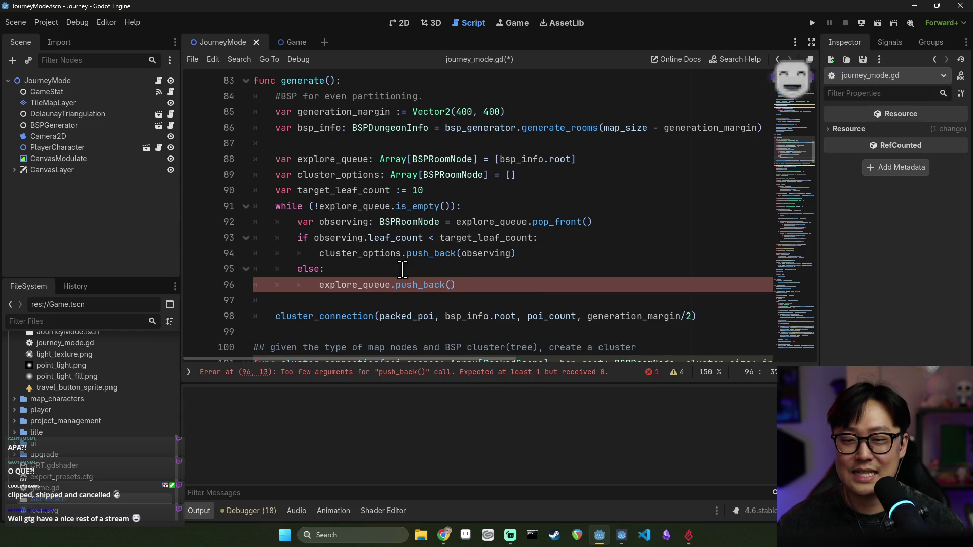
- Replace push_back with append_array and check its Array documentation
{"action": "left_click", "coordinate": [378, 270]}
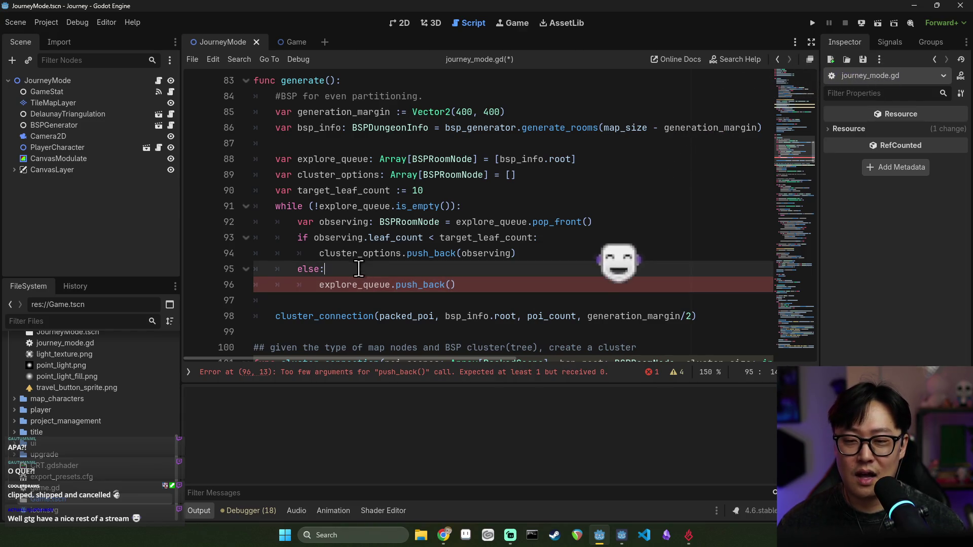
{"action": "double_click", "coordinate": [343, 222]}
{"action": "left_click", "coordinate": [449, 282]}
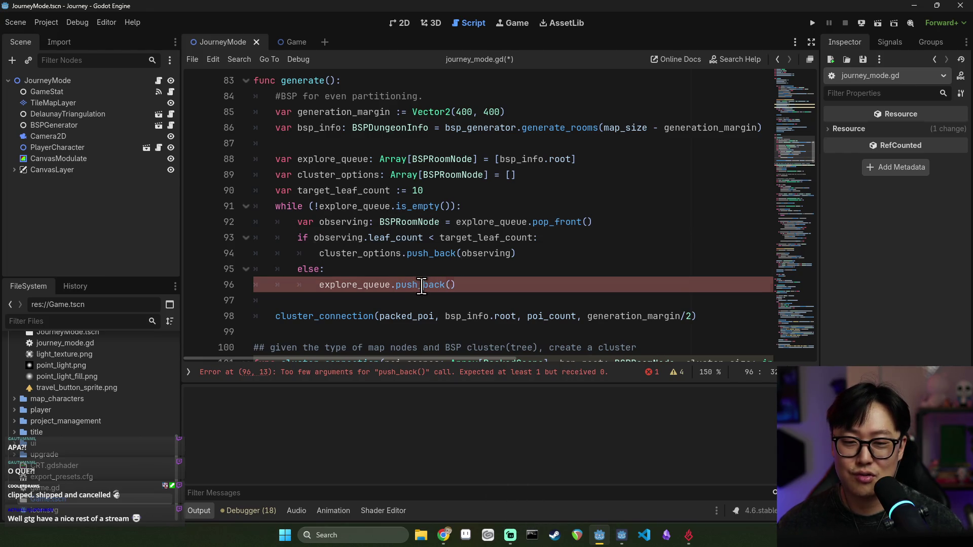
{"action": "double_click", "coordinate": [420, 285]}
{"action": "left_click", "coordinate": [436, 285]}
{"action": "double_click", "coordinate": [432, 284]}
{"action": "type", "text": "app"}
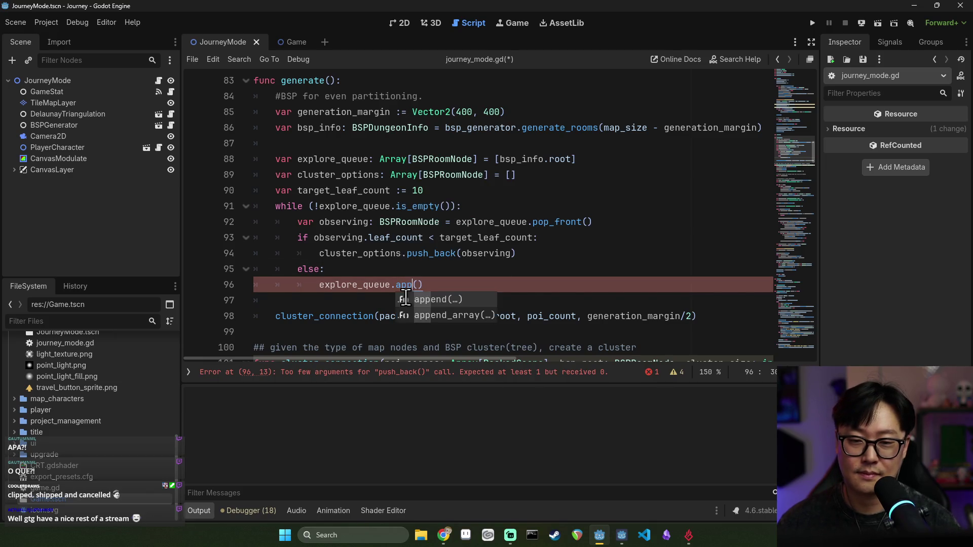
{"action": "key", "text": "Return"}
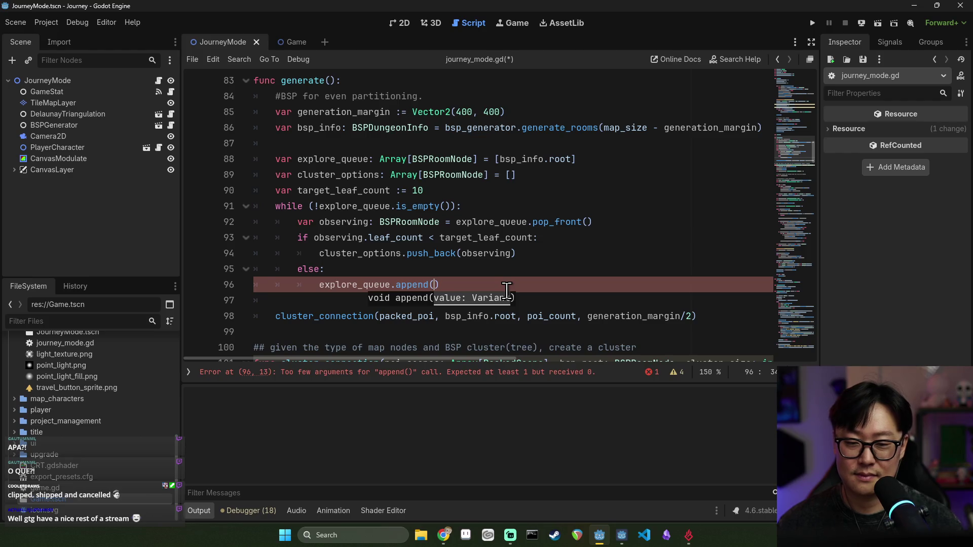
{"action": "type", "text": "_"}
{"action": "key", "text": "Return"}
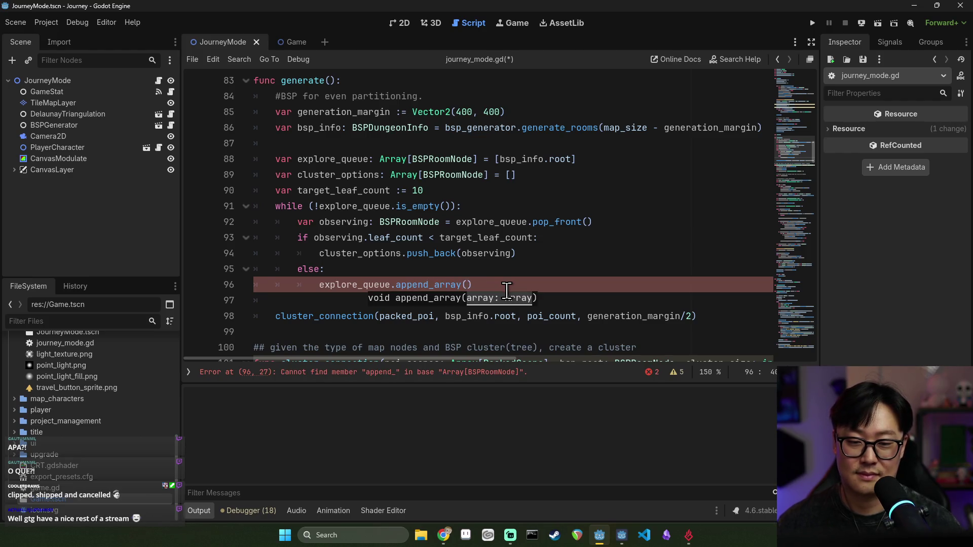
{"action": "left_click", "coordinate": [452, 238]}
{"action": "left_click", "coordinate": [421, 284], "text": "ctrl"}
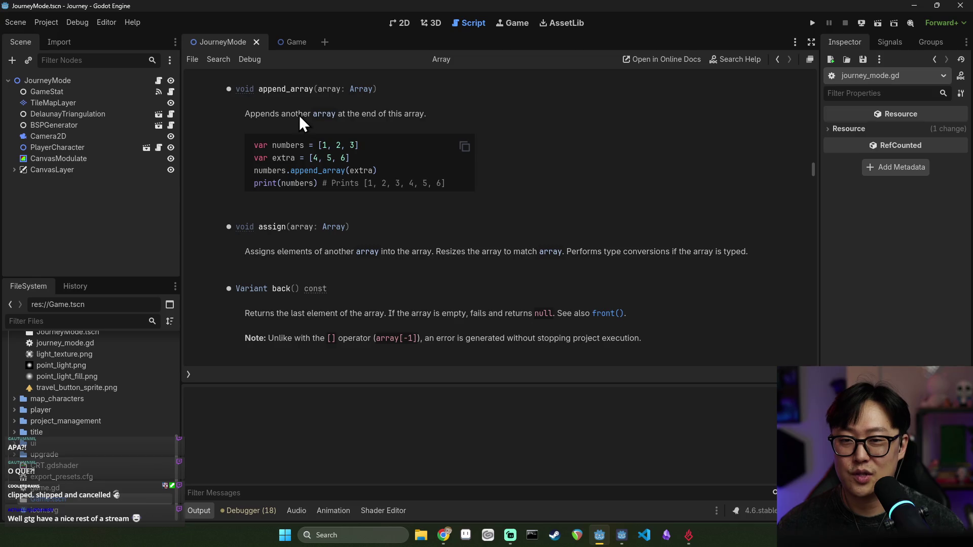
{"action": "key", "text": "alt+Left"}
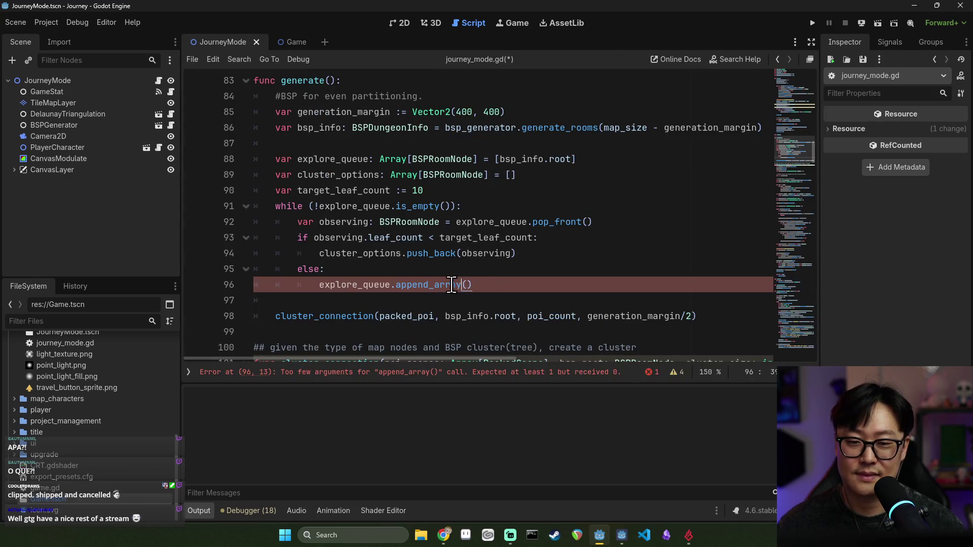
- Pass observing.sub_division as the argument to explore_queue.append_array
{"action": "double_click", "coordinate": [345, 222]}
{"action": "key", "text": "ctrl+c"}
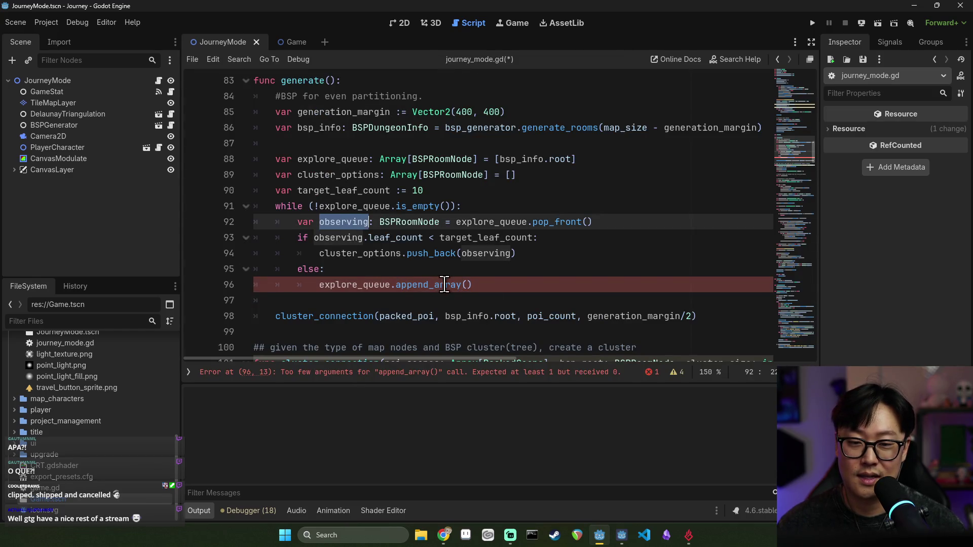
{"action": "left_click", "coordinate": [467, 284]}
{"action": "key", "text": "ctrl+v"}
{"action": "type", "text": "."}
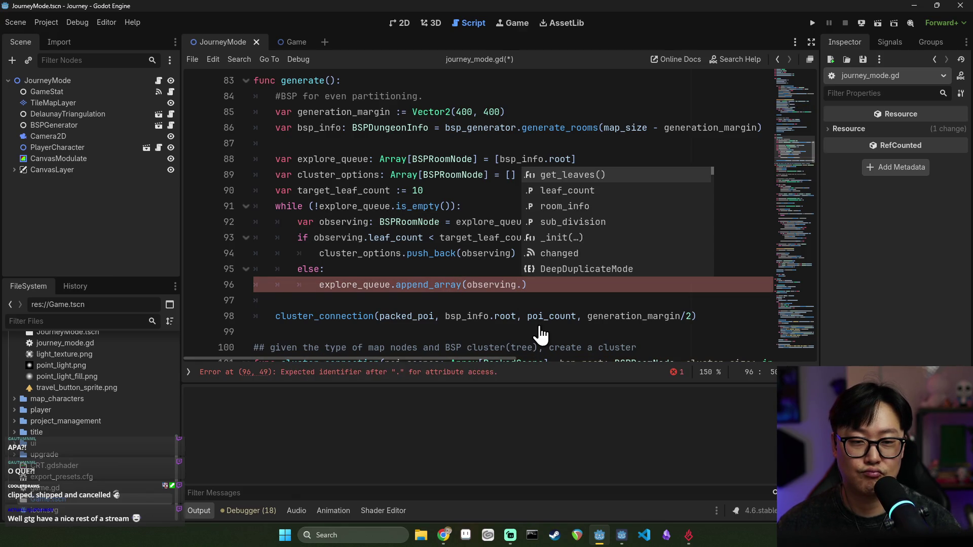
{"action": "key", "text": "Down"}
{"action": "key", "text": "Down"}
{"action": "key", "text": "Down"}
{"action": "key", "text": "Return"}
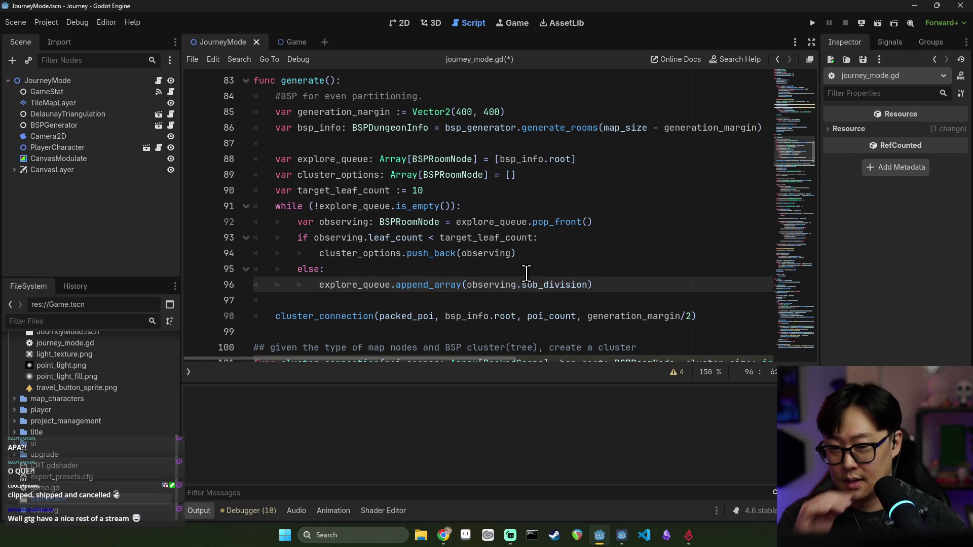
{"action": "double_click", "coordinate": [377, 284]}
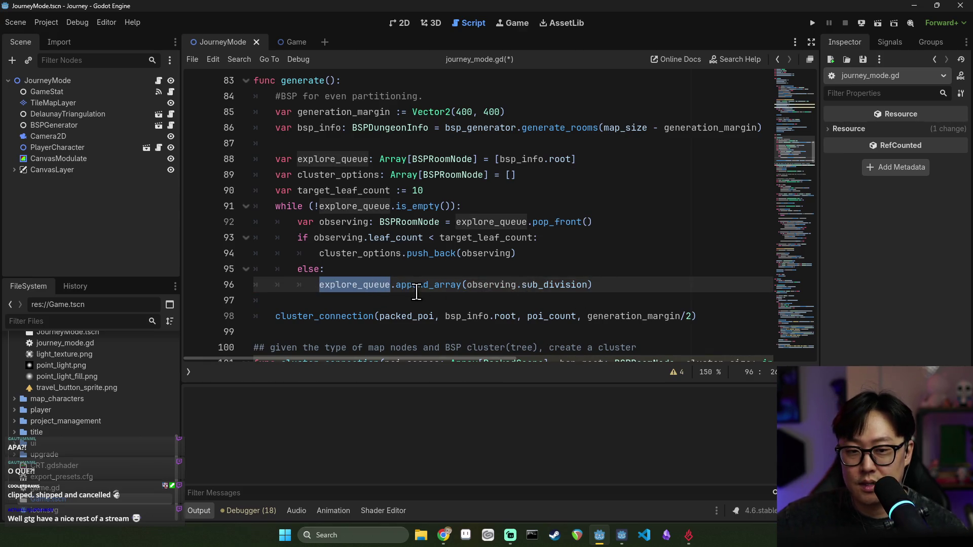
{"action": "double_click", "coordinate": [562, 285]}
{"action": "left_click", "coordinate": [395, 238]}
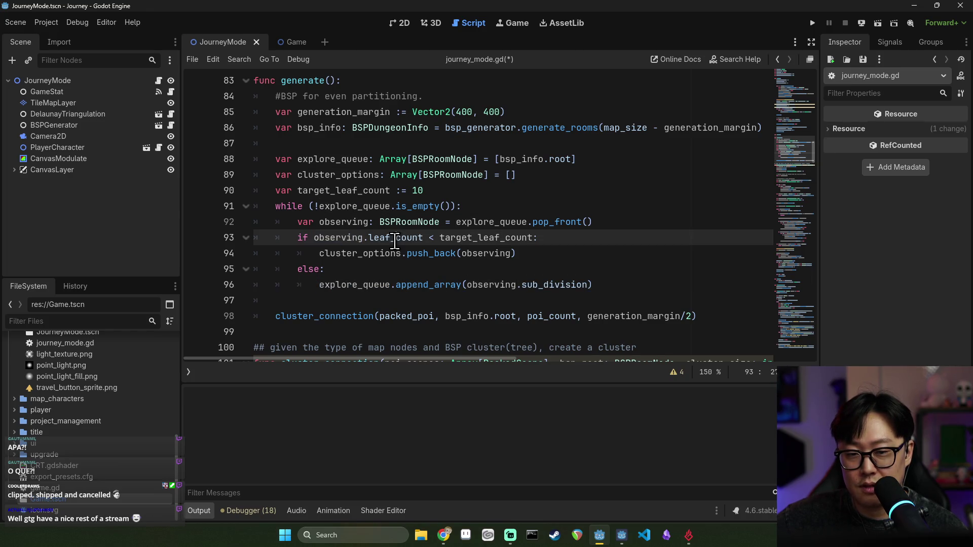
{"action": "double_click", "coordinate": [451, 238]}
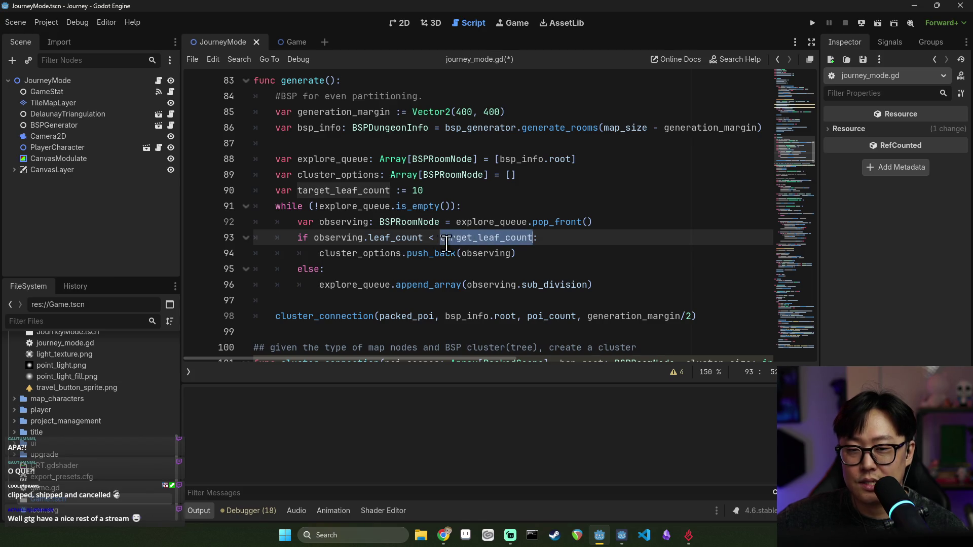
{"action": "double_click", "coordinate": [360, 285]}
{"action": "double_click", "coordinate": [347, 175]}
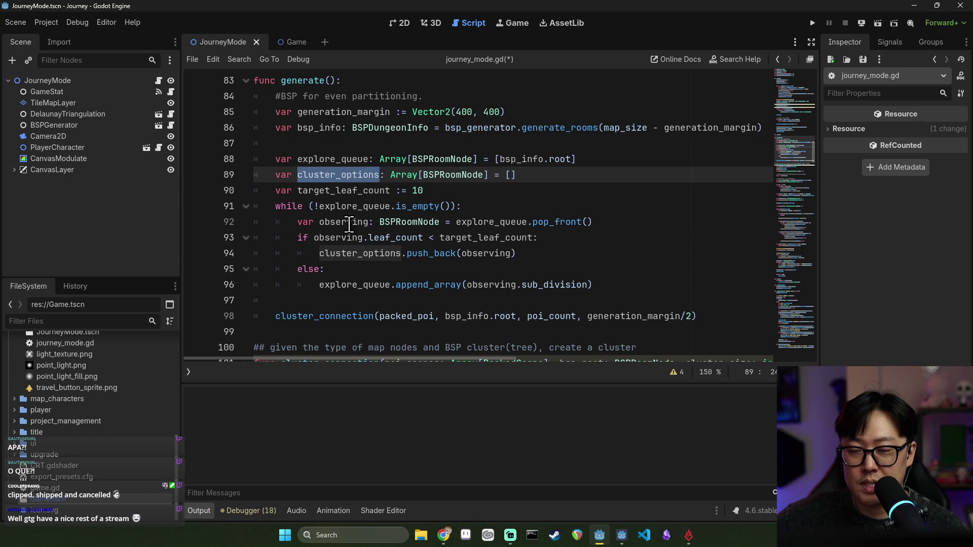
{"action": "left_click", "coordinate": [379, 285]}
{"action": "double_click", "coordinate": [379, 284]}
{"action": "left_click", "coordinate": [369, 238]}
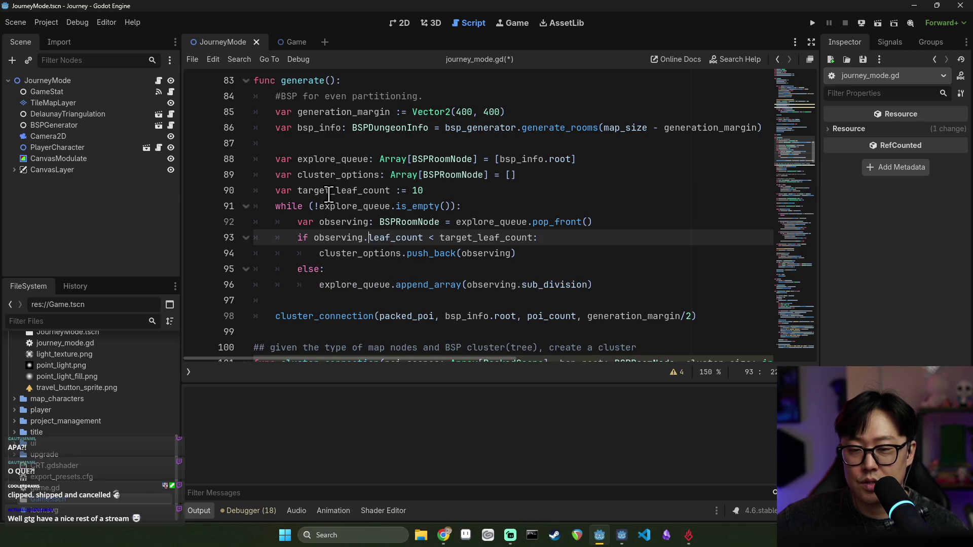
{"action": "double_click", "coordinate": [342, 190]}
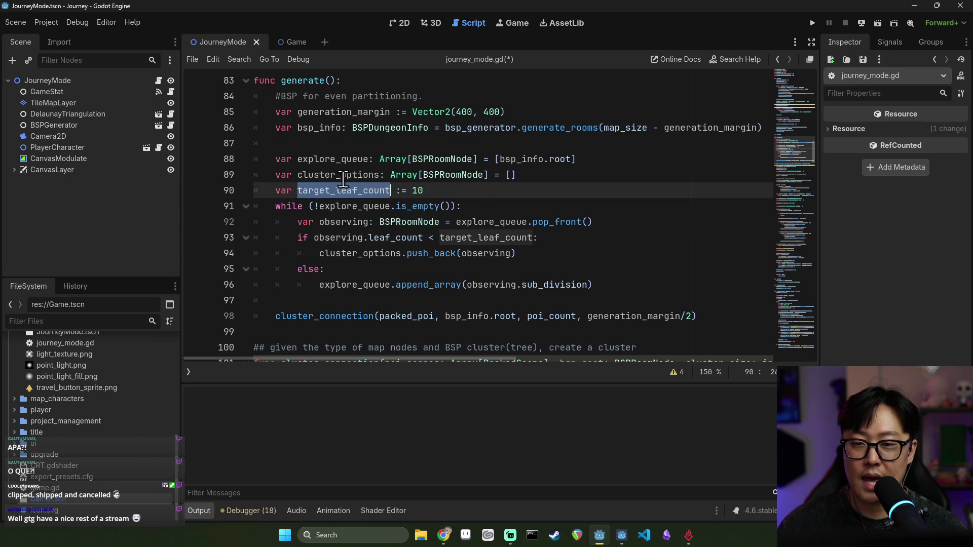
{"action": "double_click", "coordinate": [345, 174]}
{"action": "left_click", "coordinate": [362, 315]}
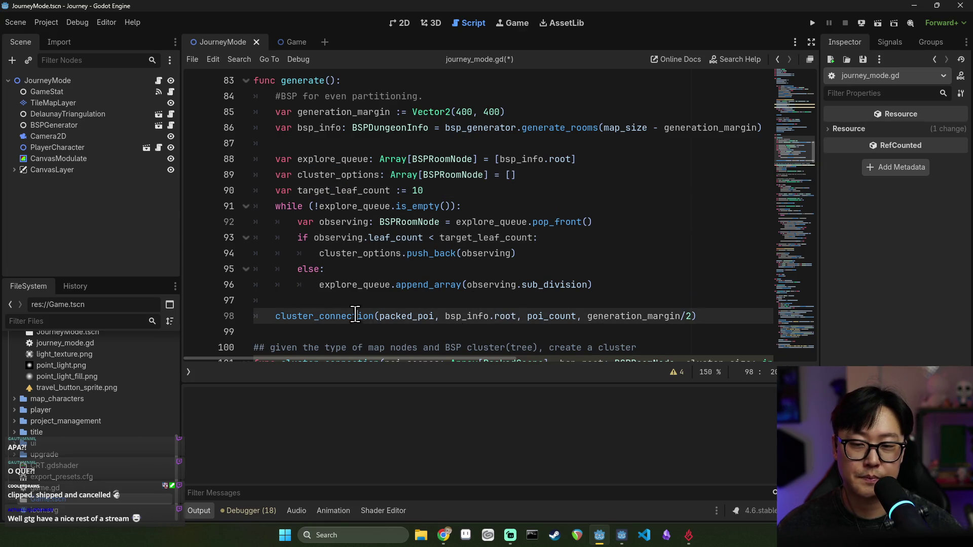
{"action": "double_click", "coordinate": [332, 316]}
{"action": "left_click", "coordinate": [603, 284]}
{"action": "key", "text": "Return"}
{"action": "key", "text": "Return"}
{"action": "type", "text": "for"}
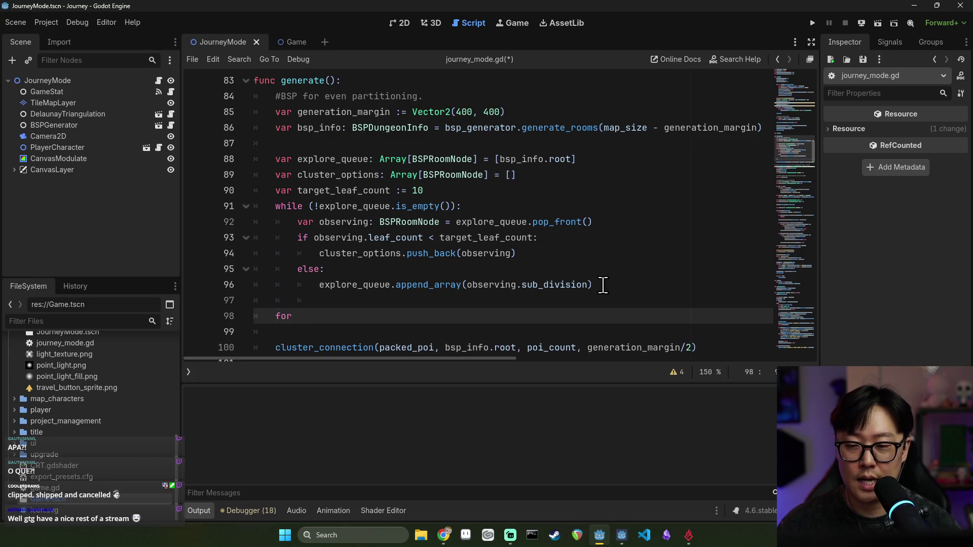
- Write the loop header 'for i in poi_count/target_leaf_count:' after the while loop
{"action": "key", "text": "BackSpace"}
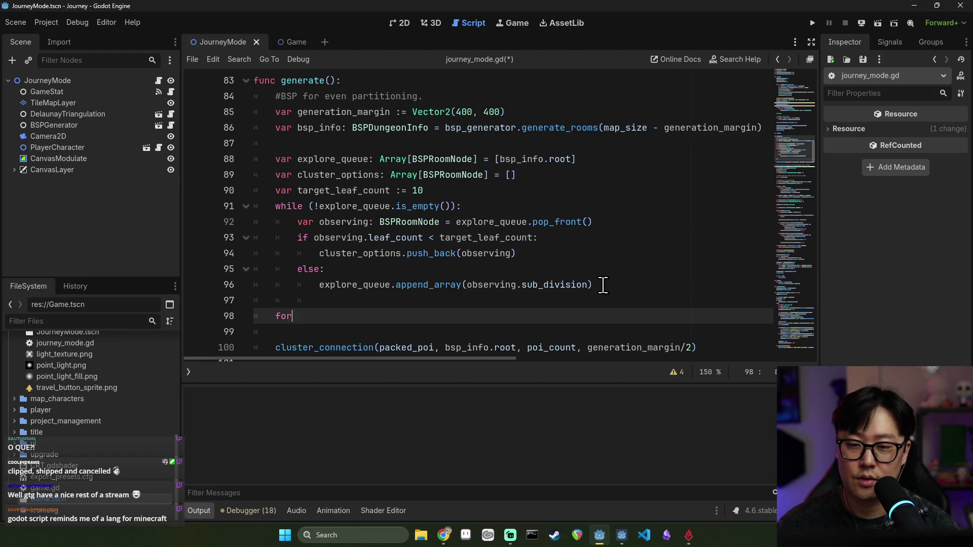
{"action": "key", "text": "ctrl+space"}
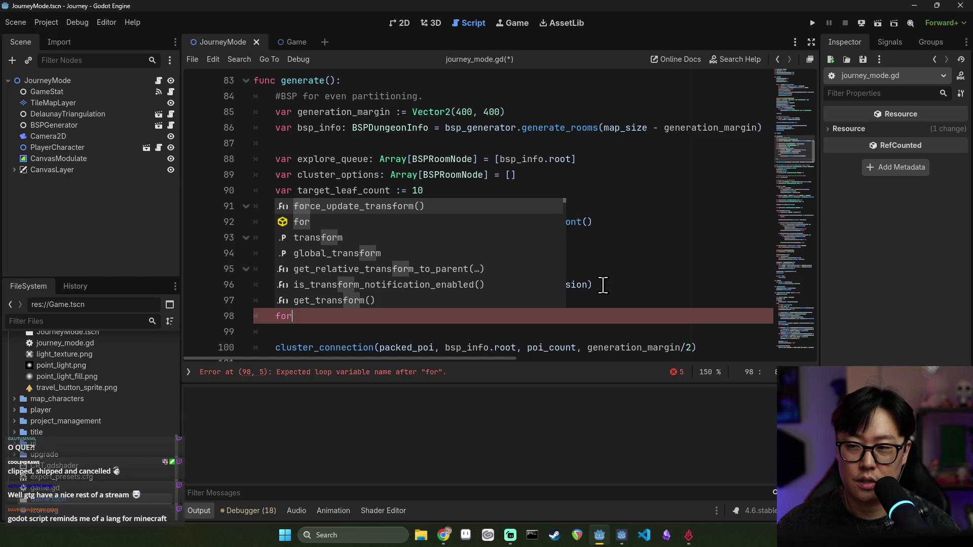
{"action": "type", "text": " i in"}
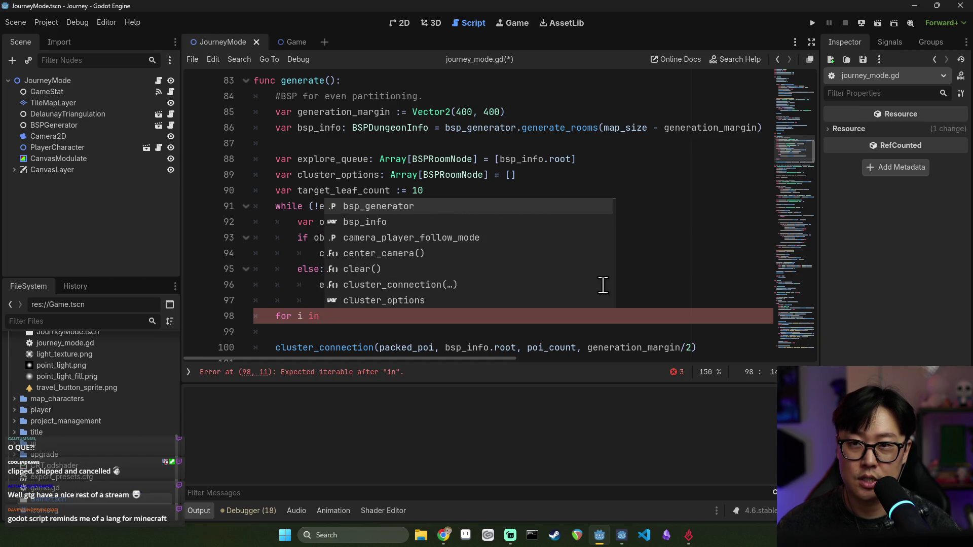
{"action": "type", "text": " poi_count"}
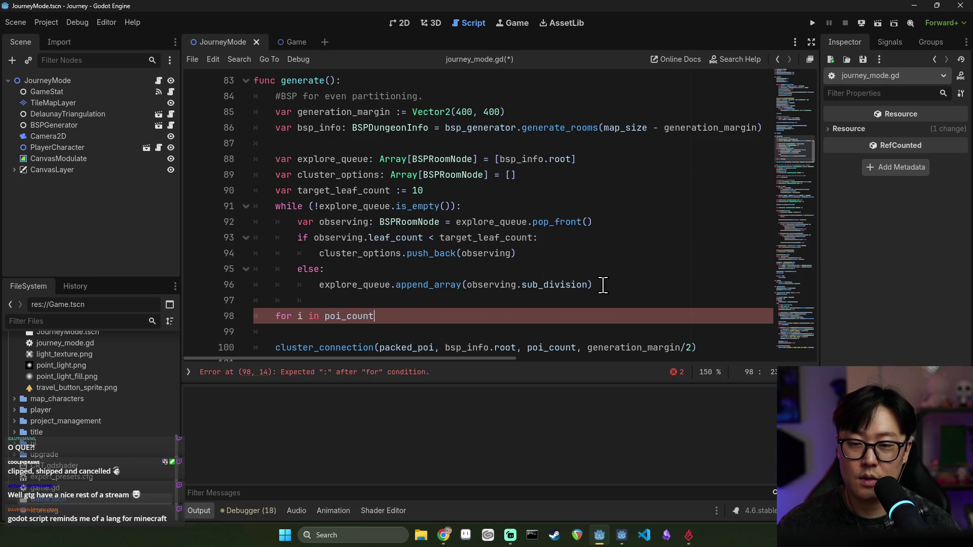
{"action": "left_click", "coordinate": [366, 193]}
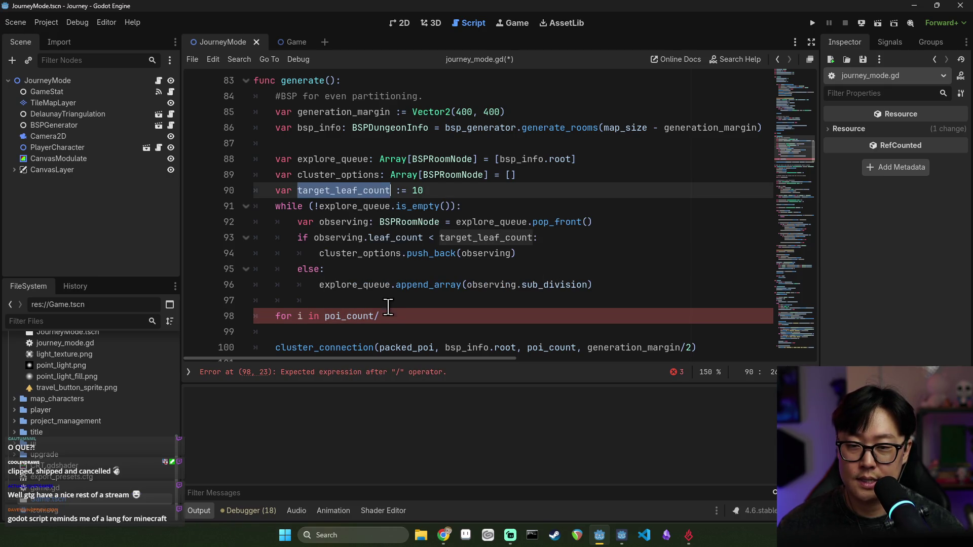
{"action": "left_click", "coordinate": [401, 323]}
{"action": "type", "text": "target_leaf_count:"}
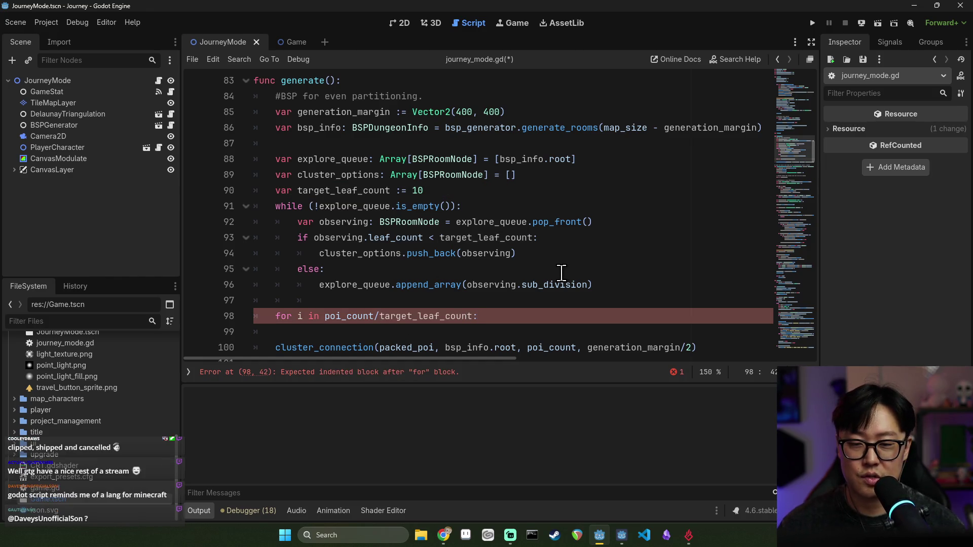
{"action": "key", "text": "Return"}
- Give the for loop a pass body, dropping a trial ceili() wrapper, and save
{"action": "left_click", "coordinate": [318, 317]}
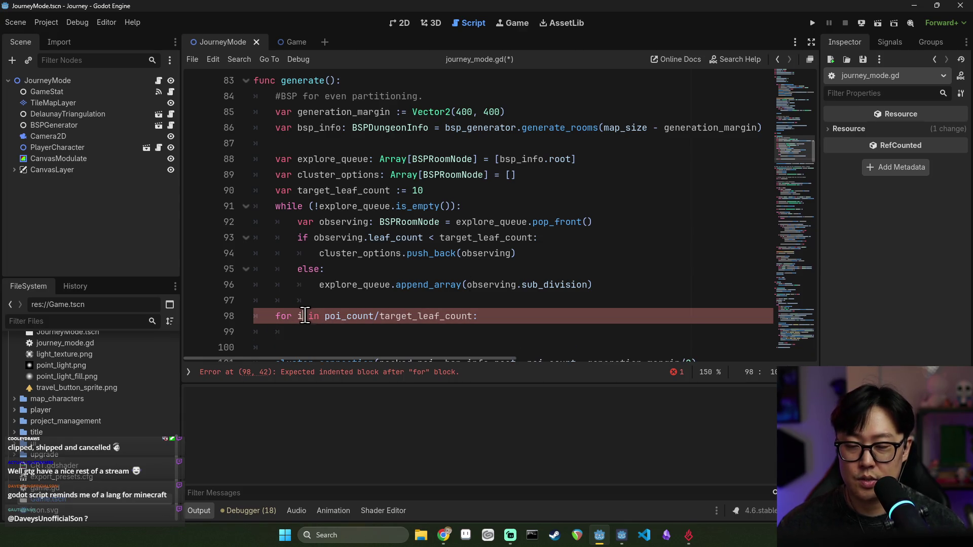
{"action": "left_click_drag", "start_coordinate": [331, 317], "coordinate": [465, 318]}
{"action": "left_click", "coordinate": [326, 316]}
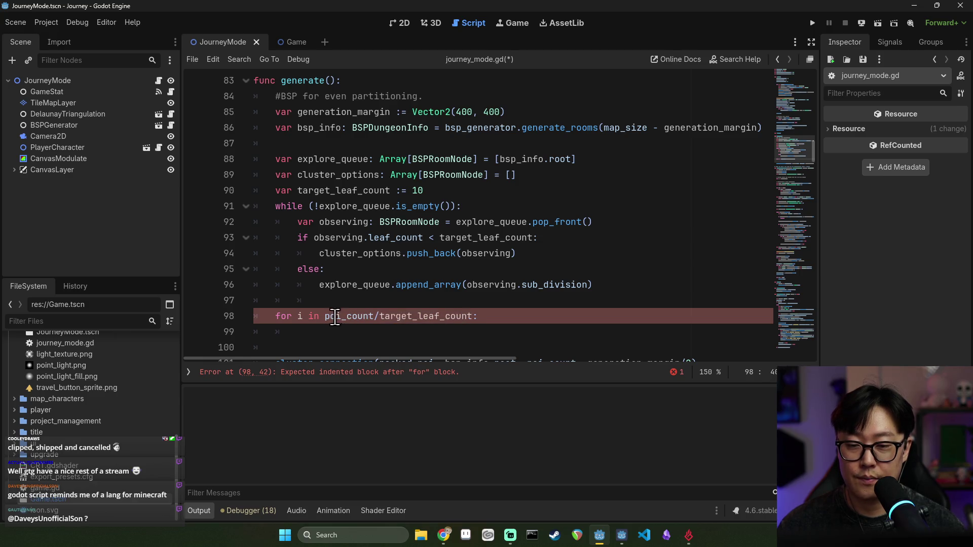
{"action": "type", "text": "ceil"}
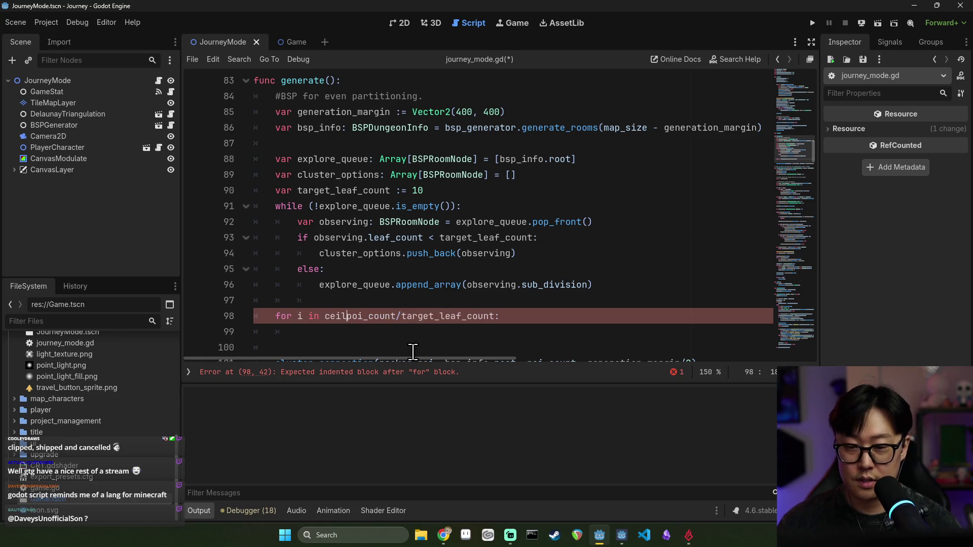
{"action": "type", "text": "i"}
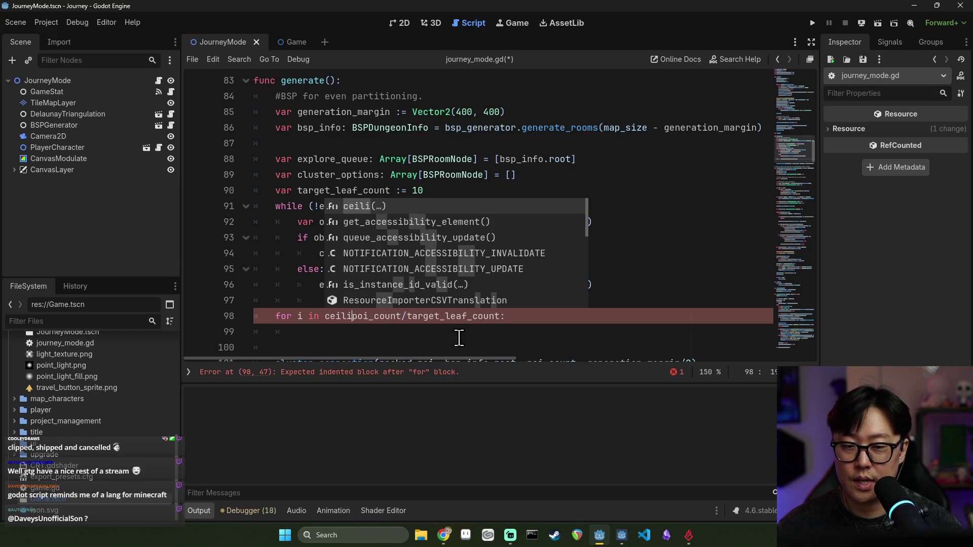
{"action": "type", "text": "("}
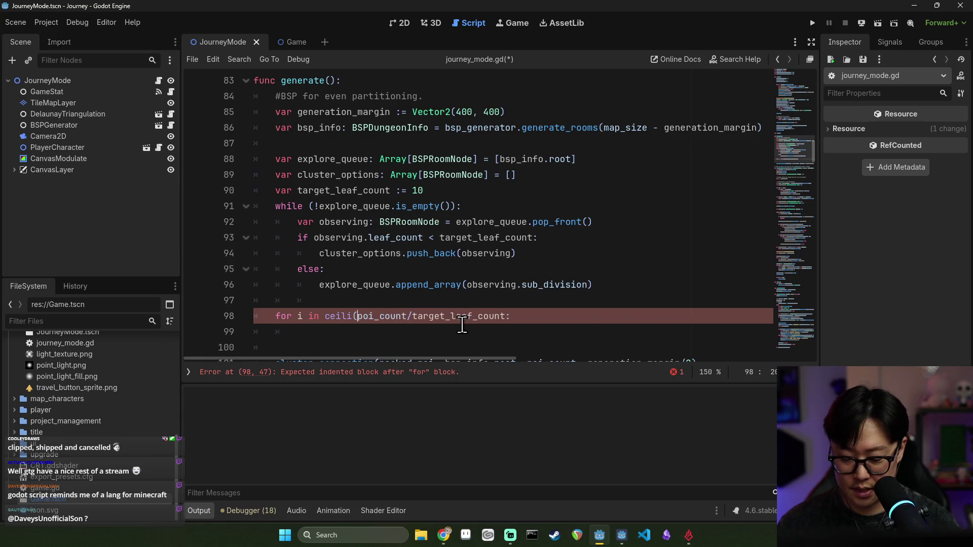
{"action": "key", "text": "BackSpace"}
{"action": "key", "text": "BackSpace"}
{"action": "key", "text": "BackSpace"}
{"action": "key", "text": "BackSpace"}
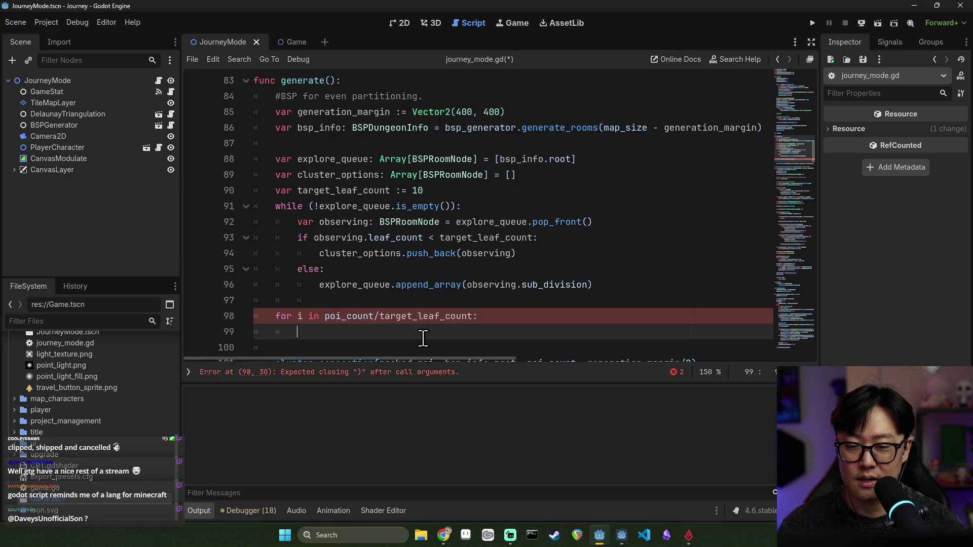
{"action": "key", "text": "Down"}
{"action": "type", "text": "pass"}
{"action": "key", "text": "ctrl+s"}
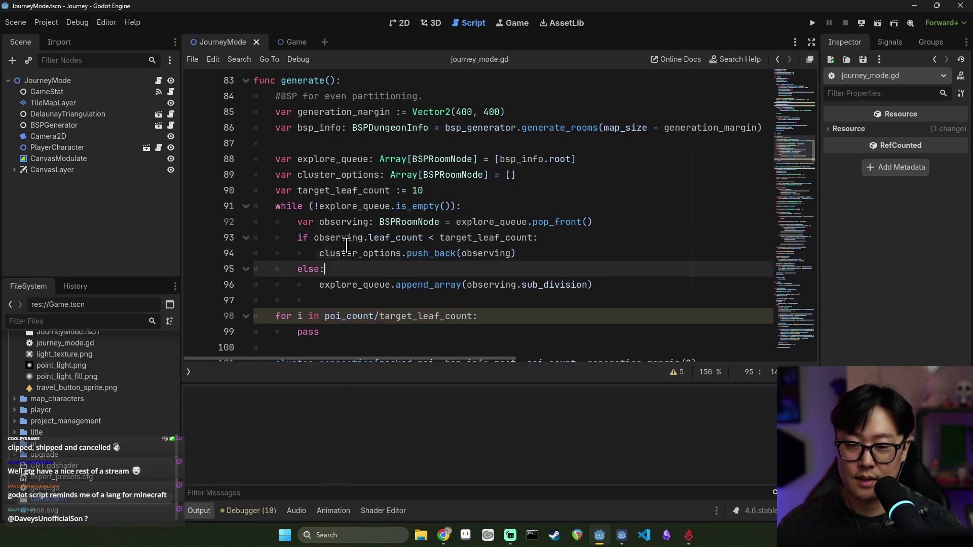
{"action": "double_click", "coordinate": [405, 316]}
{"action": "left_click", "coordinate": [363, 316]}
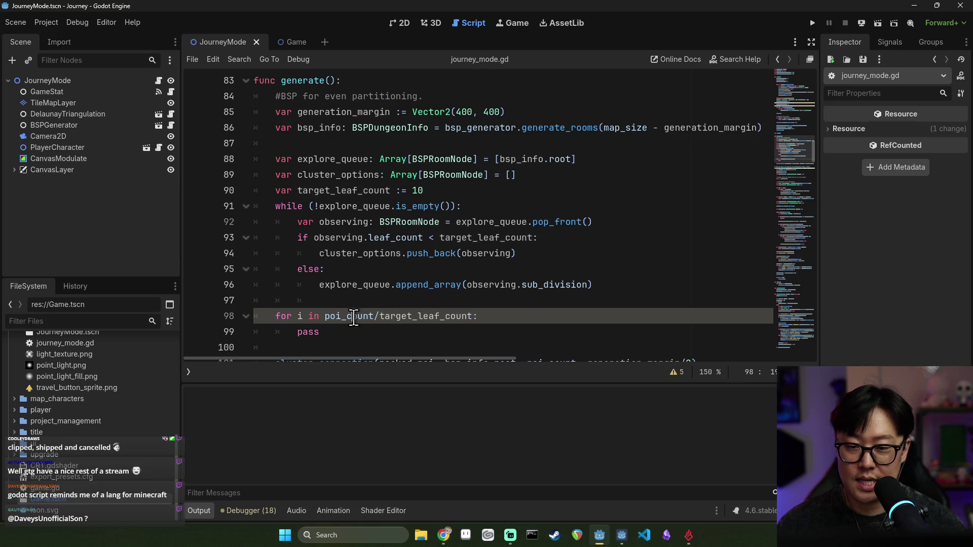
{"action": "left_click", "coordinate": [303, 316]}
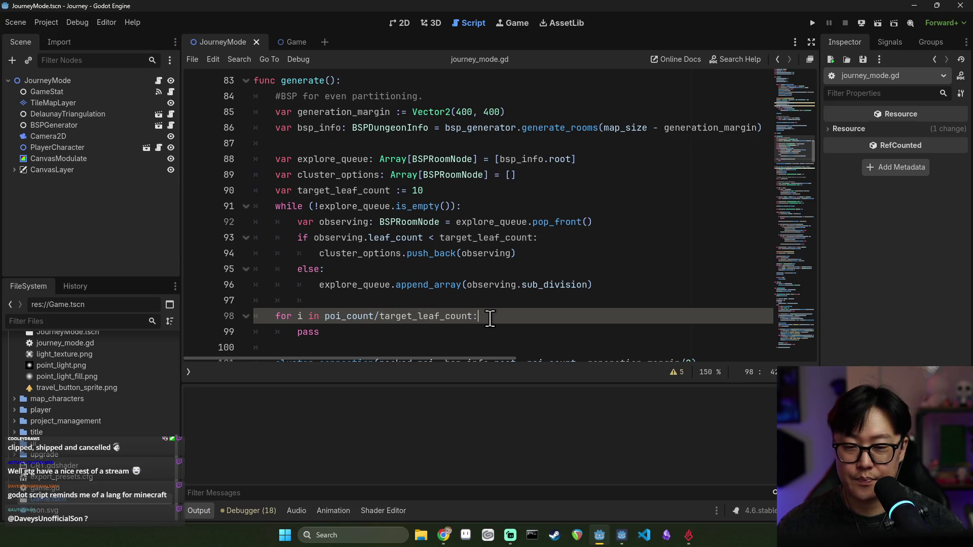
{"action": "left_click", "coordinate": [569, 320]}
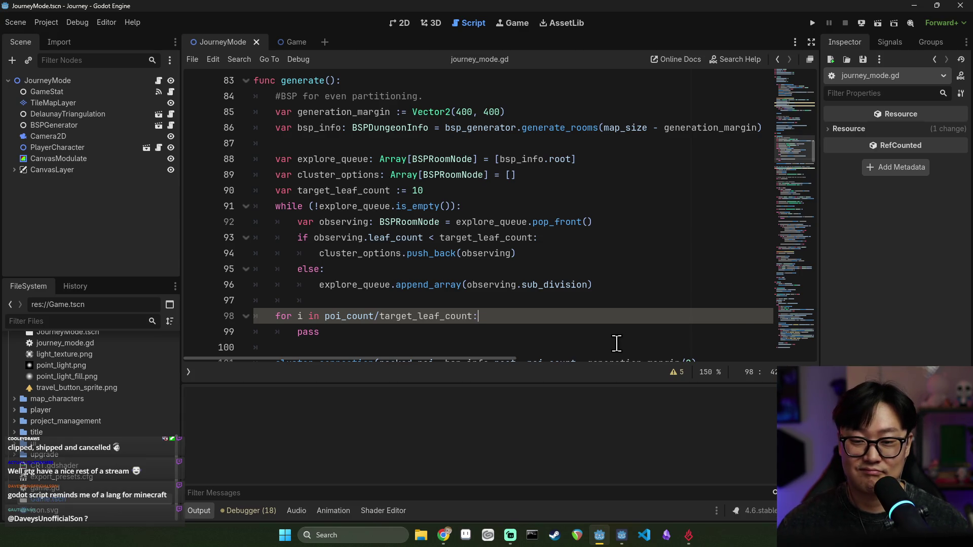
- Delete the pass placeholder from the for loop body
{"action": "scroll", "coordinate": [405, 309], "scroll_direction": "down", "scroll_amount": 3}
{"action": "scroll", "coordinate": [357, 228], "scroll_direction": "up", "scroll_amount": 2}
{"action": "left_click", "coordinate": [364, 282]}
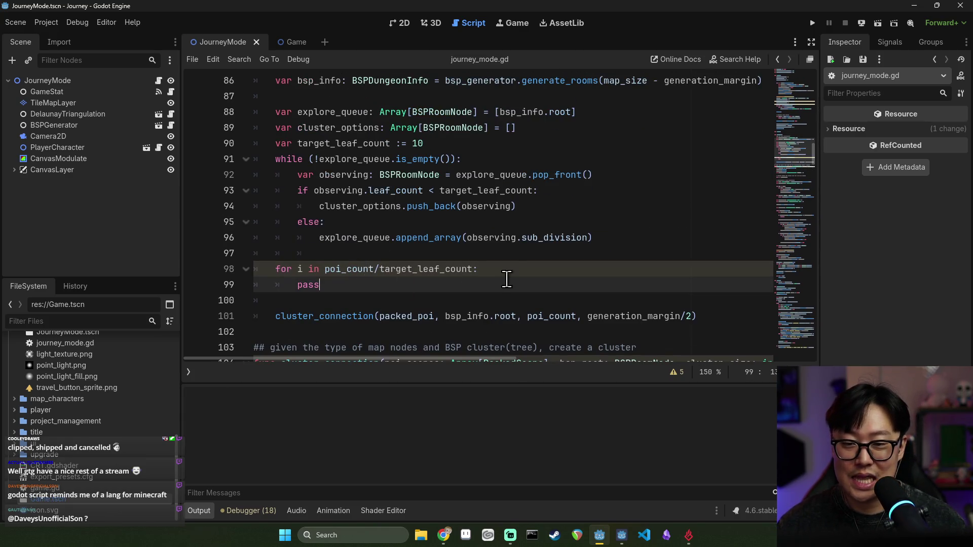
{"action": "left_click", "coordinate": [484, 271], "text": "shift"}
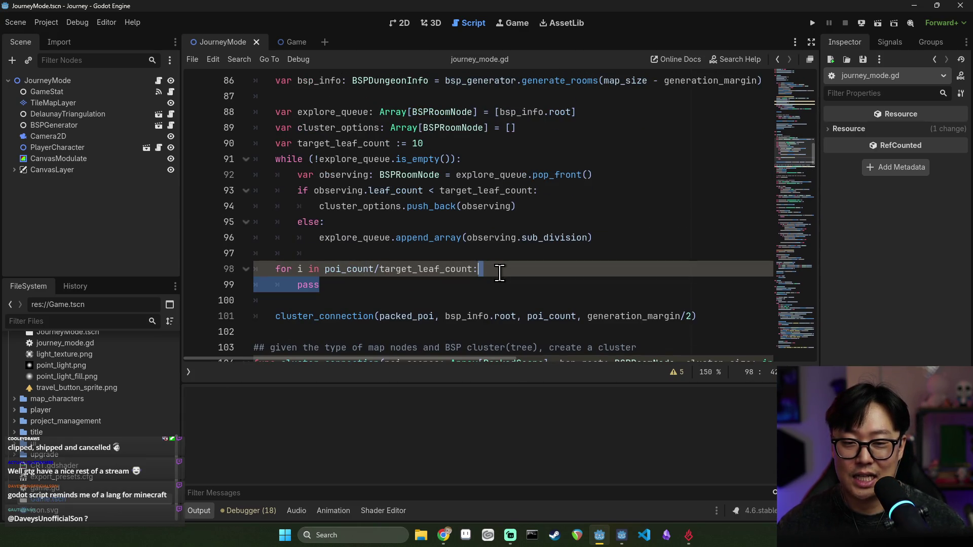
{"action": "left_click", "coordinate": [474, 289]}
{"action": "double_click", "coordinate": [310, 285]}
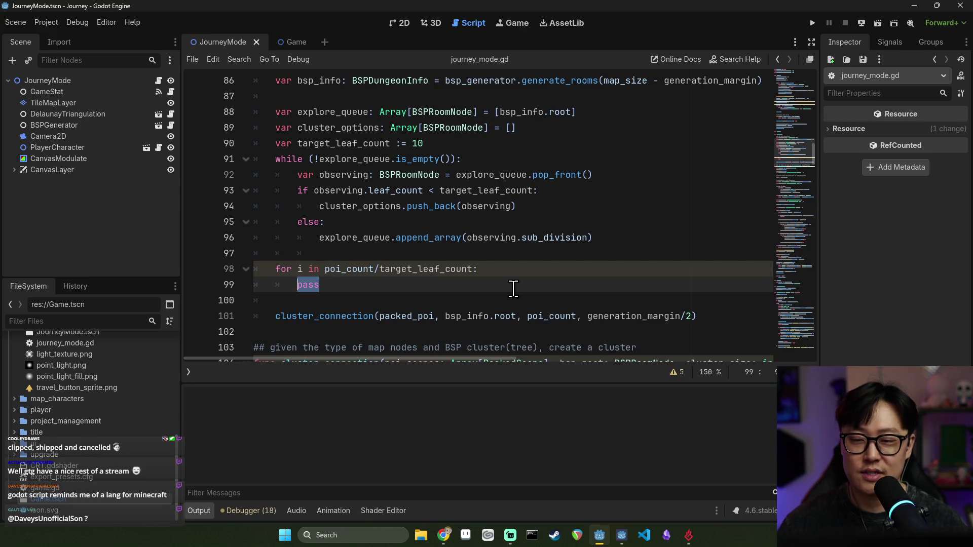
{"action": "key", "text": "BackSpace"}
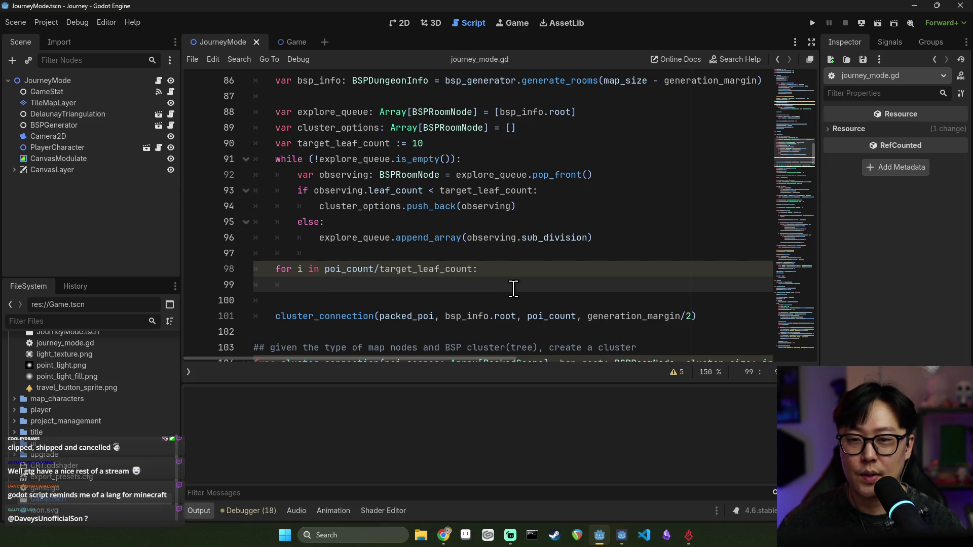
- Move the cluster_connection call up into the for loop body
{"action": "left_click", "coordinate": [278, 315]}
{"action": "key", "text": "Tab"}
{"action": "left_click", "coordinate": [285, 300]}
{"action": "key", "text": "BackSpace"}
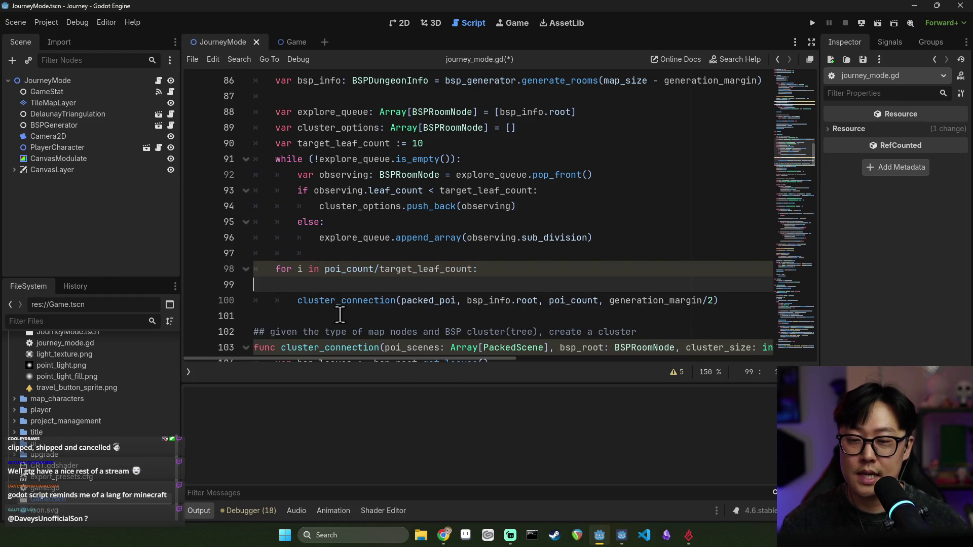
{"action": "key", "text": "BackSpace"}
{"action": "key", "text": "BackSpace"}
{"action": "key", "text": "BackSpace"}
{"action": "double_click", "coordinate": [345, 284]}
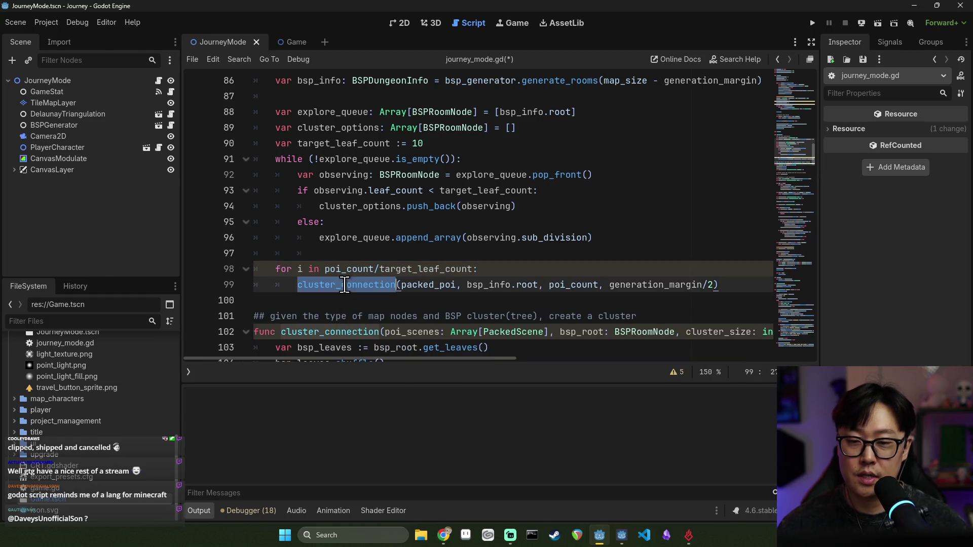
{"action": "double_click", "coordinate": [493, 285]}
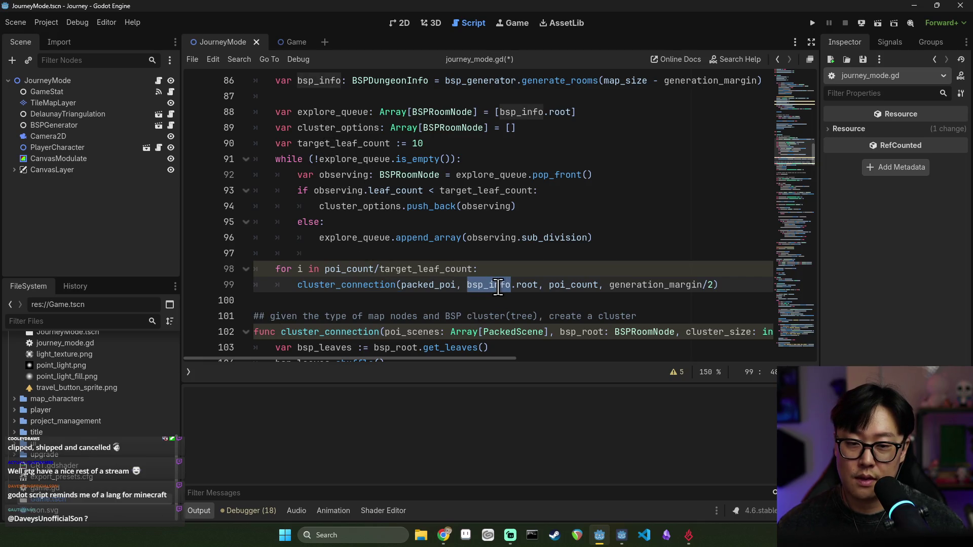
{"action": "double_click", "coordinate": [530, 284]}
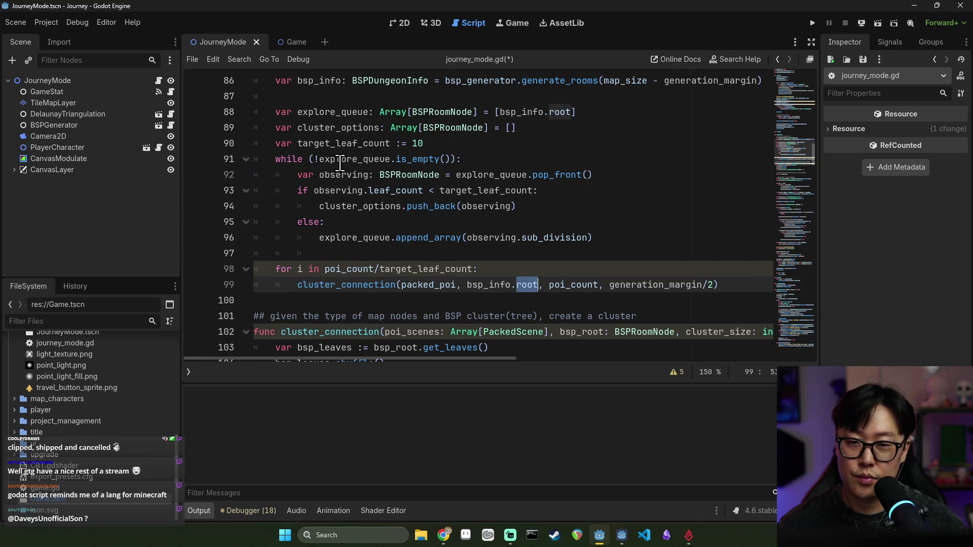
{"action": "double_click", "coordinate": [353, 128]}
{"action": "double_click", "coordinate": [482, 285]}
{"action": "left_click", "coordinate": [538, 284], "text": "shift"}
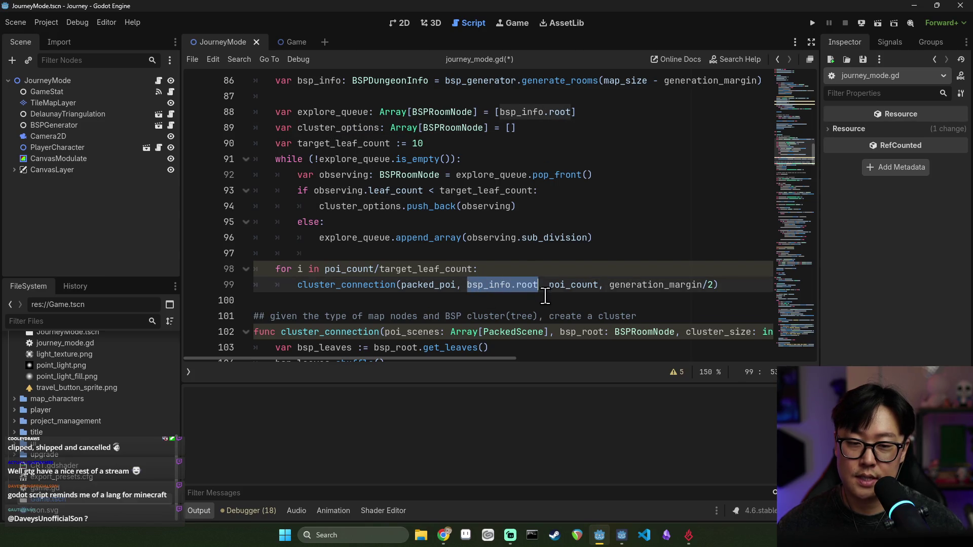
- Add cluster_options.shuffle() on a new line above the for loop
{"action": "left_click", "coordinate": [522, 270]}
{"action": "left_click", "coordinate": [522, 258]}
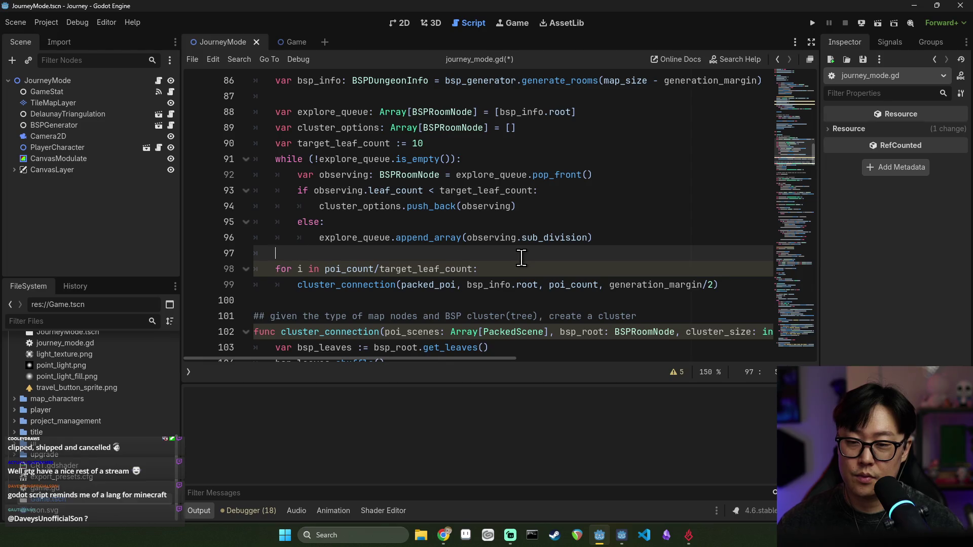
{"action": "key", "text": "Return"}
{"action": "type", "text": "cluster_options.sh"}
{"action": "key", "text": "Return"}
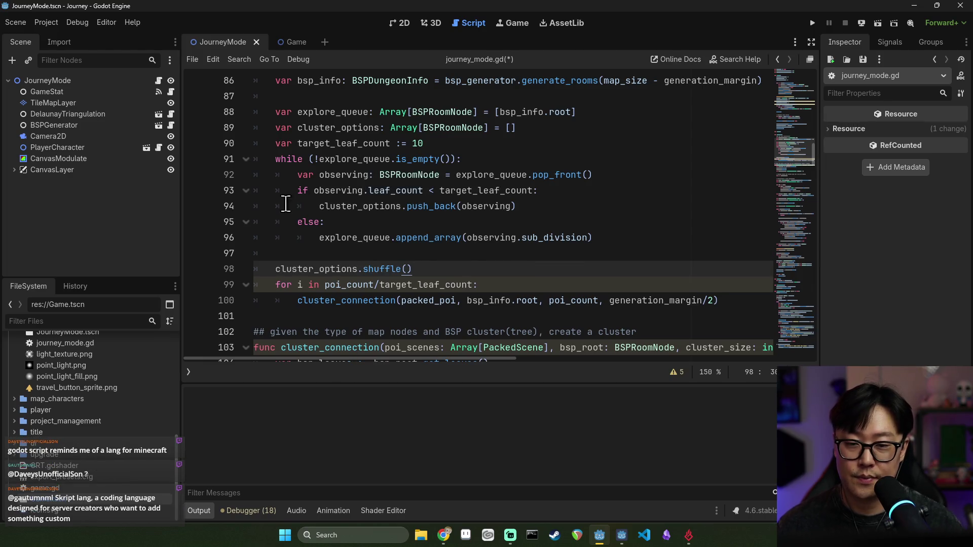
- Replace bsp_info.root in the loop's call with cluster_options.pop_back() and save
{"action": "double_click", "coordinate": [324, 269]}
{"action": "double_click", "coordinate": [472, 300]}
{"action": "left_click", "coordinate": [538, 300], "text": "shift"}
{"action": "type", "text": "cluster_options.pop"}
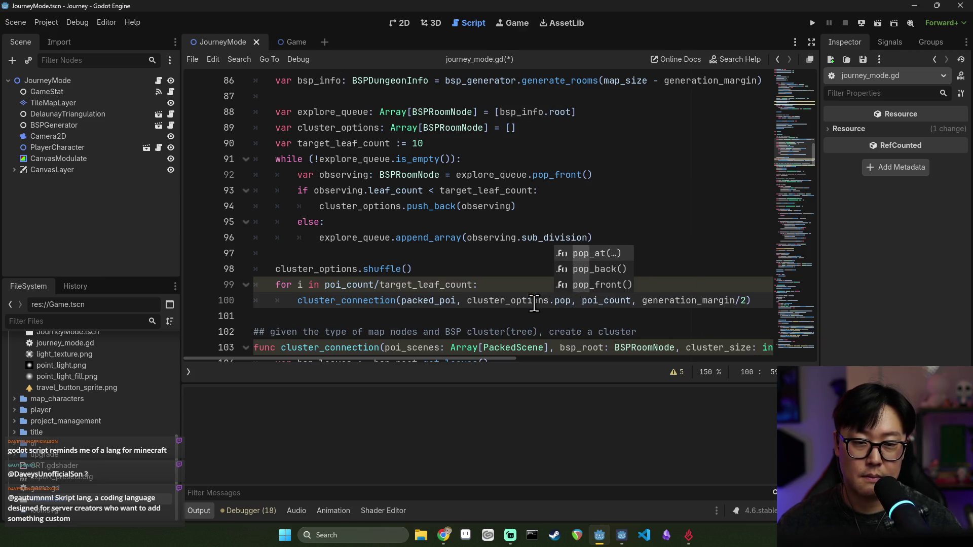
{"action": "key", "text": "Down"}
{"action": "key", "text": "Return"}
{"action": "key", "text": "ctrl+s"}
- Review the edited lines and show the list of script warnings
{"action": "left_click", "coordinate": [412, 269]}
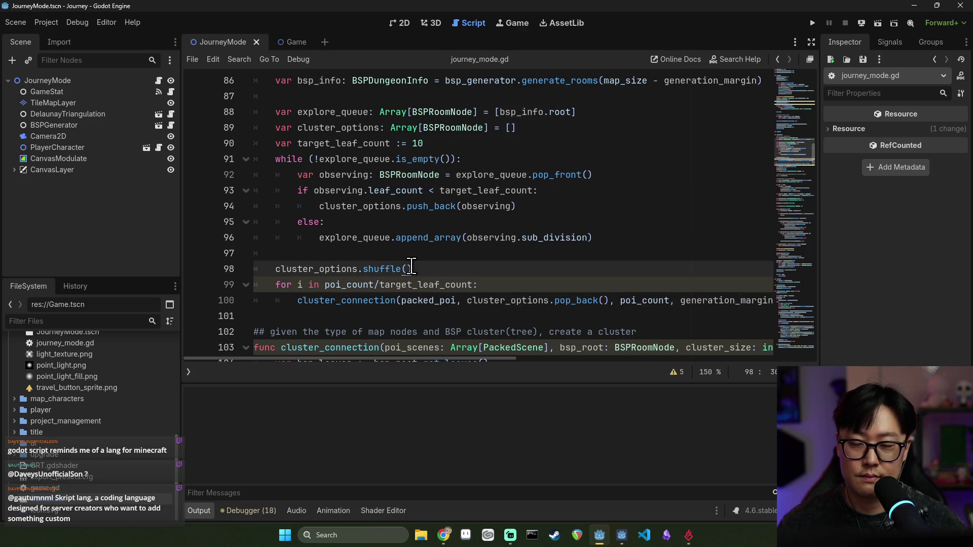
{"action": "left_click", "coordinate": [438, 301]}
{"action": "double_click", "coordinate": [478, 302]}
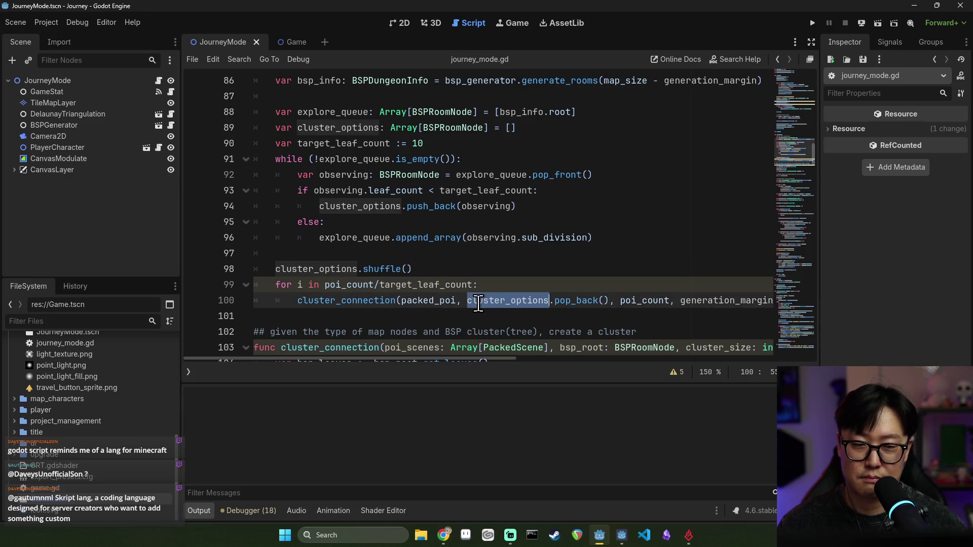
{"action": "double_click", "coordinate": [426, 285]}
{"action": "left_click", "coordinate": [494, 253]}
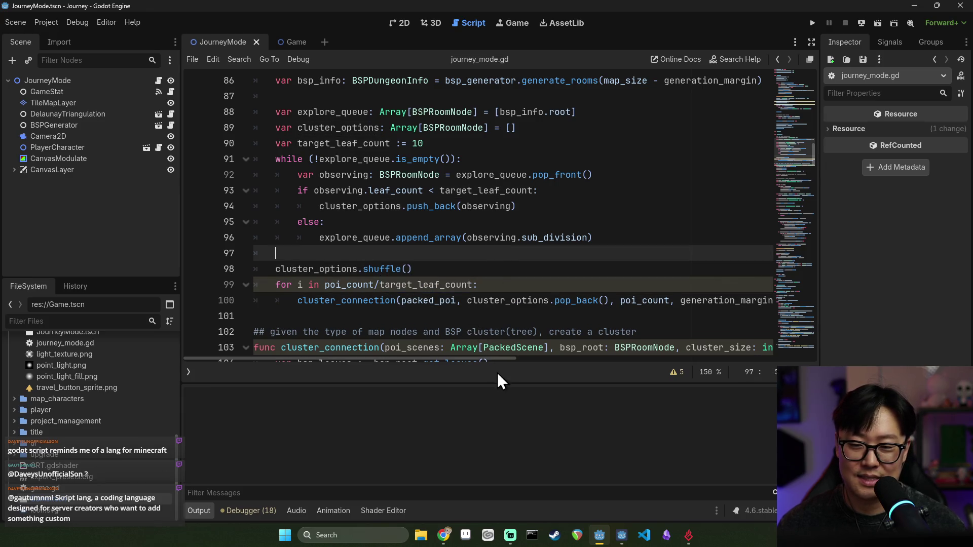
{"action": "left_click", "coordinate": [683, 373]}
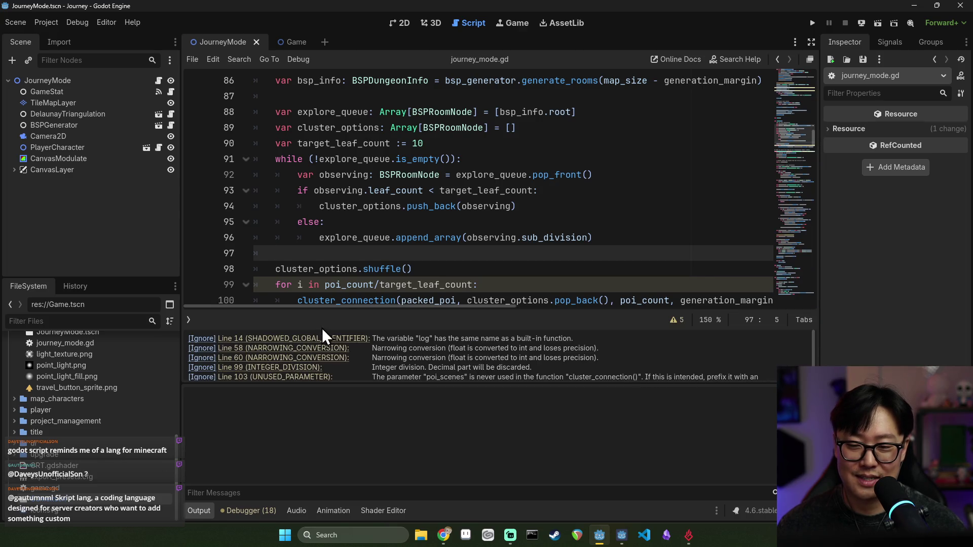
- Wrap the loop's poi_count range in ceili() and save
{"action": "left_click", "coordinate": [342, 285]}
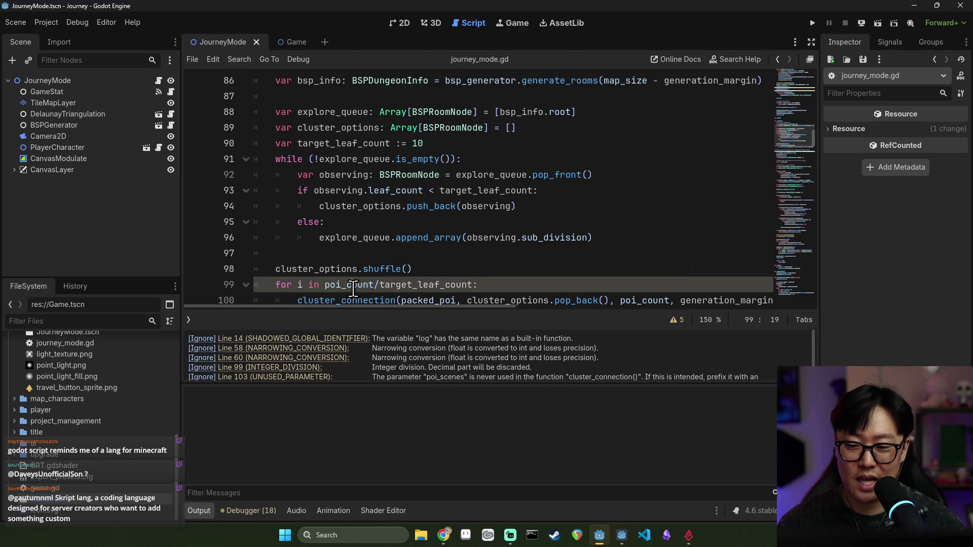
{"action": "type", "text": "ceili("}
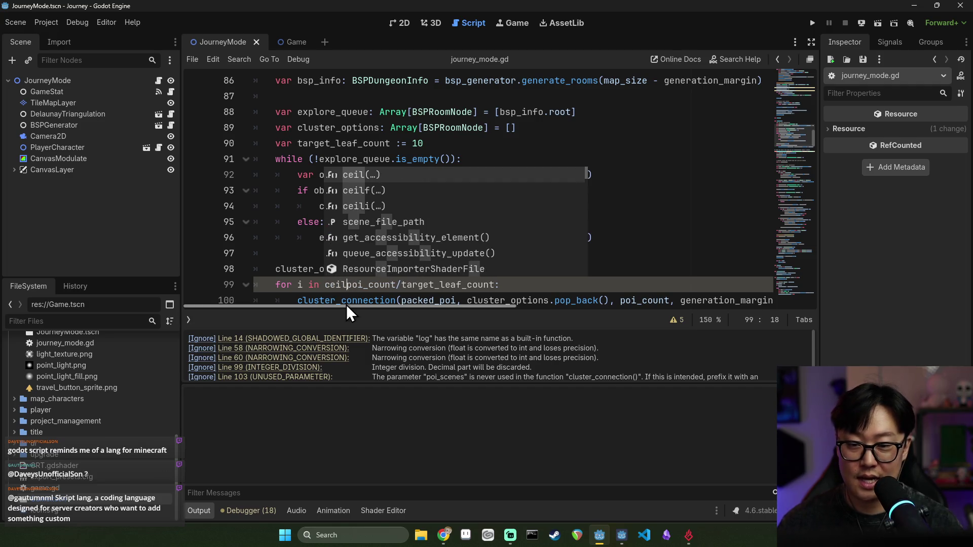
{"action": "left_click", "coordinate": [509, 285]}
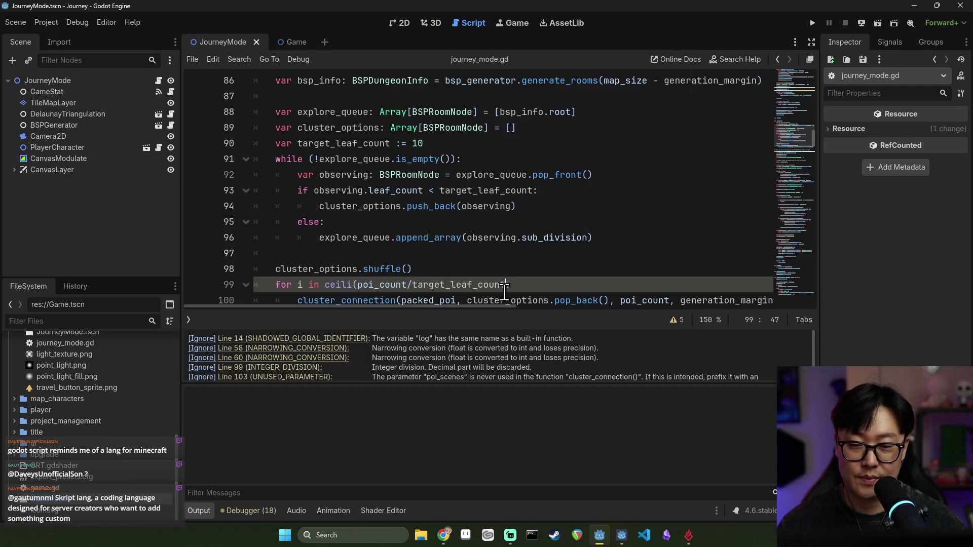
{"action": "key", "text": "ctrl+s"}
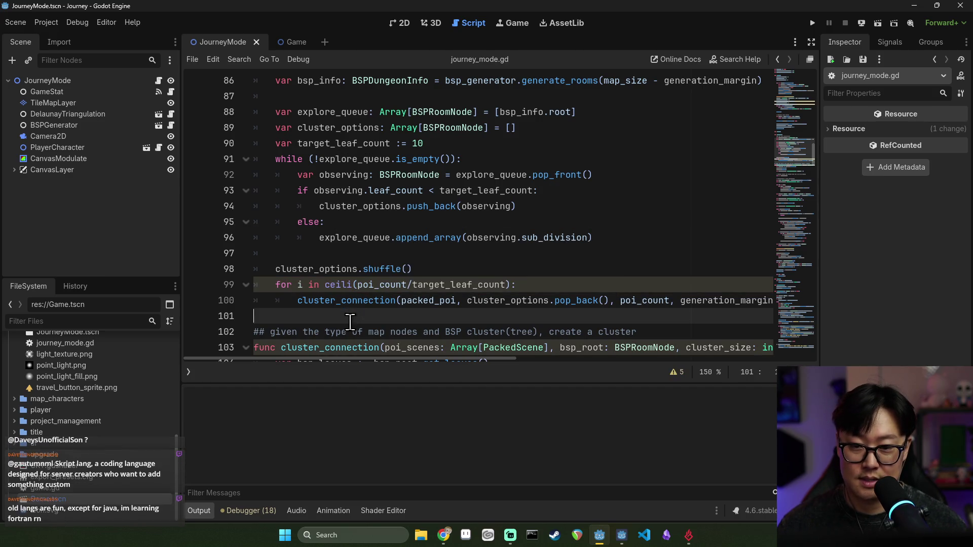
{"action": "left_click", "coordinate": [401, 300]}
- Rename the line 14 log variable to logger to clear the shadowing warning
{"action": "left_click", "coordinate": [677, 373]}
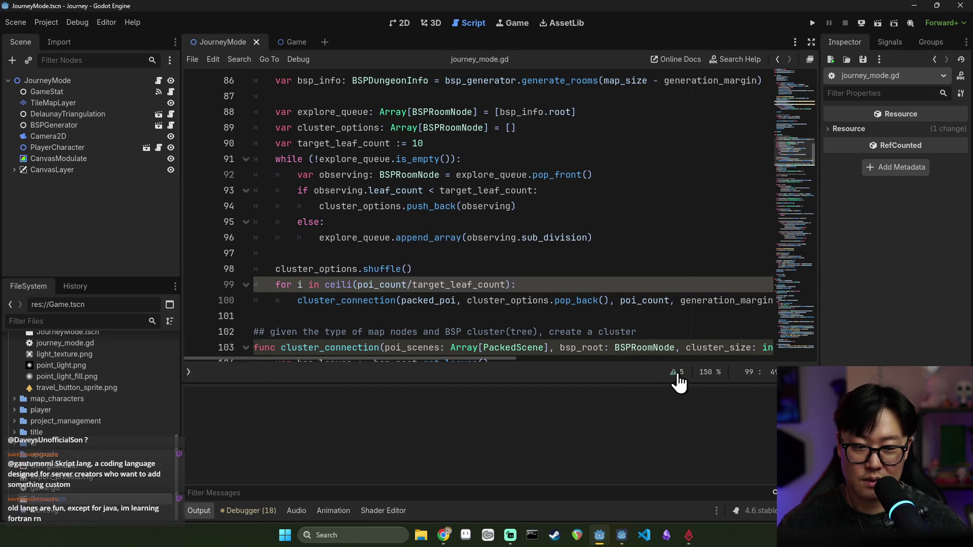
{"action": "left_click", "coordinate": [336, 340]}
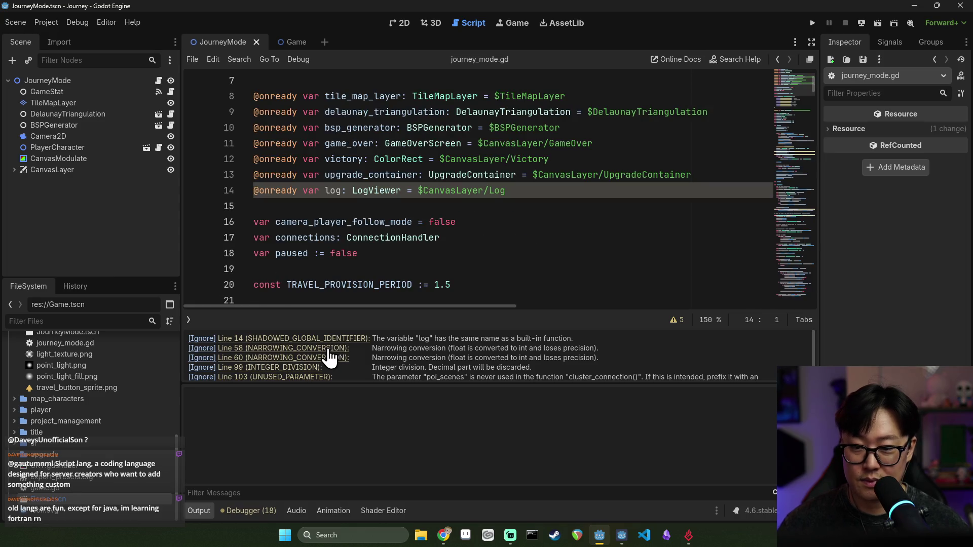
{"action": "left_click", "coordinate": [348, 191]}
{"action": "type", "text": "ger"}
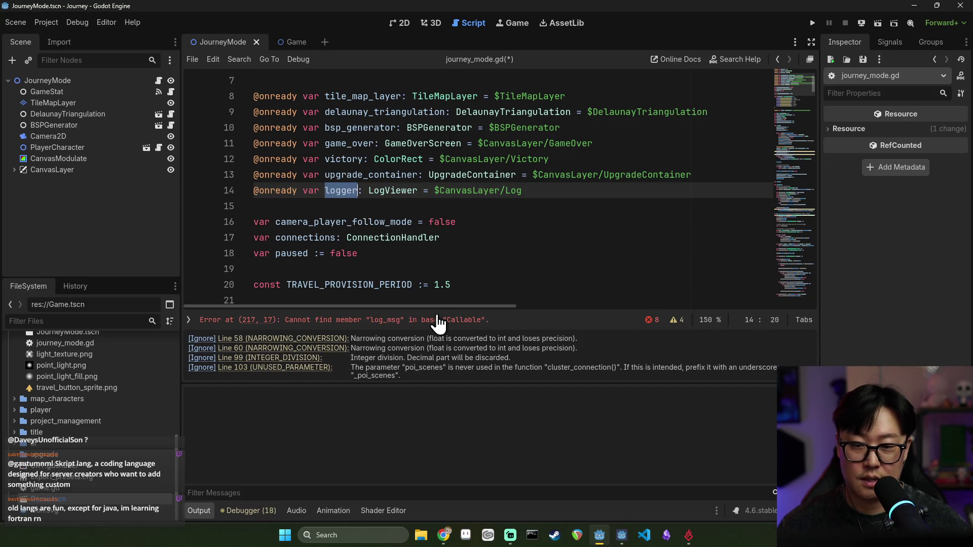
- Change the log.log_msg references on lines 221, 228 and 243 to logger, saving
{"action": "left_click", "coordinate": [438, 320]}
{"action": "left_click", "coordinate": [329, 192]}
{"action": "double_click", "coordinate": [334, 253]}
{"action": "type", "text": "logger"}
{"action": "scroll", "coordinate": [340, 294], "scroll_direction": "down", "scroll_amount": 2}
{"action": "double_click", "coordinate": [317, 300]}
{"action": "type", "text": "logger"}
{"action": "scroll", "coordinate": [324, 305], "scroll_direction": "down", "scroll_amount": 3}
{"action": "left_click", "coordinate": [411, 237]}
{"action": "key", "text": "ctrl+s"}
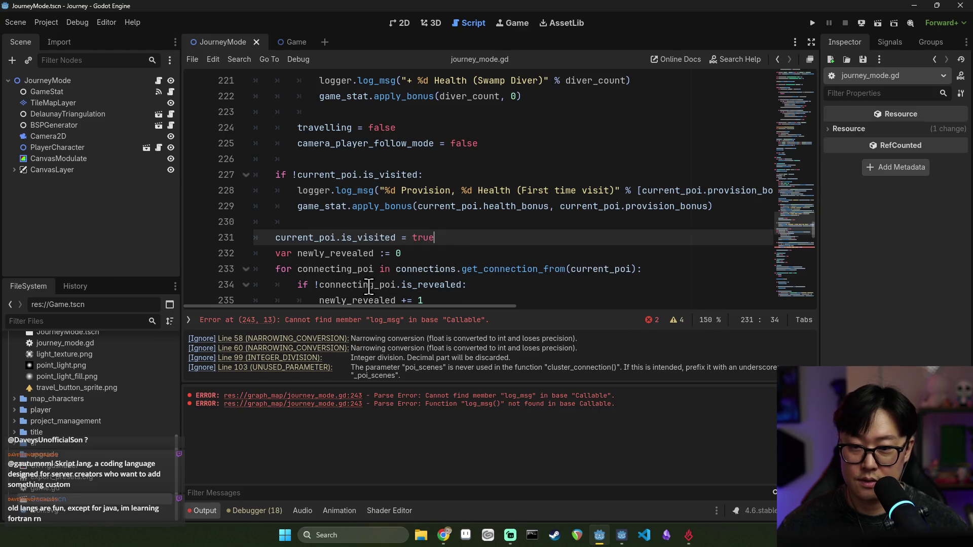
{"action": "left_click", "coordinate": [430, 320]}
{"action": "double_click", "coordinate": [307, 191]}
{"action": "type", "text": "logger"}
{"action": "key", "text": "ctrl+s"}
{"action": "key", "text": "ctrl+s"}
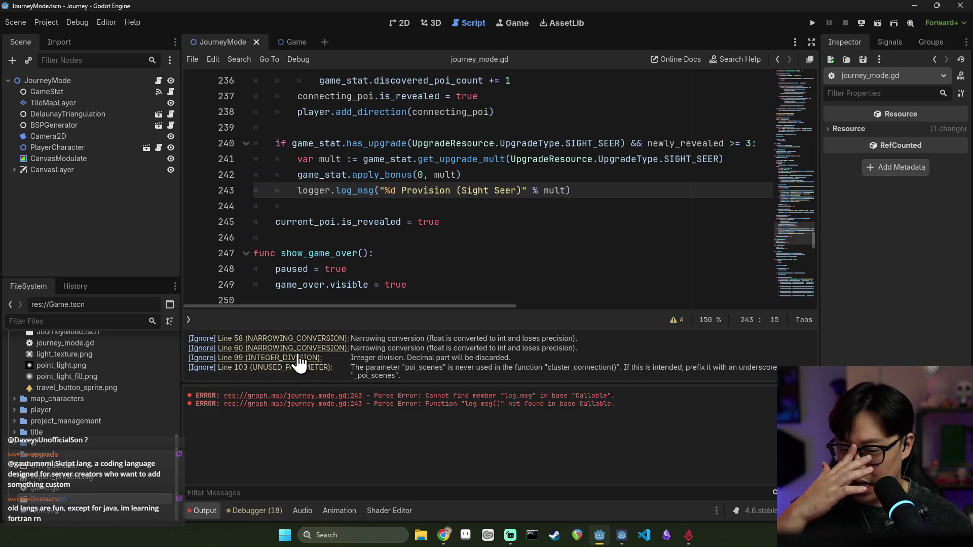
- Ignore the line 99 INTEGER_DIVISION warning on the loop and remove the ceili() wrapper
{"action": "left_click", "coordinate": [304, 339]}
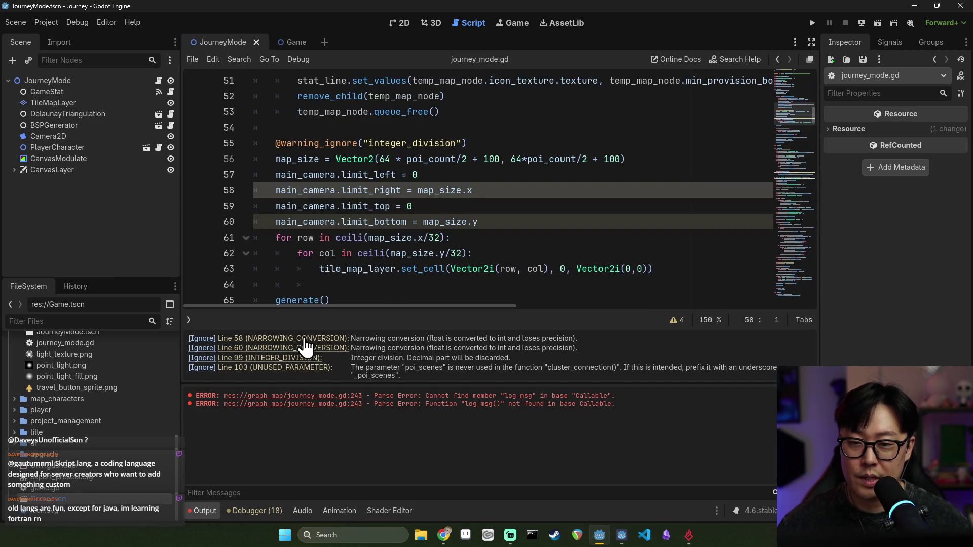
{"action": "left_click", "coordinate": [299, 357]}
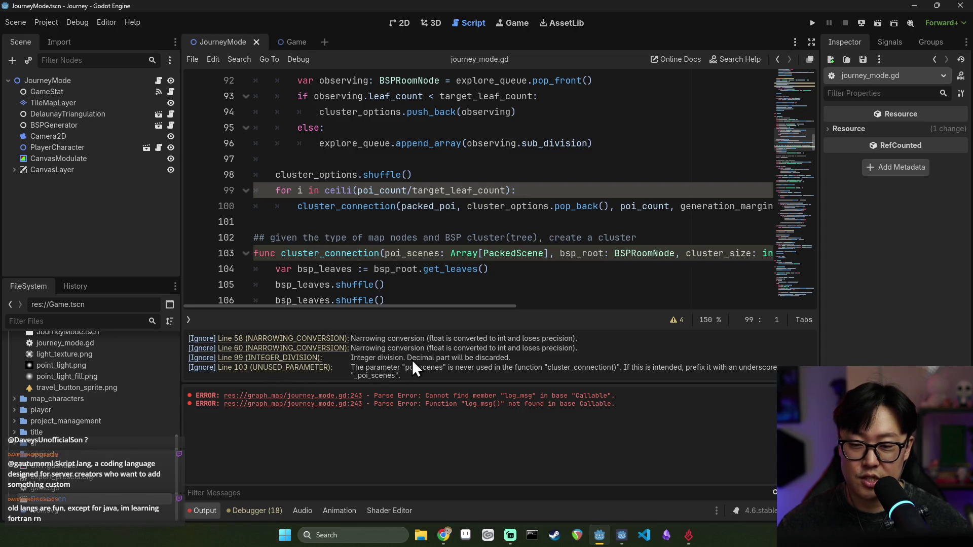
{"action": "left_click", "coordinate": [201, 358]}
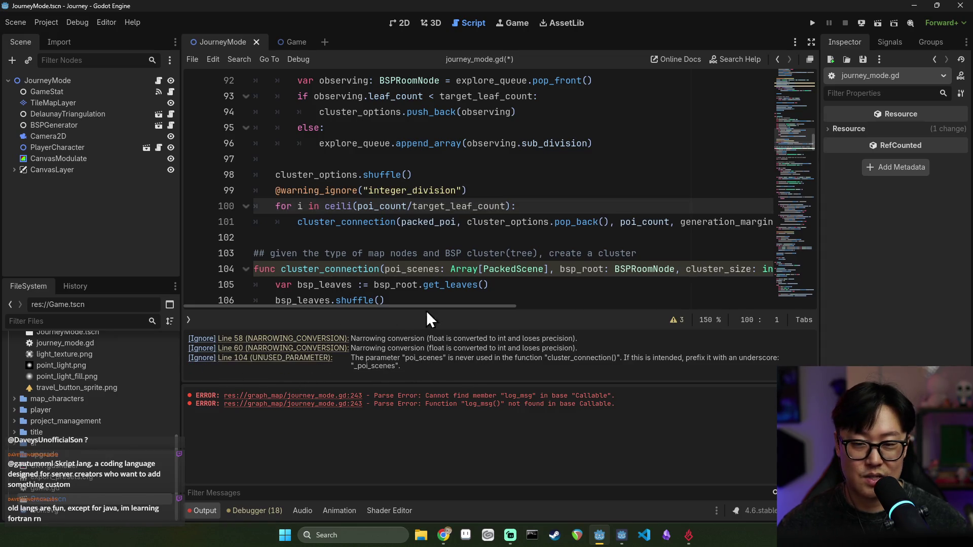
{"action": "double_click", "coordinate": [331, 206]}
{"action": "key", "text": "BackSpace"}
{"action": "key", "text": "Delete"}
{"action": "left_click", "coordinate": [478, 206]}
{"action": "key", "text": "BackSpace"}
- Add a blank line after the shuffle() call, save, and run the game to test
{"action": "key", "text": "Up"}
{"action": "key", "text": "ctrl+s"}
{"action": "key", "text": "Up"}
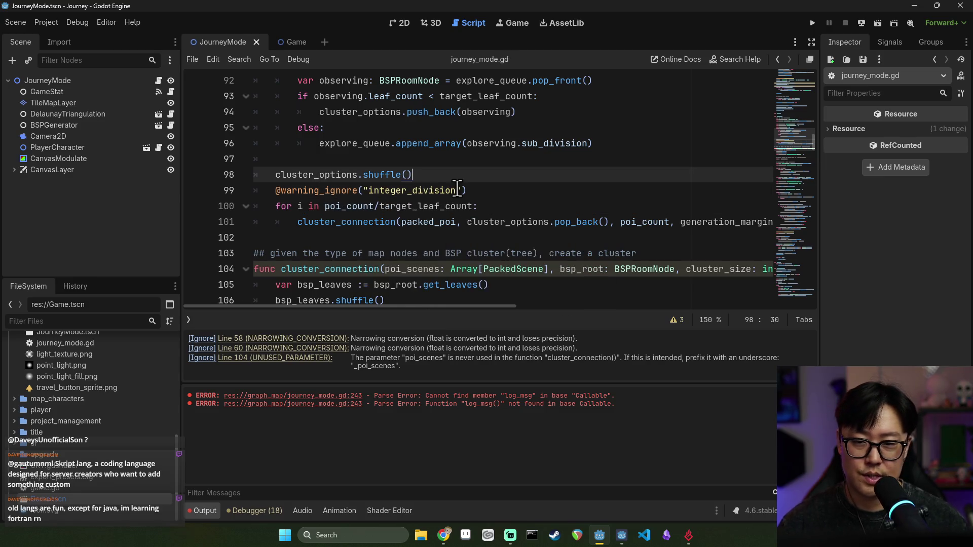
{"action": "key", "text": "Return"}
{"action": "key", "text": "ctrl+s"}
{"action": "double_click", "coordinate": [344, 238]}
{"action": "key", "text": "ctrl+s"}
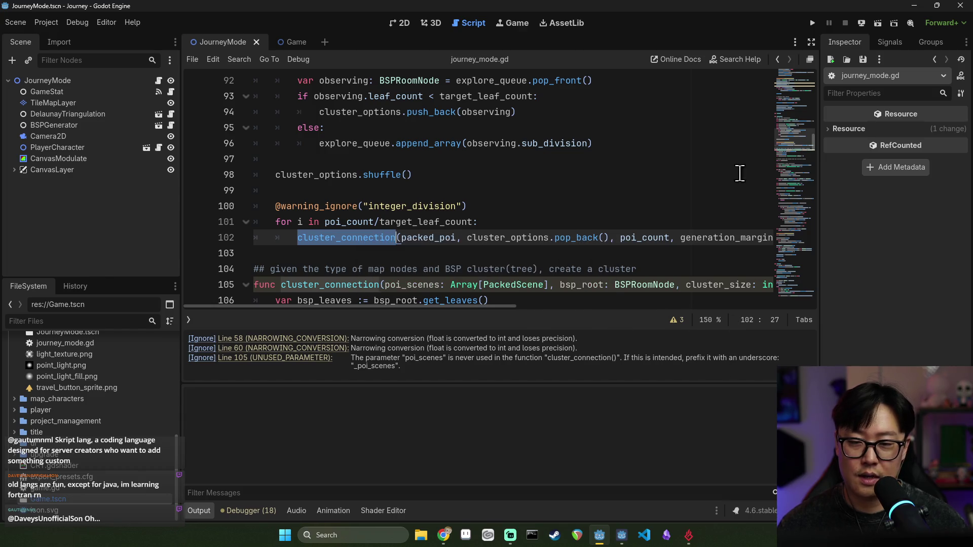
{"action": "left_click", "coordinate": [812, 23]}
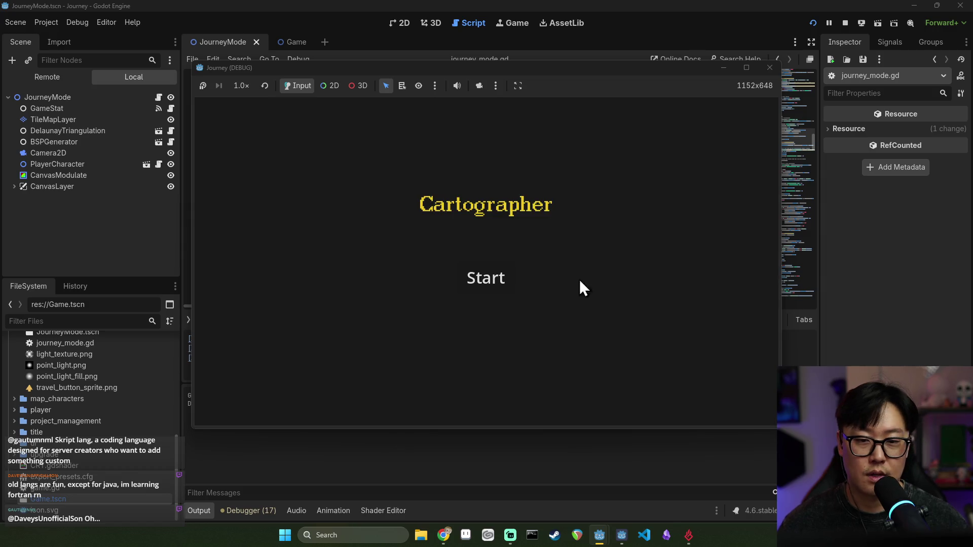
- Start a journey in the running game, then stop the session after the Nil room_info error
{"action": "left_click", "coordinate": [491, 280]}
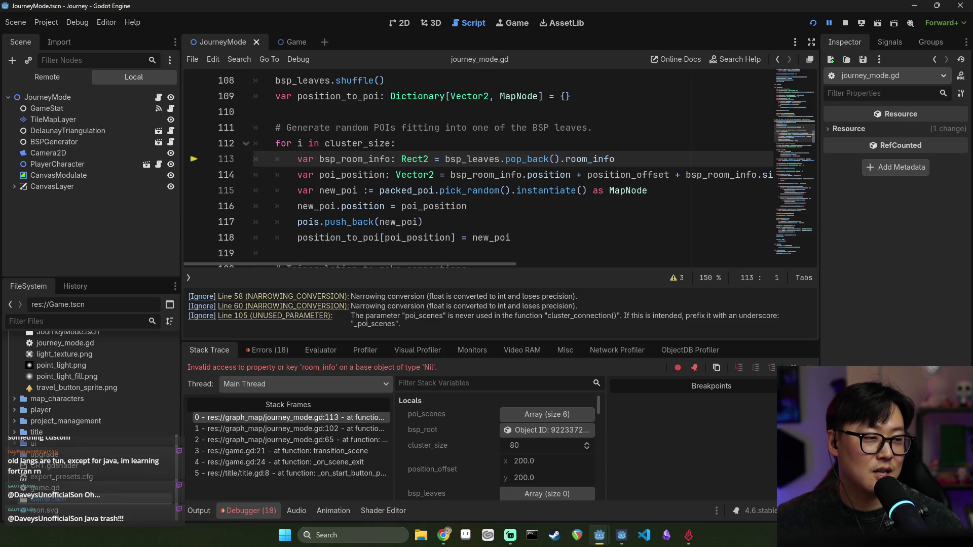
{"action": "key", "text": "alt+Tab"}
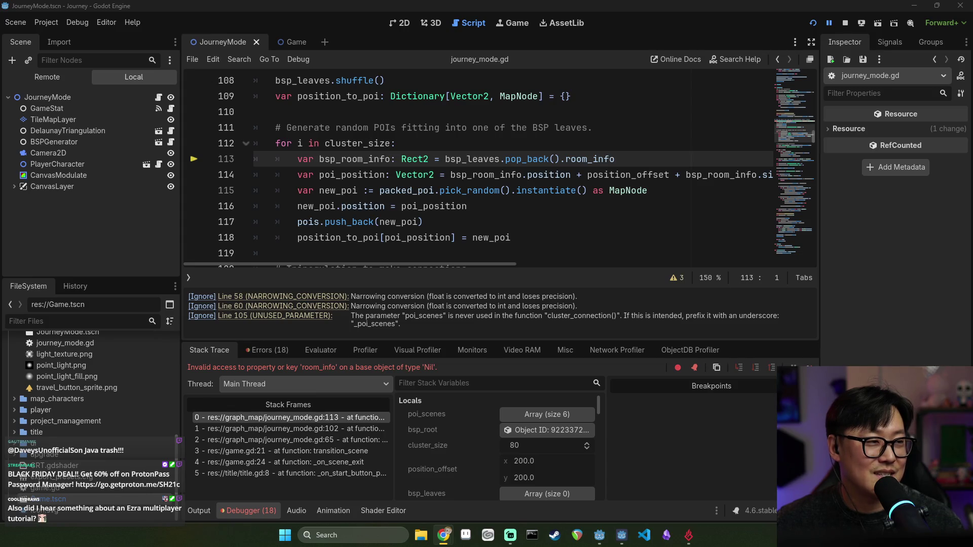
{"action": "key", "text": "F8"}
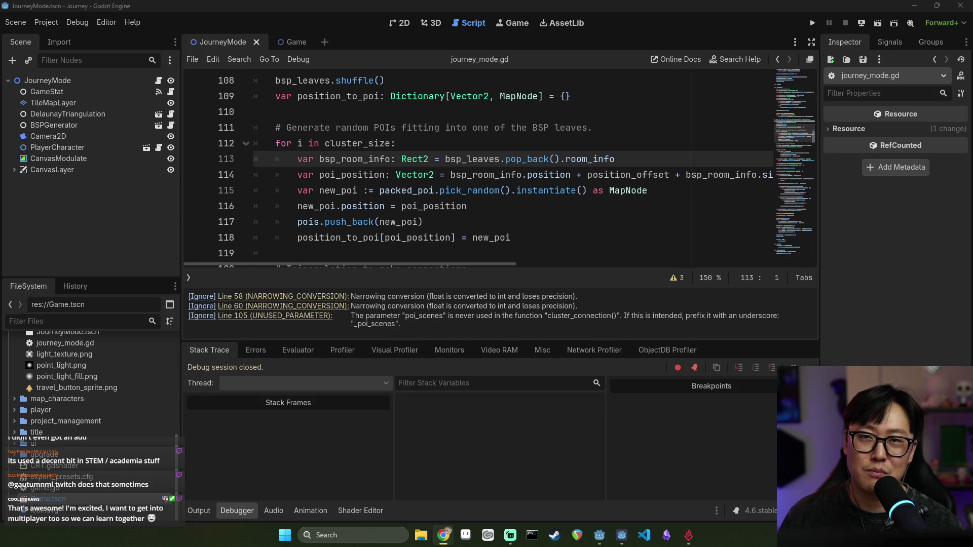
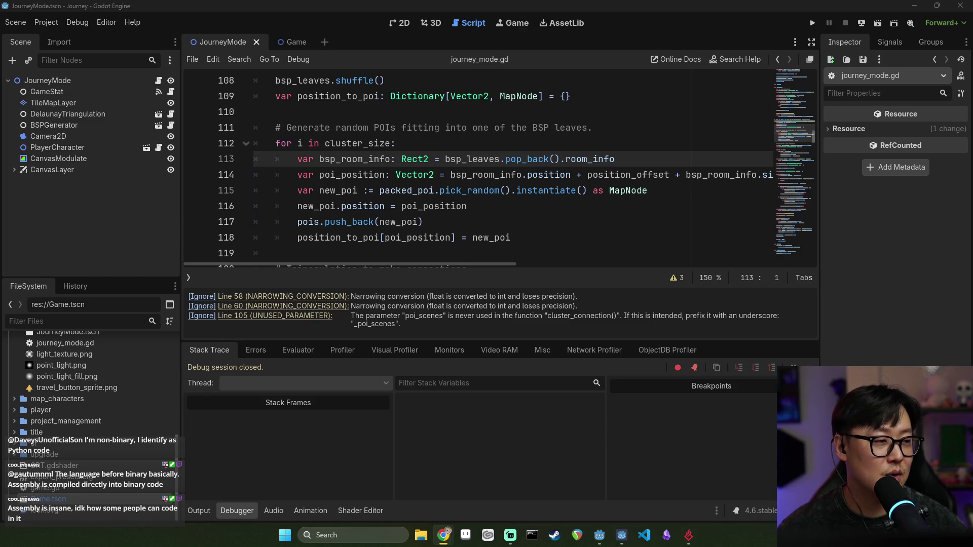
- Save journey_mode.gd after reviewing the POI generation and position lines
{"action": "left_click", "coordinate": [467, 127]}
{"action": "key", "text": "ctrl+s"}
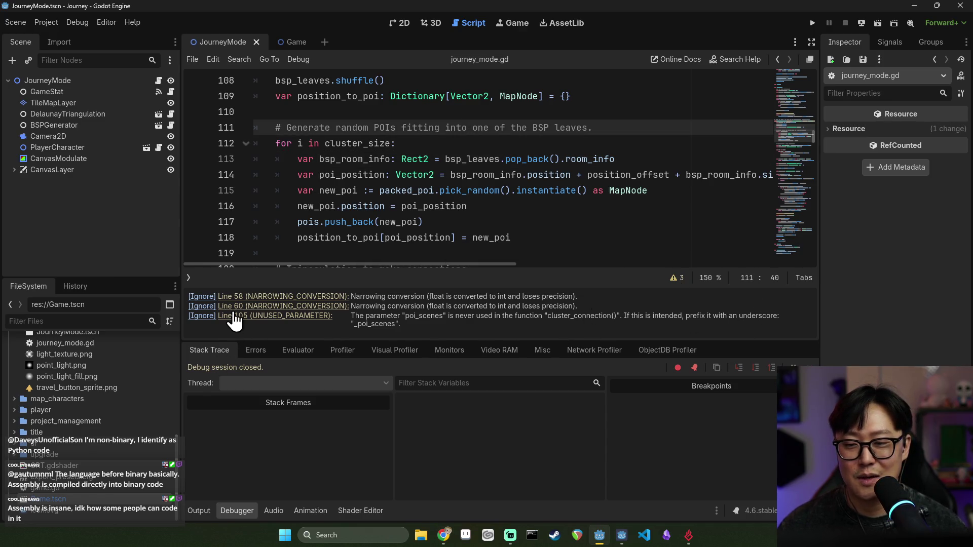
{"action": "left_click", "coordinate": [400, 207]}
{"action": "key", "text": "ctrl+s"}
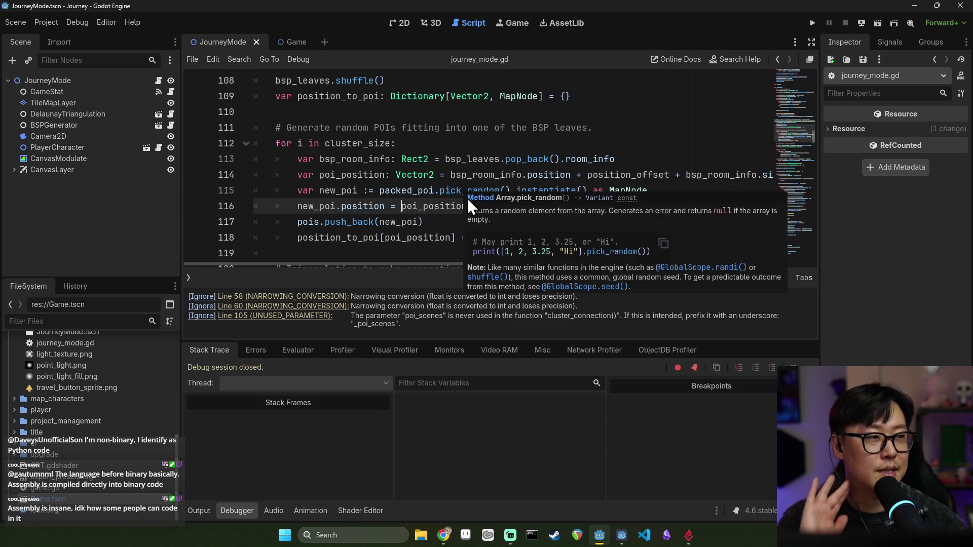
{"action": "key", "text": "ctrl+s"}
- Collapse the script warnings list and run the project to test map generation
{"action": "scroll", "coordinate": [355, 193], "scroll_direction": "down", "scroll_amount": 2}
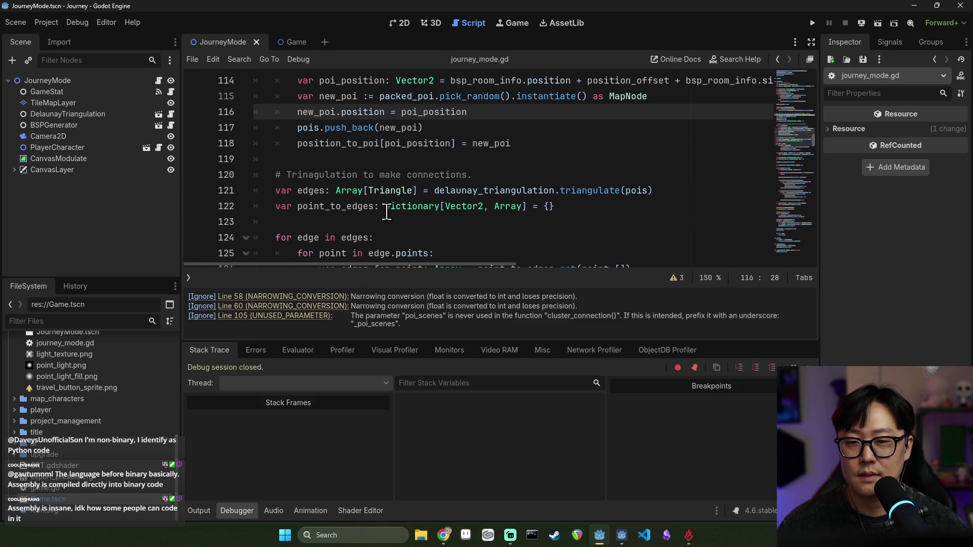
{"action": "left_click", "coordinate": [676, 278]}
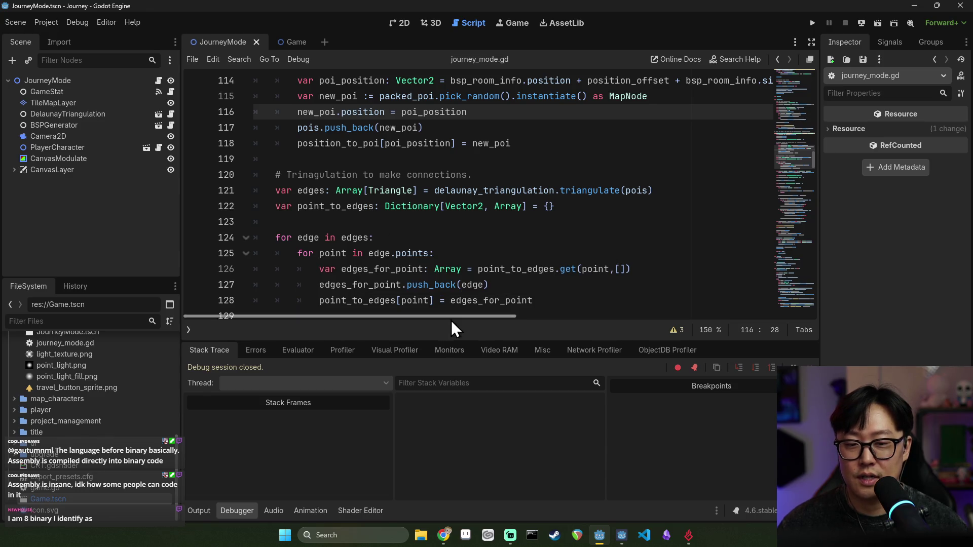
{"action": "left_click", "coordinate": [813, 24]}
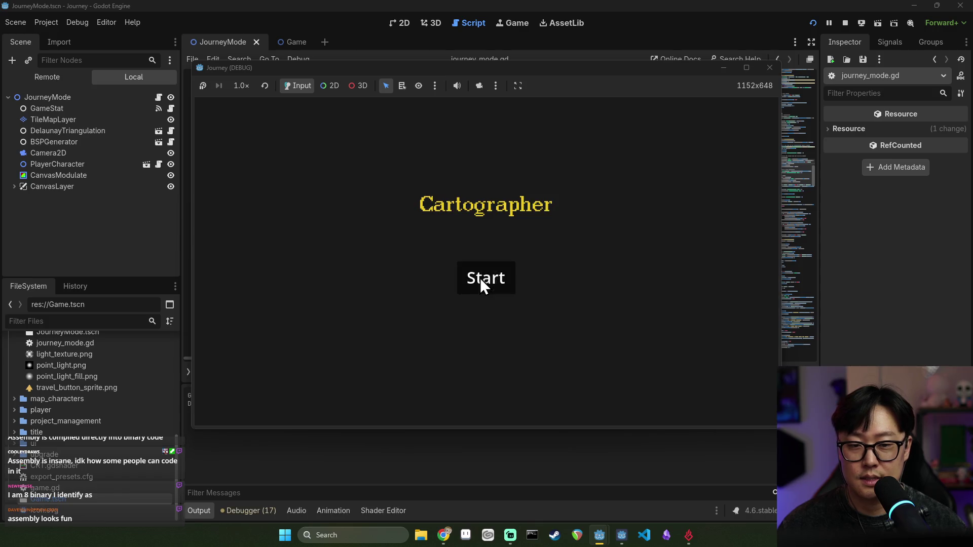
- Start a journey in the game and examine the failing bsp_leaves.pop_back().room_info call on line 113
{"action": "left_click", "coordinate": [480, 277]}
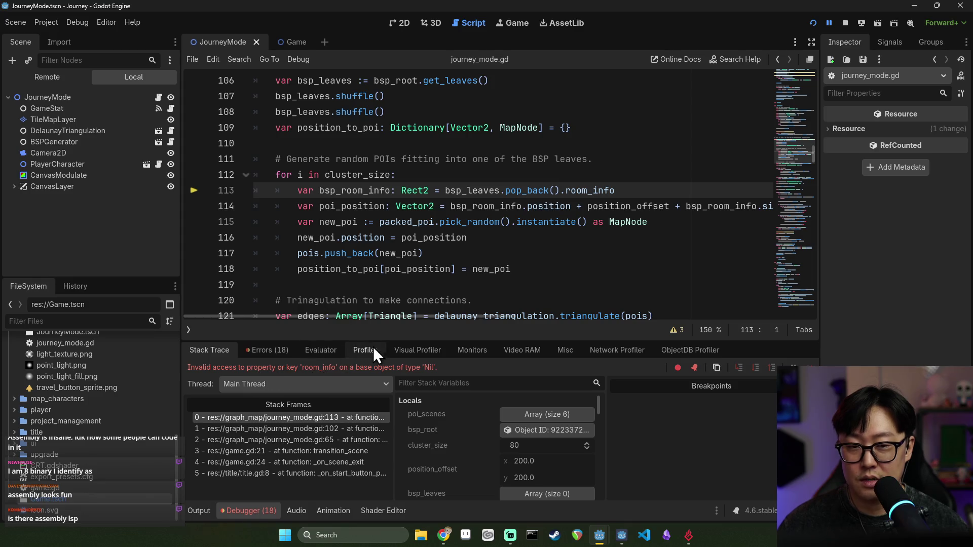
{"action": "scroll", "coordinate": [324, 222], "scroll_direction": "up", "scroll_amount": 2}
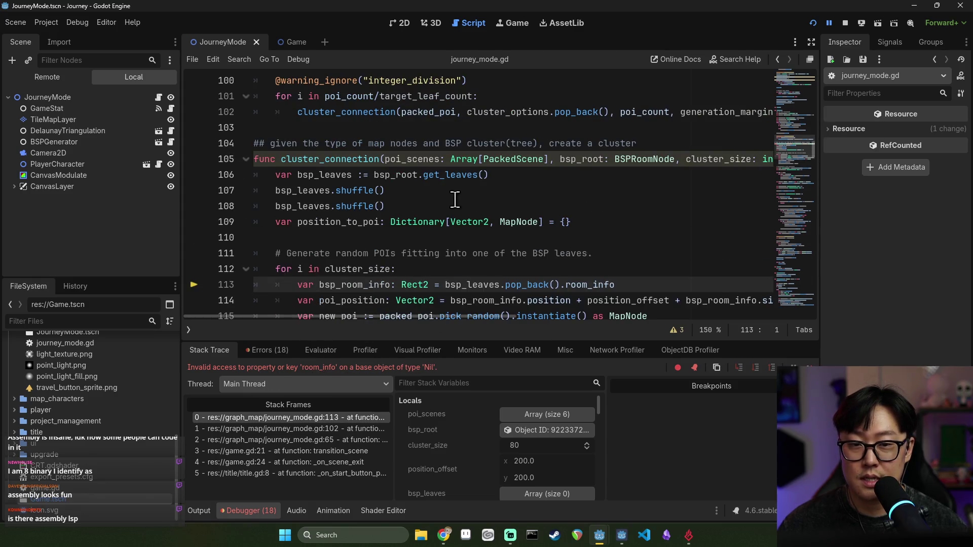
{"action": "scroll", "coordinate": [486, 239], "scroll_direction": "down", "scroll_amount": 1}
{"action": "mouse_move", "coordinate": [590, 238]}
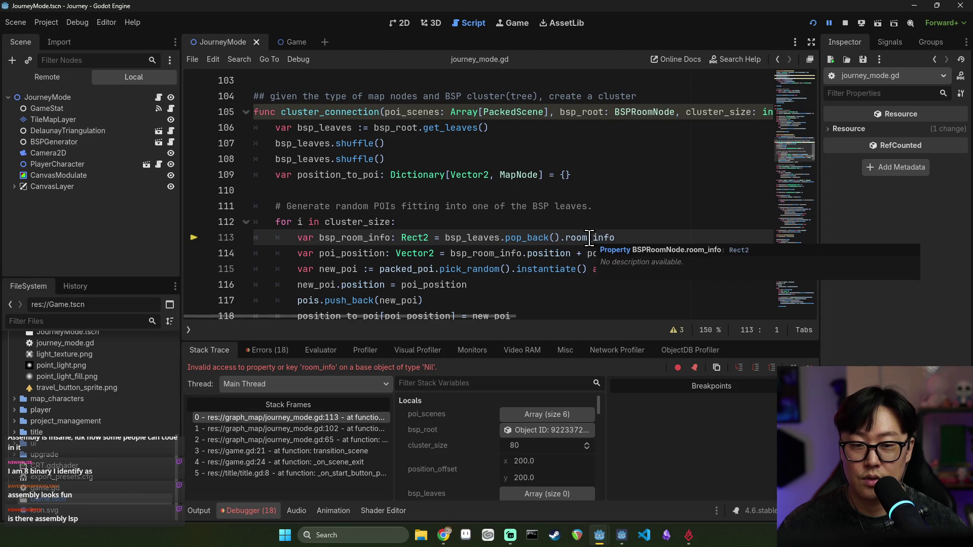
{"action": "double_click", "coordinate": [472, 237]}
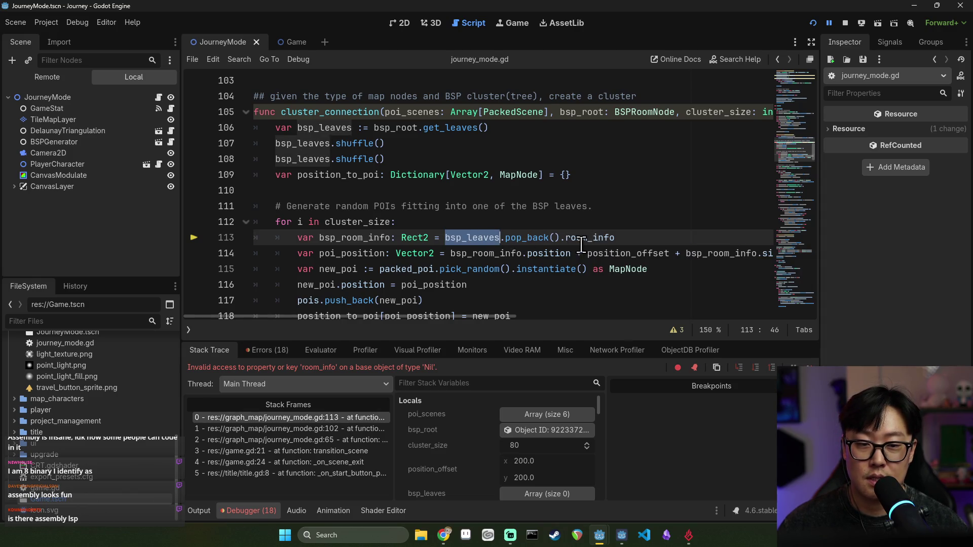
{"action": "double_click", "coordinate": [512, 238]}
{"action": "double_click", "coordinate": [589, 238]}
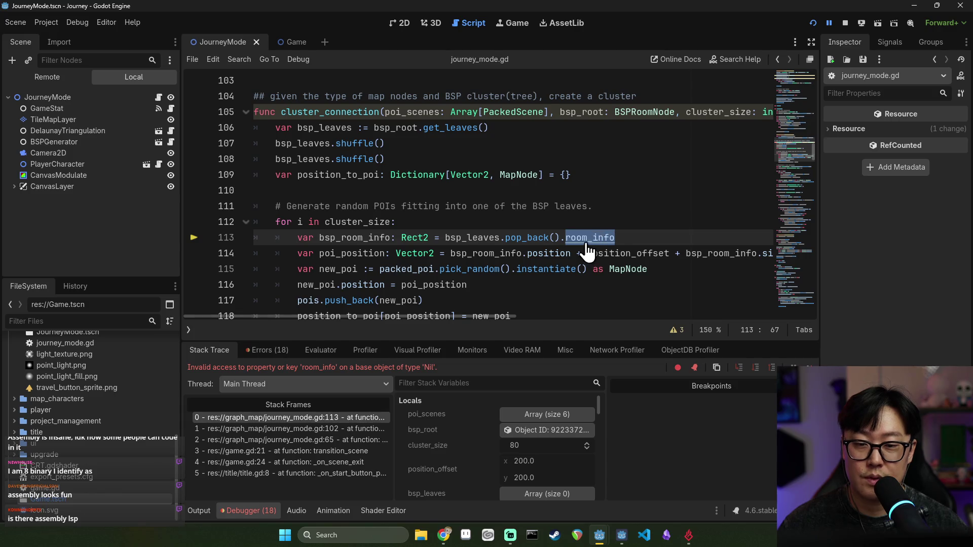
{"action": "double_click", "coordinate": [474, 238]}
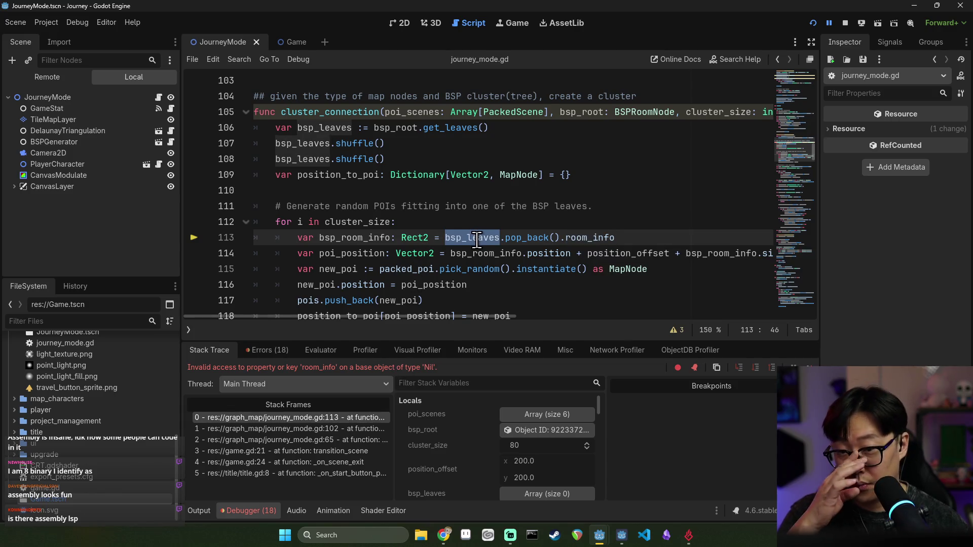
{"action": "mouse_move", "coordinate": [481, 230]}
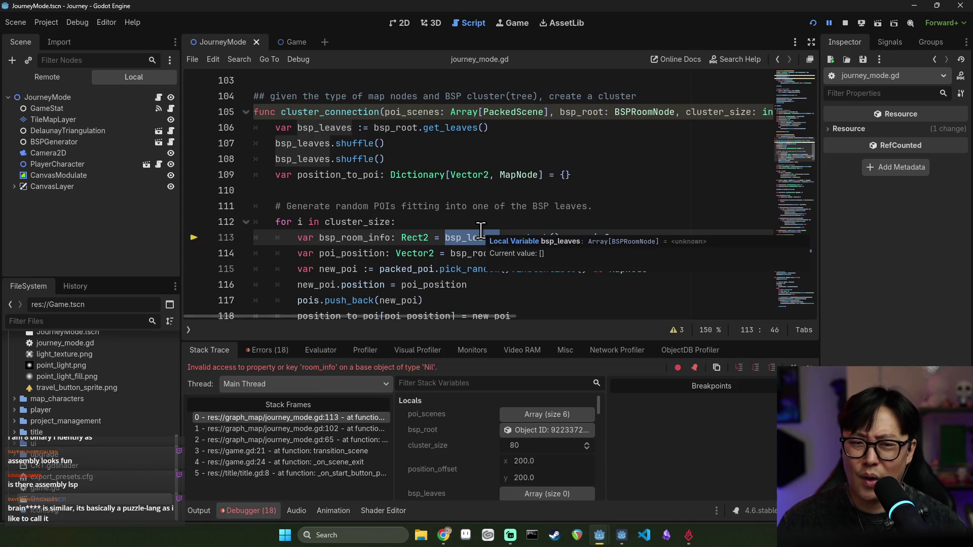
- Inspect the calling frame at line 102, the bsp_root parameter and the get_leaves call on line 106
{"action": "left_click", "coordinate": [342, 424]}
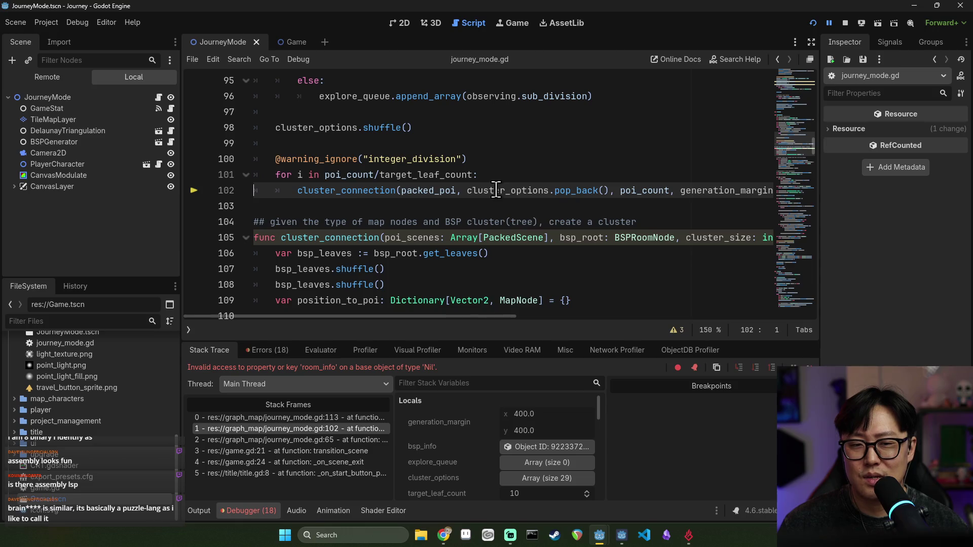
{"action": "mouse_move", "coordinate": [496, 191]}
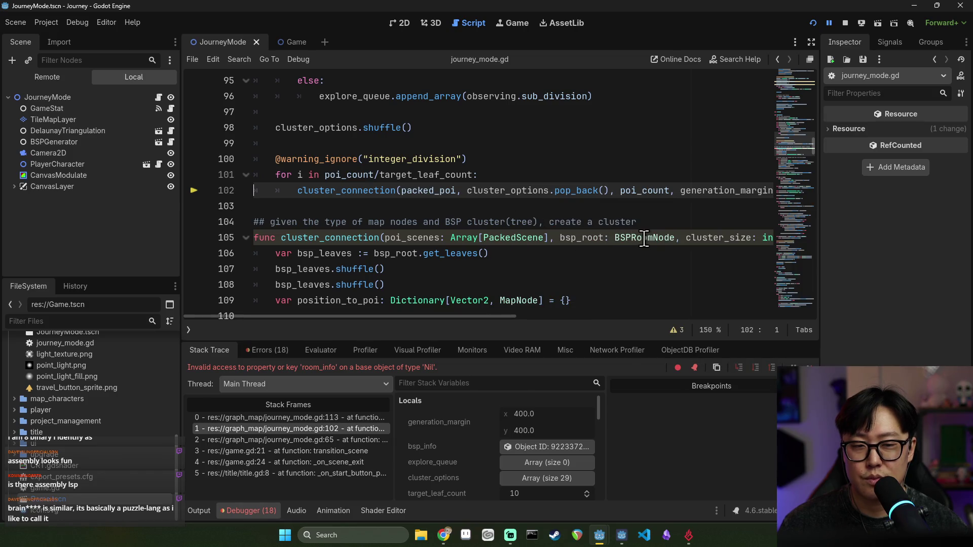
{"action": "double_click", "coordinate": [643, 238]}
{"action": "scroll", "coordinate": [638, 235], "scroll_direction": "down", "scroll_amount": 2}
{"action": "left_click", "coordinate": [590, 151]}
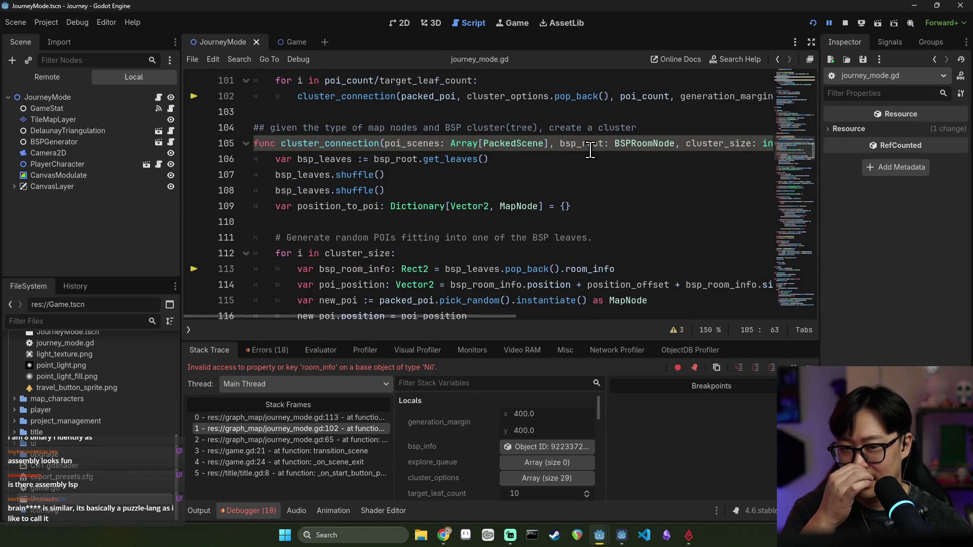
{"action": "double_click", "coordinate": [590, 150]}
{"action": "double_click", "coordinate": [450, 159]}
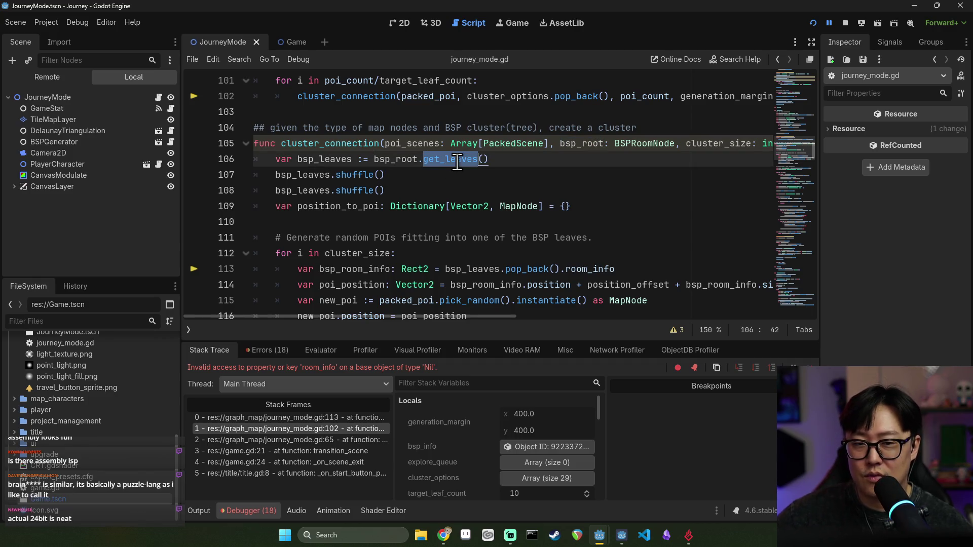
{"action": "double_click", "coordinate": [306, 162]}
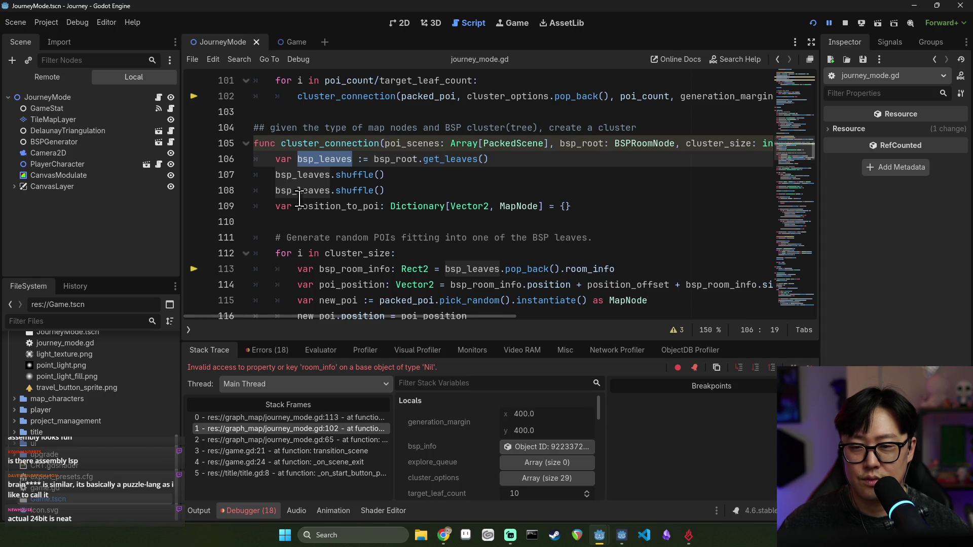
{"action": "mouse_move", "coordinate": [298, 189]}
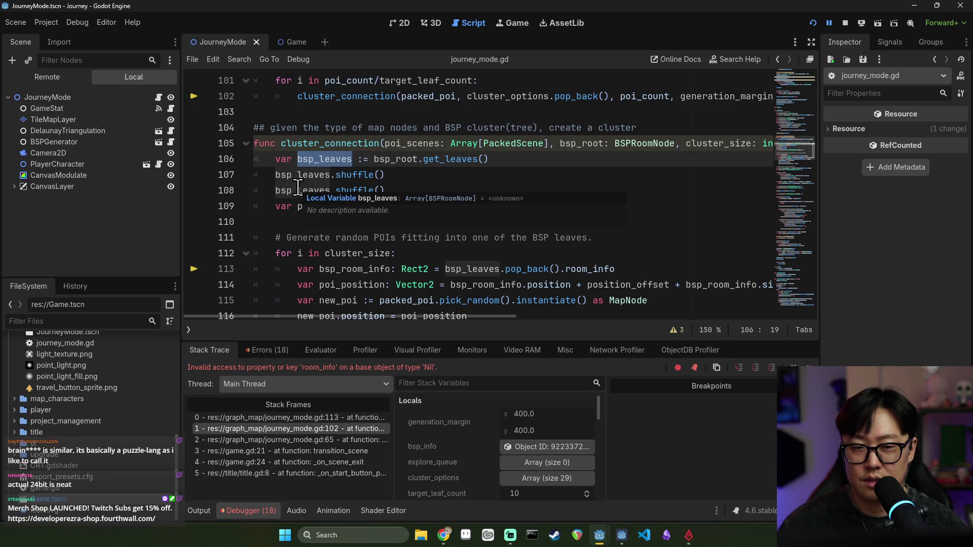
- Filter stack variables to 'bsp', set a breakpoint on line 109, and rerun the game
{"action": "left_click", "coordinate": [507, 377]}
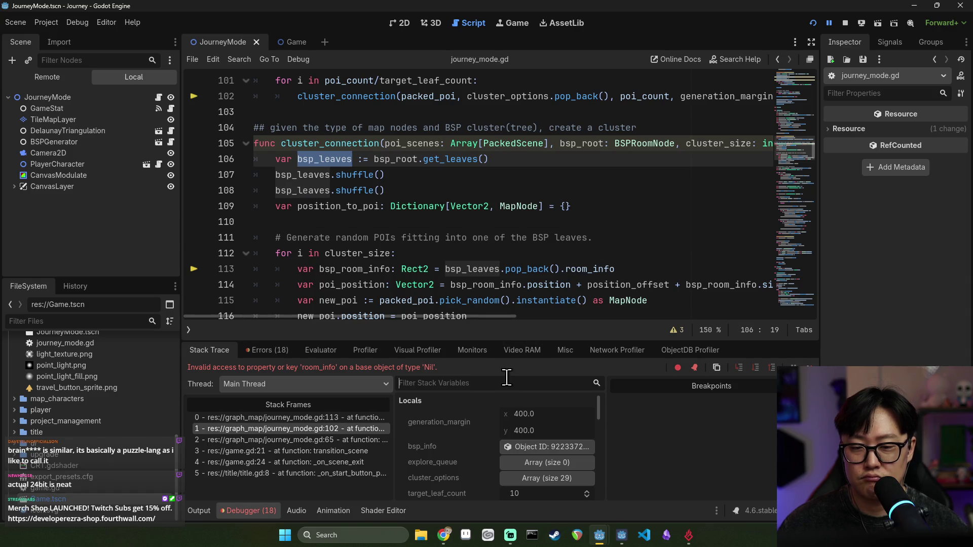
{"action": "type", "text": "bsp"}
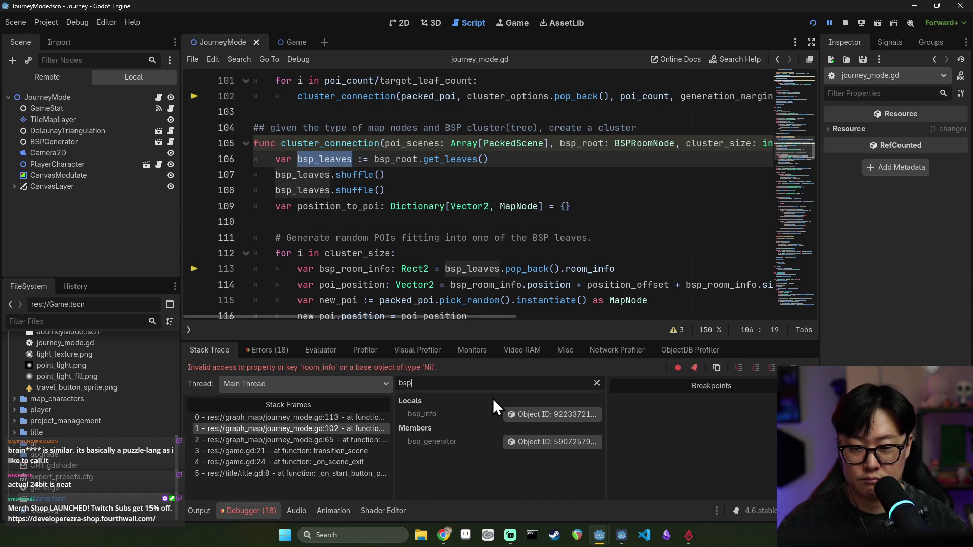
{"action": "left_click", "coordinate": [195, 206]}
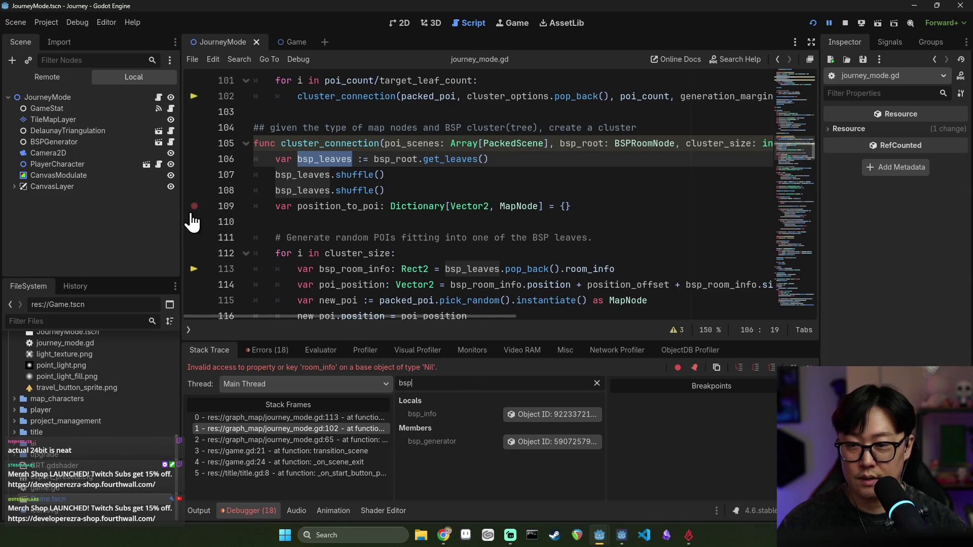
{"action": "left_click", "coordinate": [813, 23]}
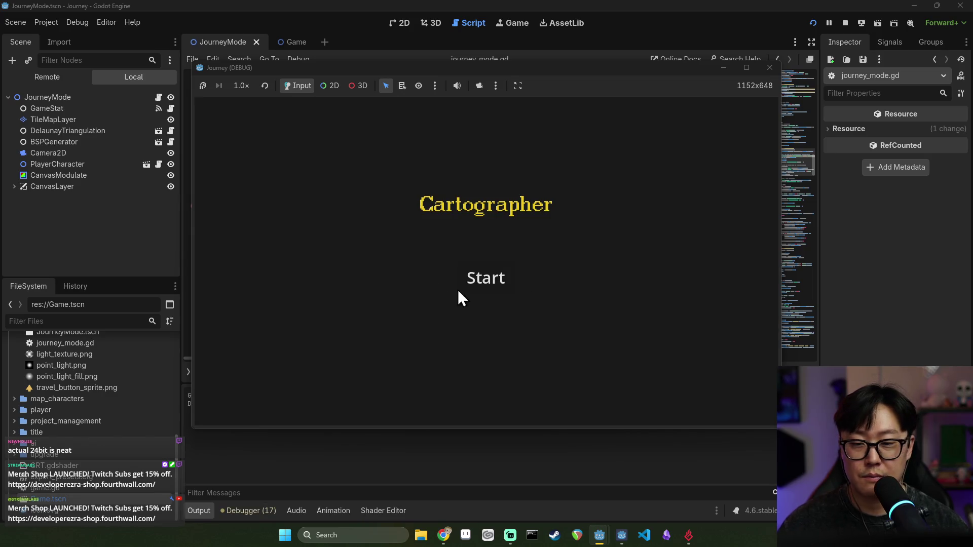
- Start the game and inspect the bsp_leaves array and one BSPRoomNode leaf in Locals
{"action": "left_click", "coordinate": [451, 292]}
{"action": "mouse_move", "coordinate": [311, 170]}
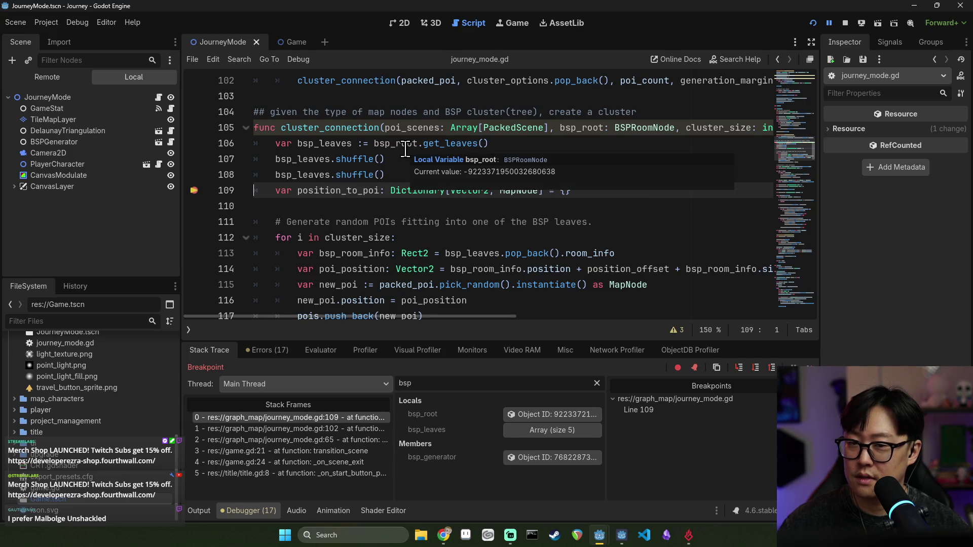
{"action": "mouse_move", "coordinate": [393, 149]}
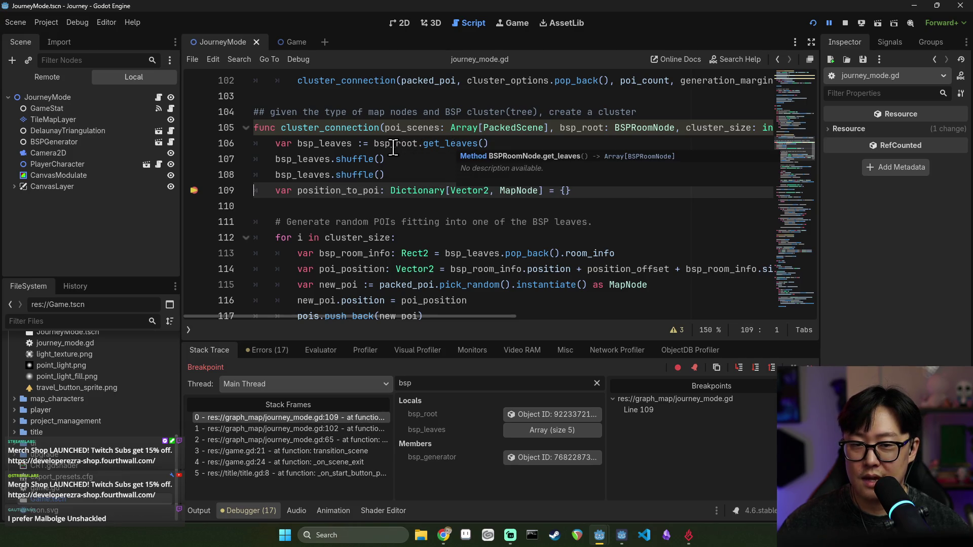
{"action": "mouse_move", "coordinate": [332, 143]}
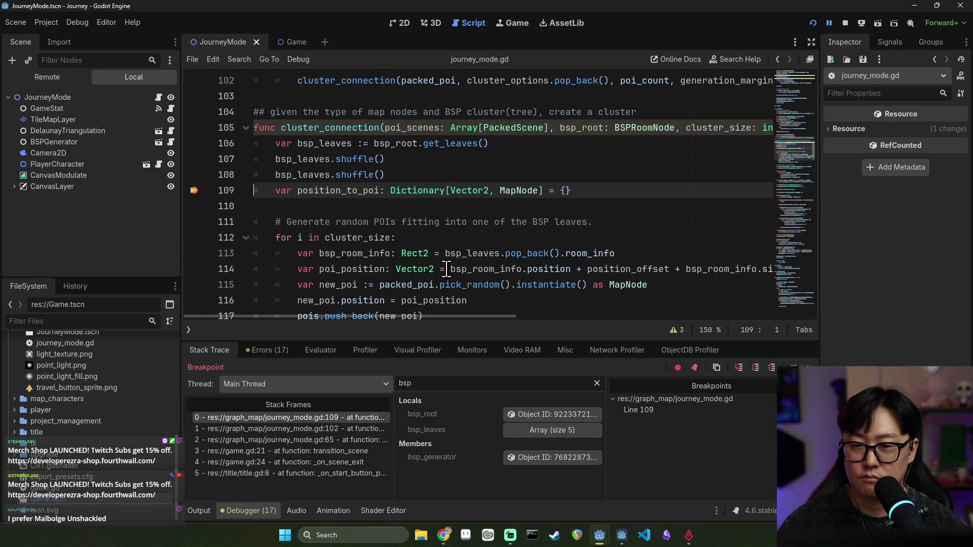
{"action": "left_click", "coordinate": [538, 431]}
{"action": "scroll", "coordinate": [558, 442], "scroll_direction": "down", "scroll_amount": 2}
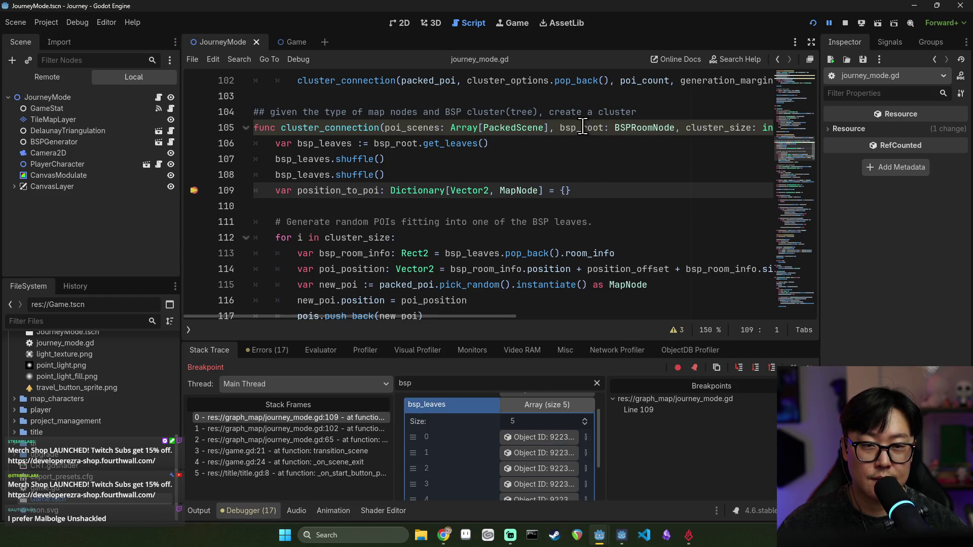
{"action": "mouse_move", "coordinate": [582, 127]}
{"action": "scroll", "coordinate": [536, 445], "scroll_direction": "up", "scroll_amount": 2}
{"action": "left_click", "coordinate": [526, 431]}
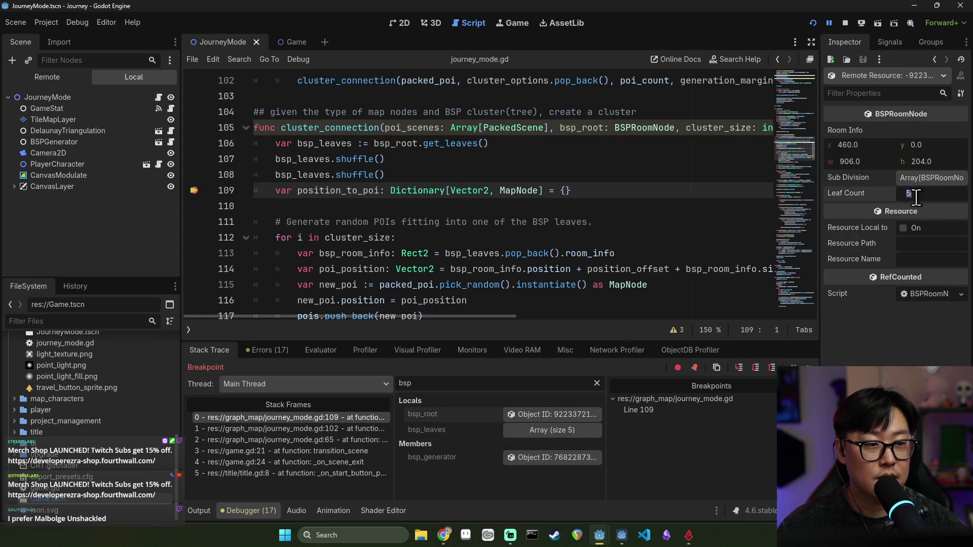
- Examine bsp_root and the line 102 frame's leaf count comparison, then stop the game
{"action": "scroll", "coordinate": [628, 197], "scroll_direction": "up", "scroll_amount": 3}
{"action": "left_click", "coordinate": [587, 267]}
{"action": "double_click", "coordinate": [587, 267]}
{"action": "left_click", "coordinate": [314, 428]}
{"action": "scroll", "coordinate": [421, 233], "scroll_direction": "up", "scroll_amount": 2}
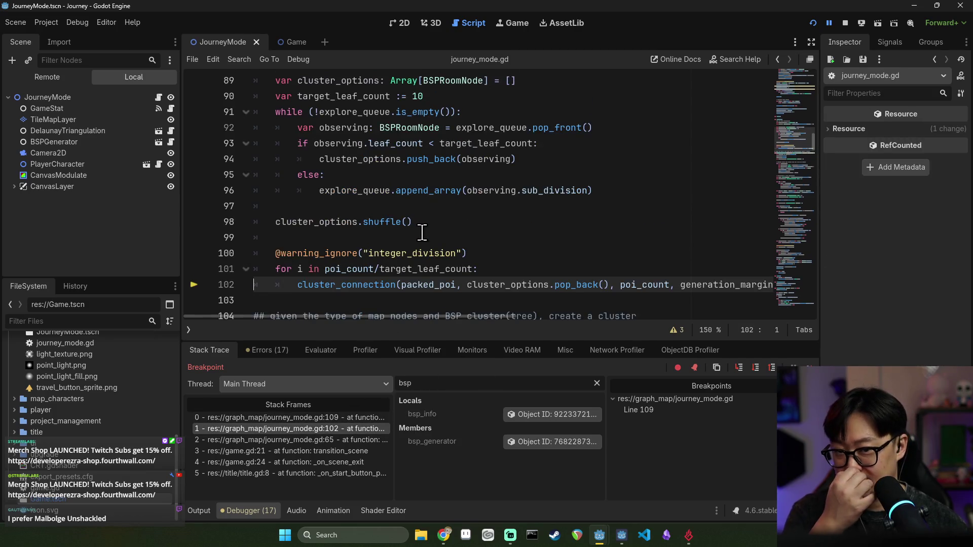
{"action": "scroll", "coordinate": [422, 232], "scroll_direction": "up", "scroll_amount": 2}
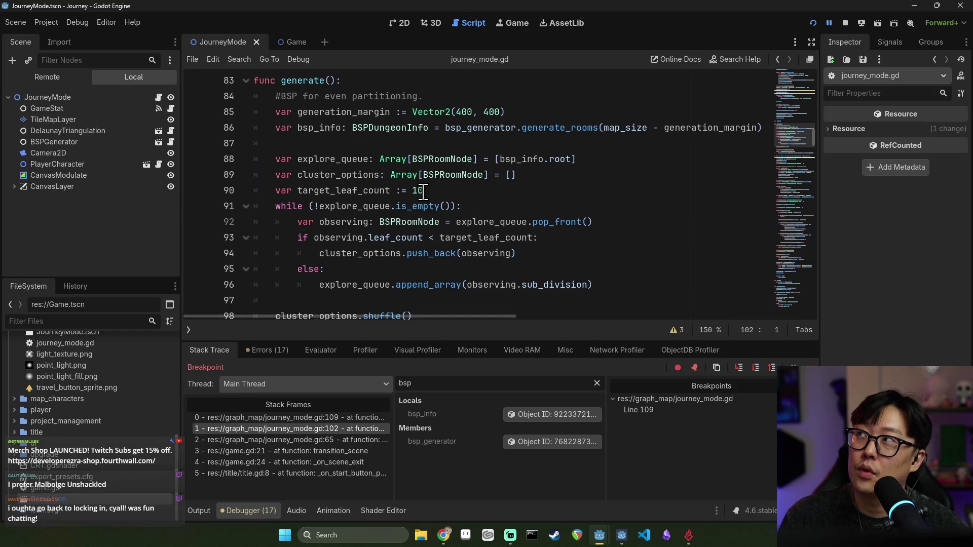
{"action": "scroll", "coordinate": [424, 192], "scroll_direction": "down", "scroll_amount": 1}
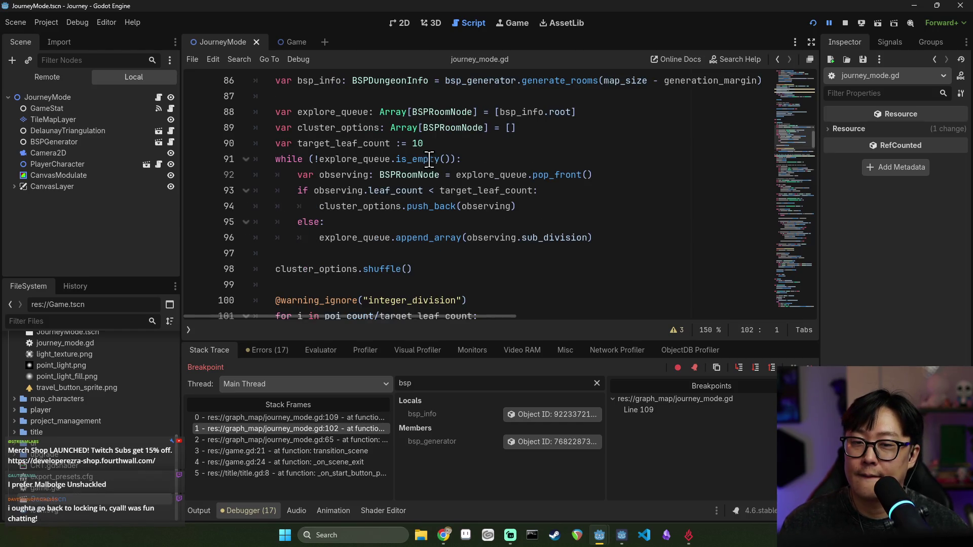
{"action": "left_click", "coordinate": [435, 191]}
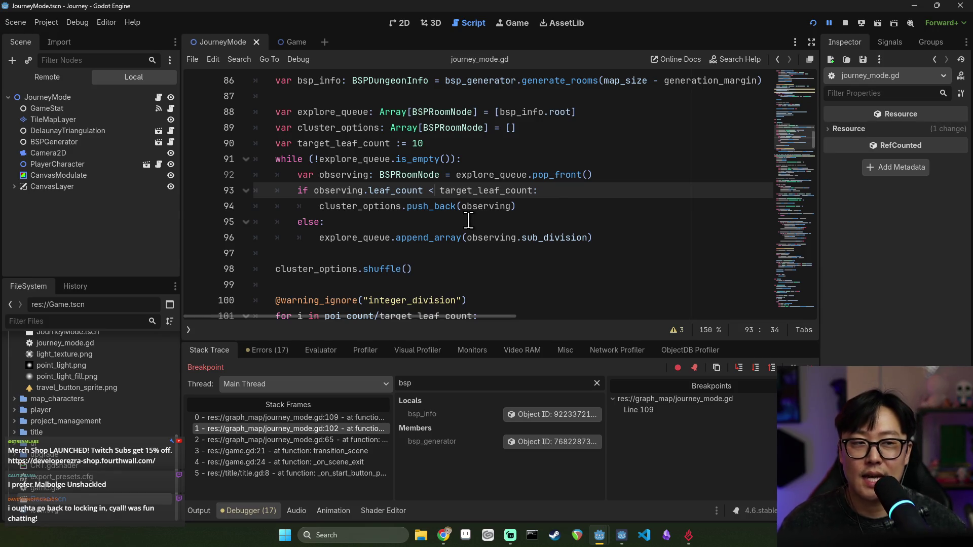
{"action": "left_click", "coordinate": [845, 23]}
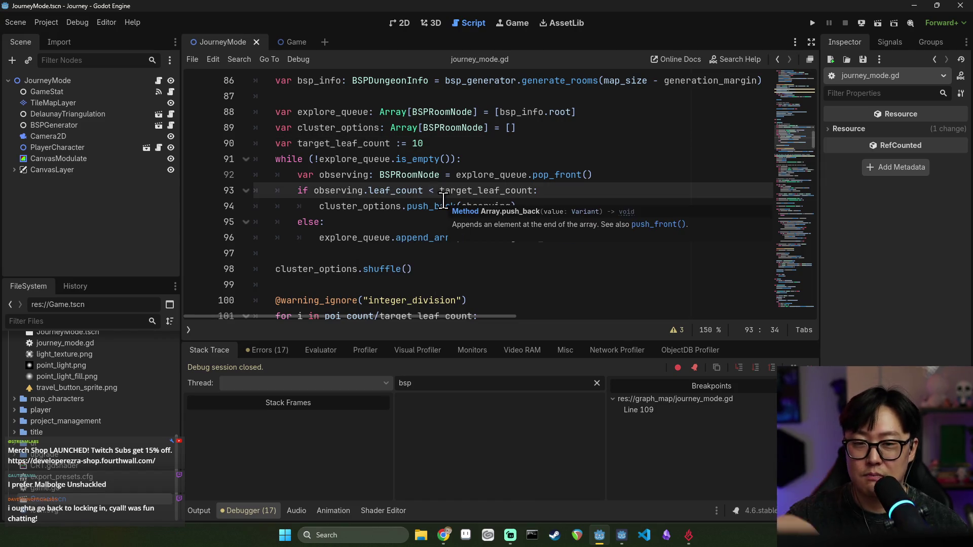
{"action": "left_click", "coordinate": [363, 144]}
{"action": "double_click", "coordinate": [362, 145]}
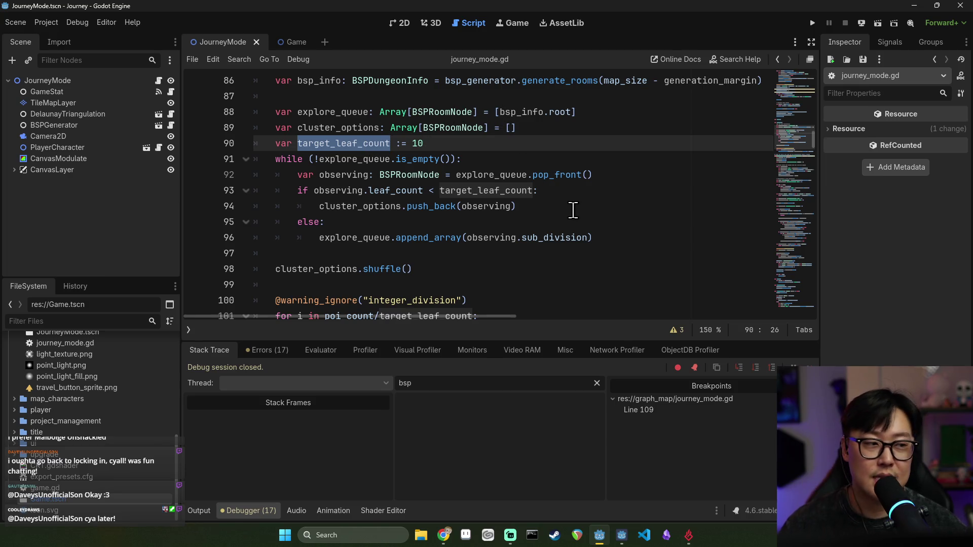
{"action": "left_click", "coordinate": [387, 190]}
{"action": "double_click", "coordinate": [459, 192]}
{"action": "double_click", "coordinate": [325, 191]}
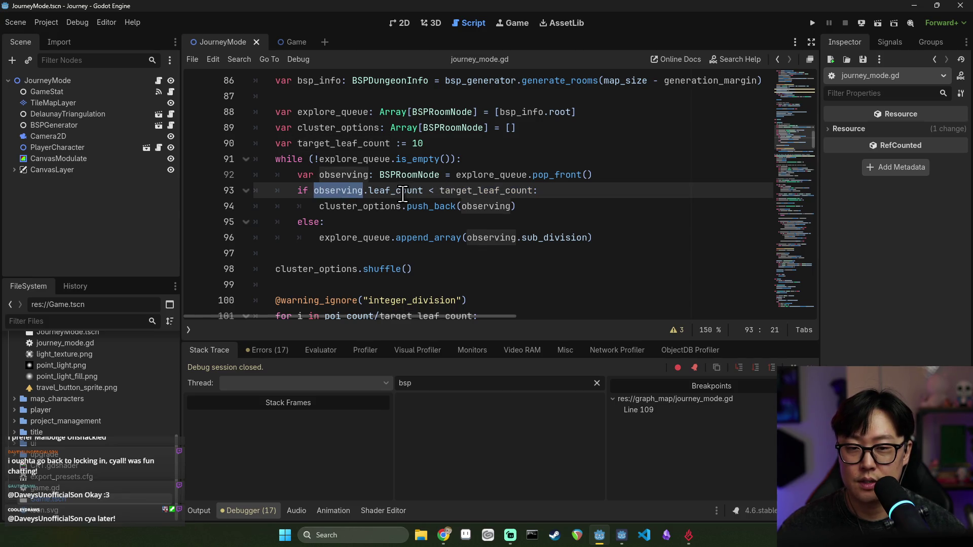
{"action": "double_click", "coordinate": [402, 194]}
{"action": "double_click", "coordinate": [346, 191]}
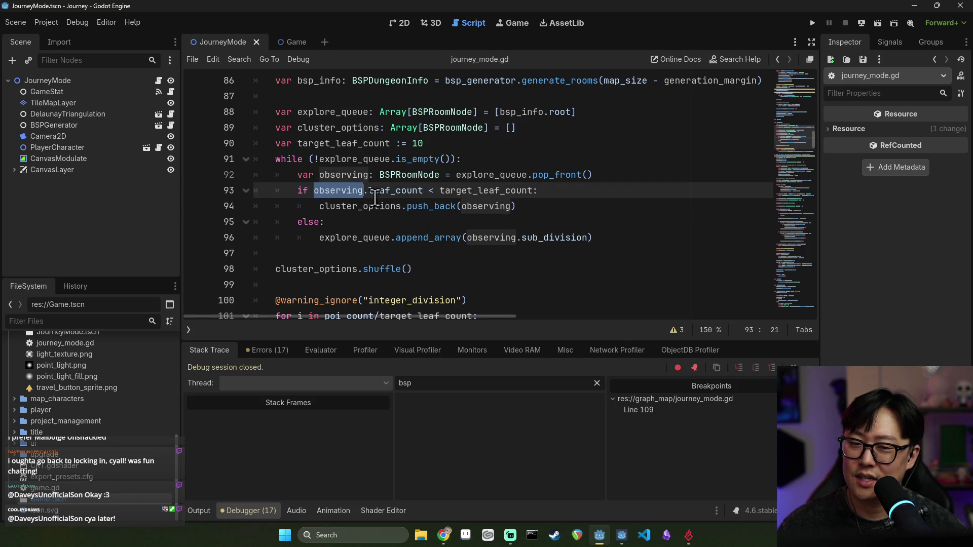
{"action": "double_click", "coordinate": [400, 190]}
{"action": "double_click", "coordinate": [355, 191]}
{"action": "left_click", "coordinate": [368, 190]}
- Change line 93's condition to observing.sub_division.front().leaf_count < target_leaf_count using autocomplete
{"action": "type", "text": "su"}
{"action": "key", "text": "Tab"}
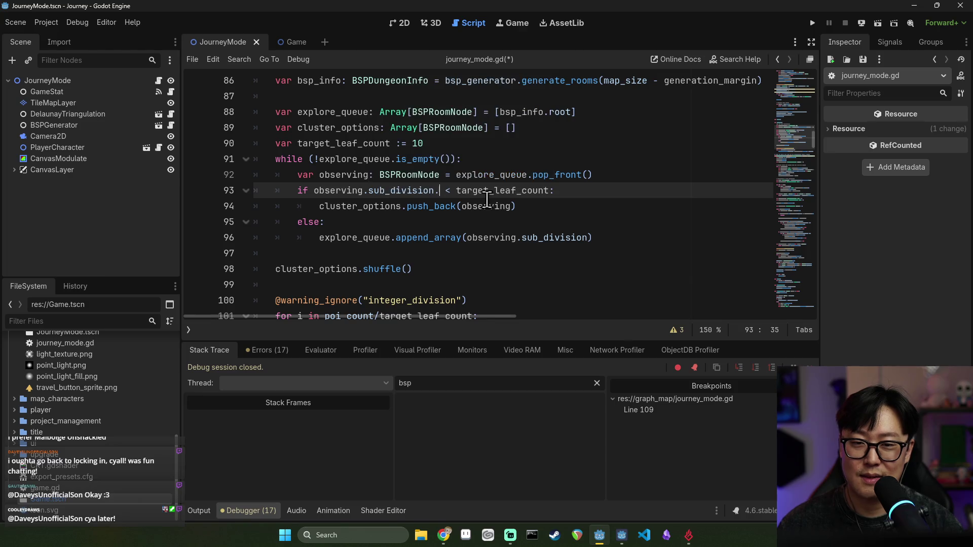
{"action": "type", "text": ".c"}
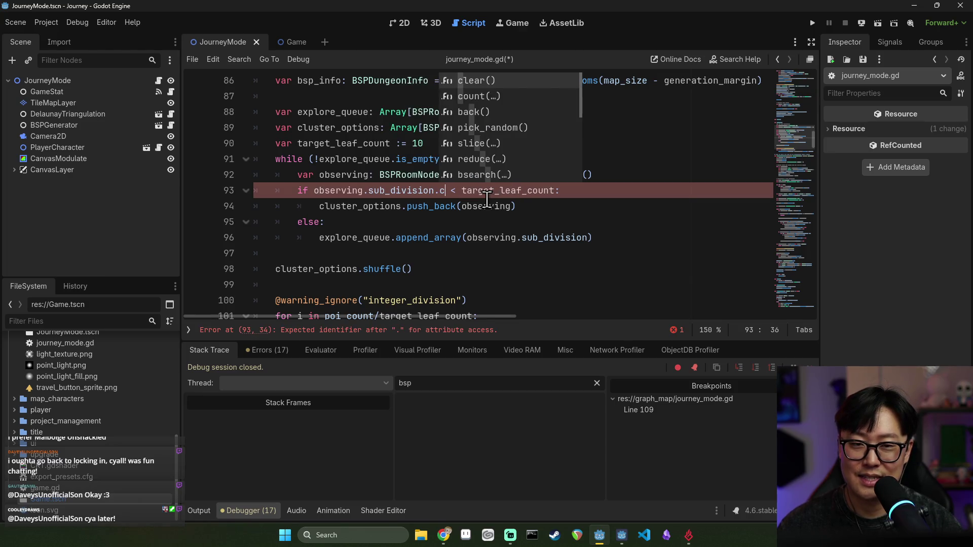
{"action": "key", "text": "BackSpace"}
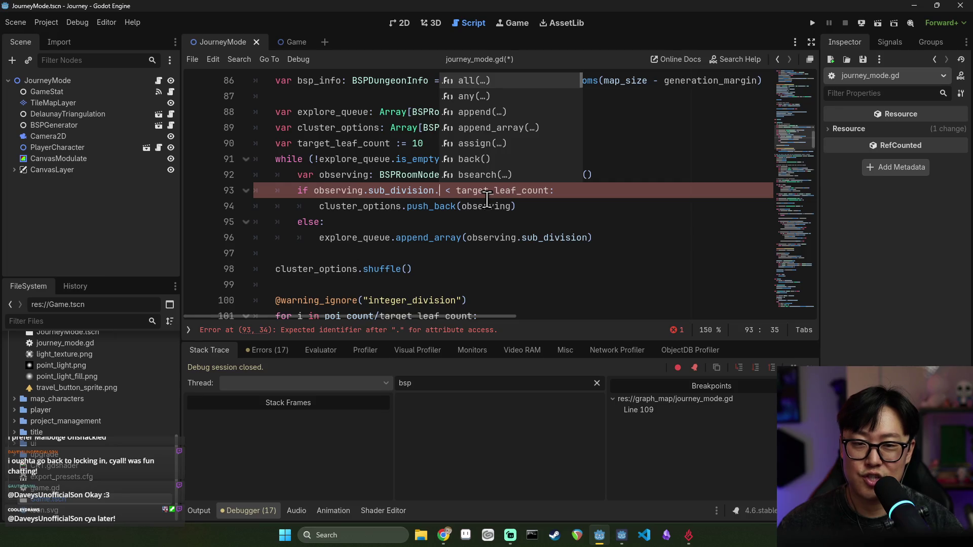
{"action": "type", "text": "fir"}
{"action": "key", "text": "BackSpace"}
{"action": "key", "text": "BackSpace"}
{"action": "key", "text": "BackSpace"}
{"action": "type", "text": "fl"}
{"action": "key", "text": "BackSpace"}
{"action": "type", "text": "r"}
{"action": "key", "text": "Return"}
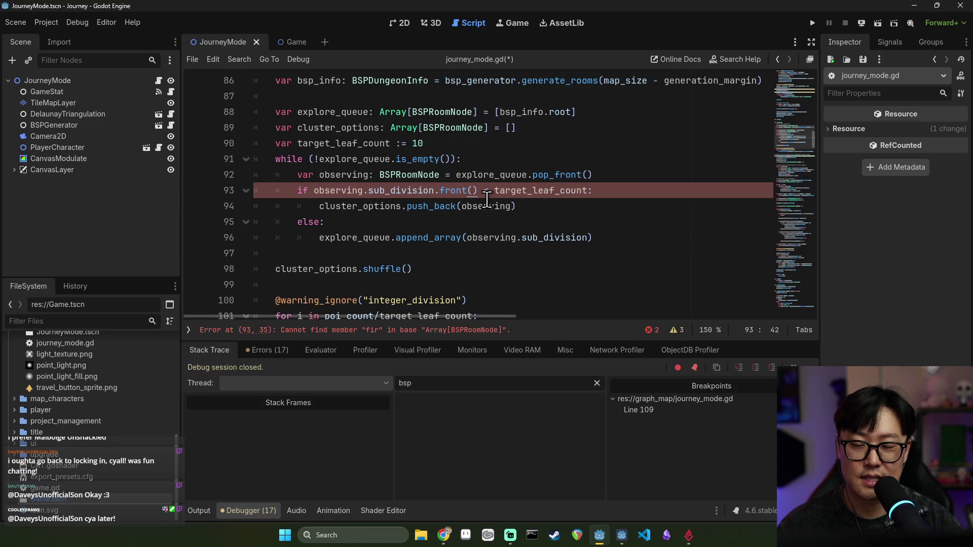
{"action": "type", "text": "."}
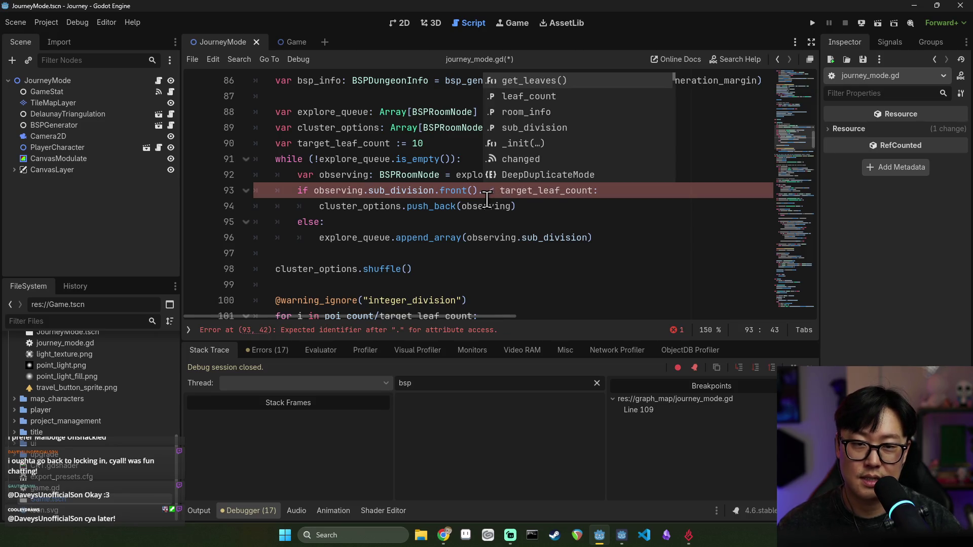
{"action": "key", "text": "Down"}
{"action": "key", "text": "Return"}
- Save journey_mode.gd and select observing on line 93
{"action": "key", "text": "Down"}
{"action": "key", "text": "ctrl+s"}
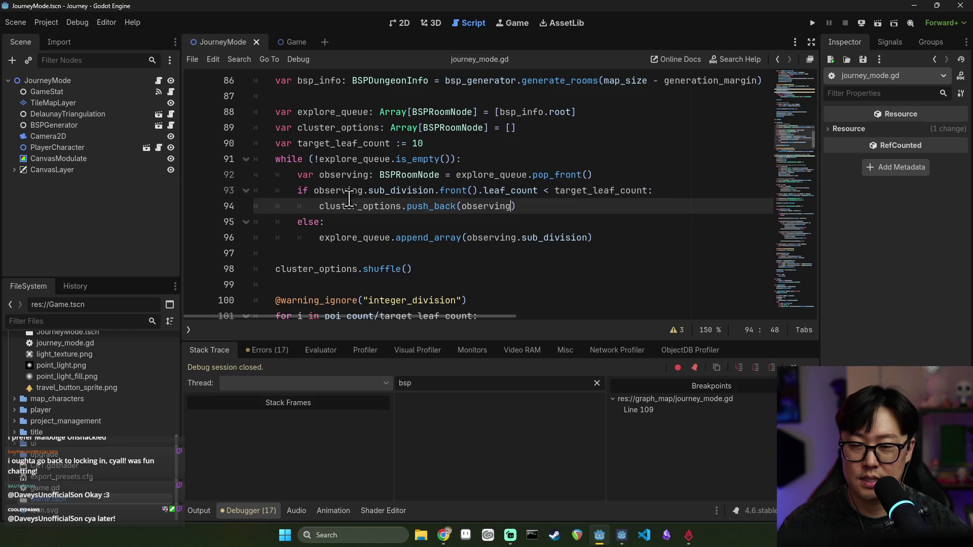
{"action": "double_click", "coordinate": [338, 190]}
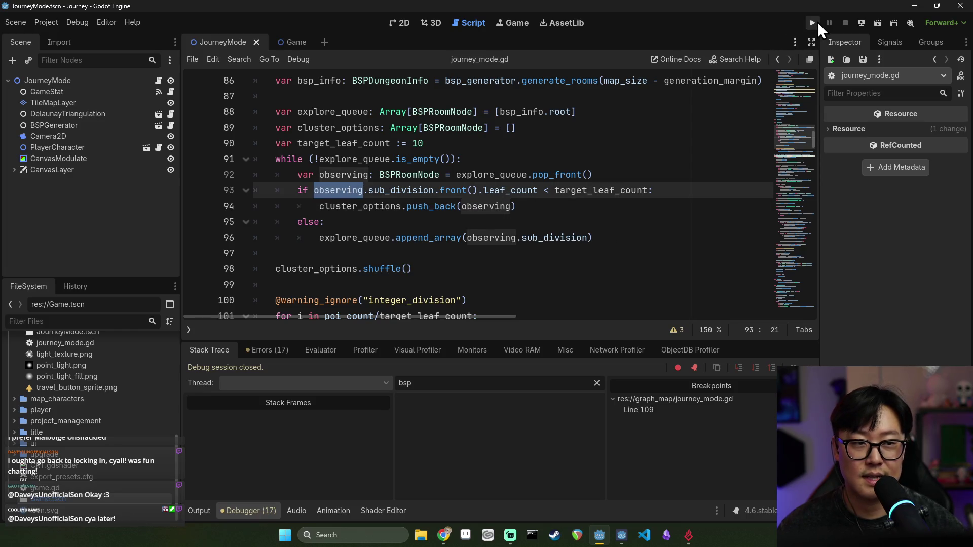
- Run and start the game, remove the line 109 breakpoint, and continue execution
{"action": "left_click", "coordinate": [817, 22]}
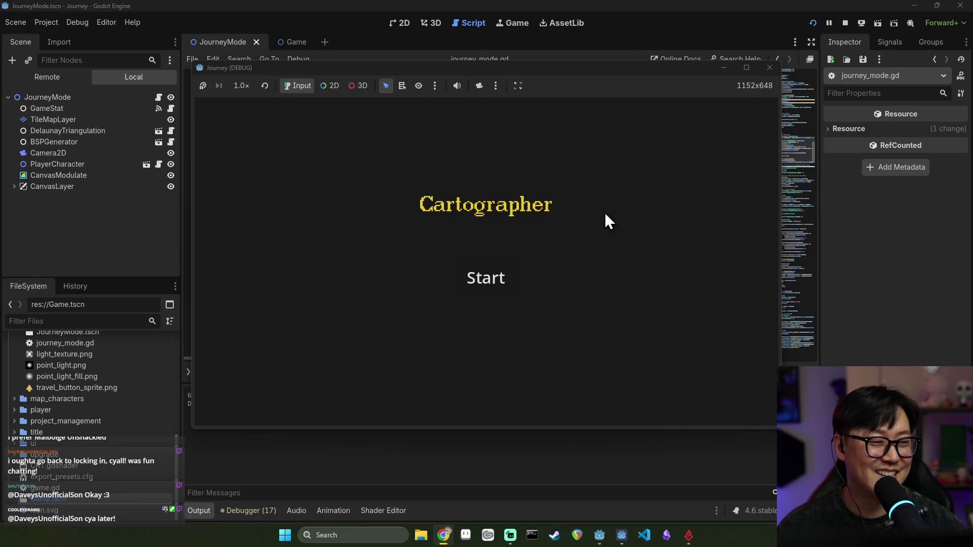
{"action": "left_click", "coordinate": [476, 292]}
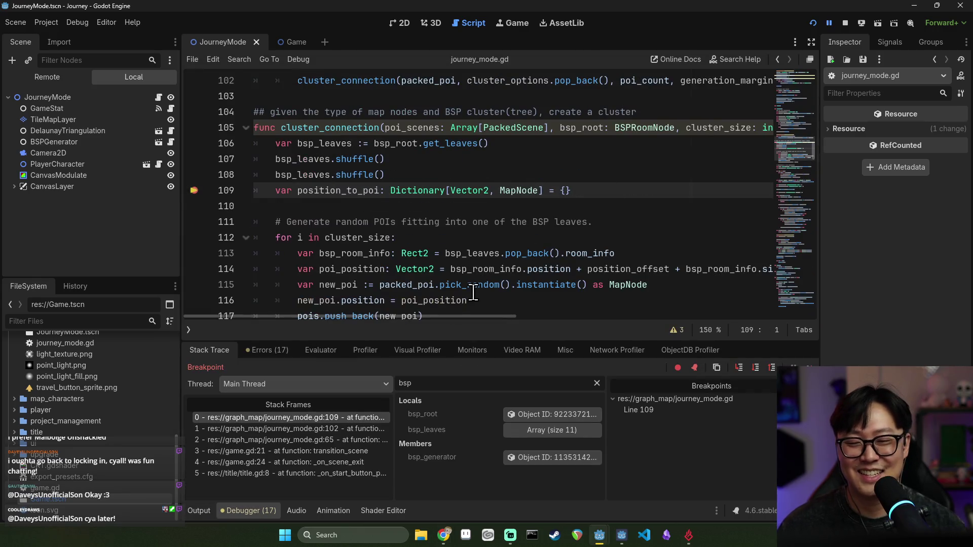
{"action": "left_click", "coordinate": [188, 192]}
{"action": "left_click", "coordinate": [809, 368]}
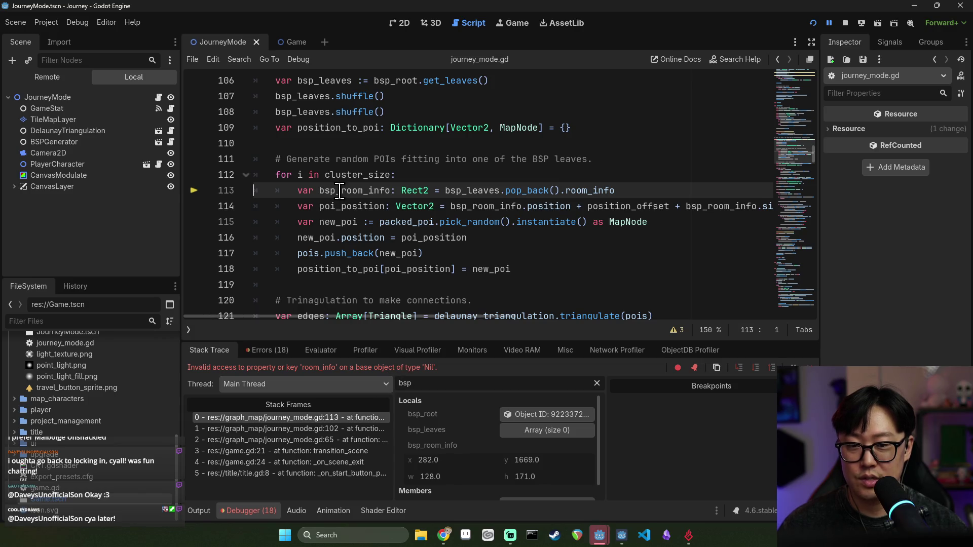
- Inspect bsp_leaves, stop the session, set a breakpoint on line 106, and run again
{"action": "mouse_move", "coordinate": [340, 192]}
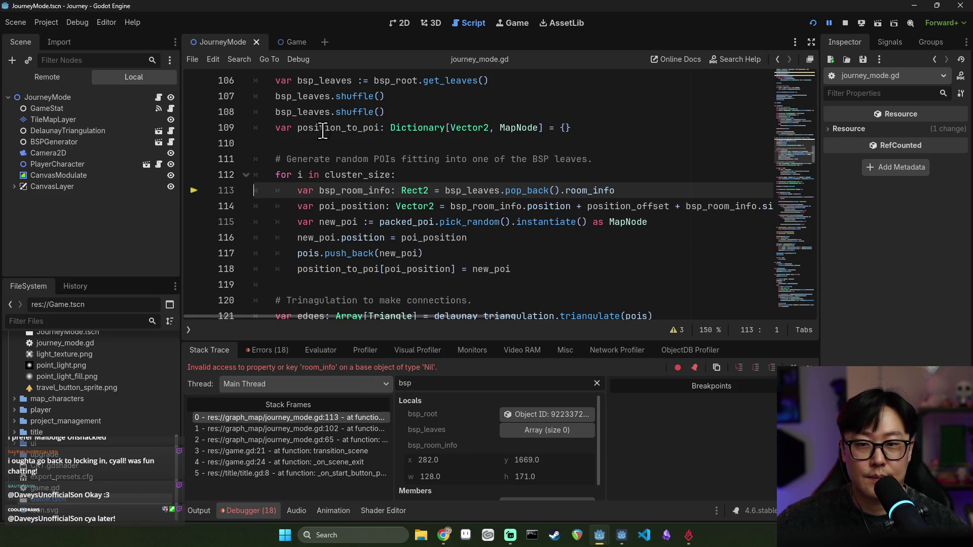
{"action": "scroll", "coordinate": [325, 134], "scroll_direction": "up", "scroll_amount": 2}
{"action": "mouse_move", "coordinate": [303, 196]}
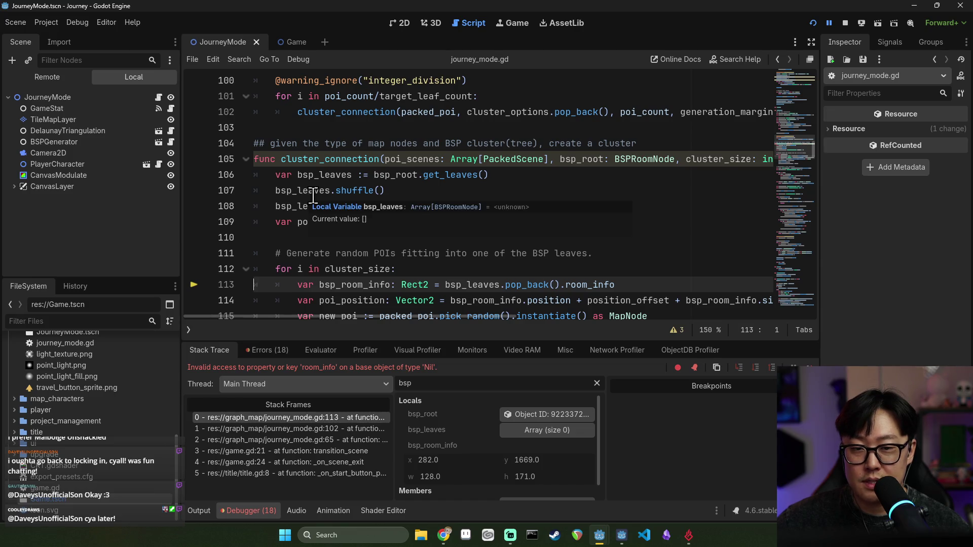
{"action": "left_click", "coordinate": [844, 22]}
{"action": "left_click", "coordinate": [194, 175]}
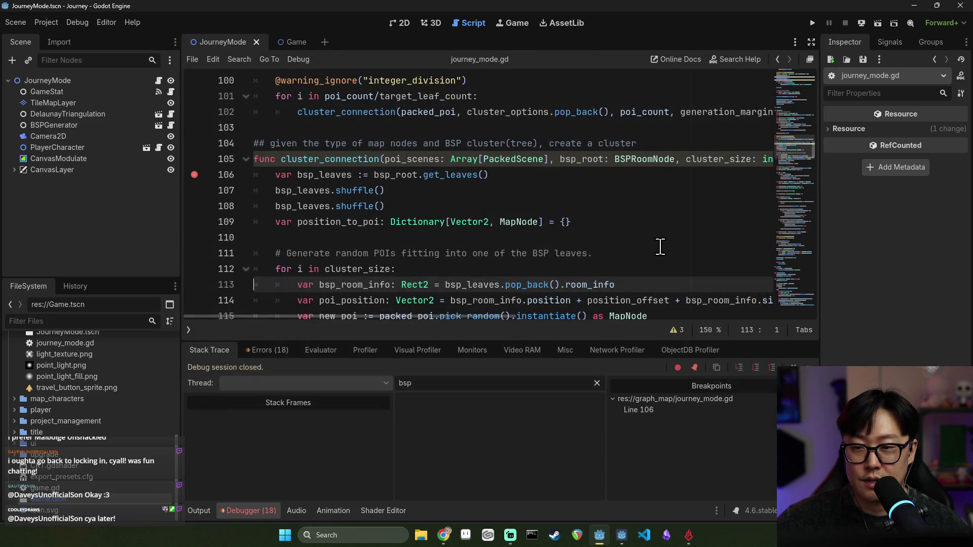
{"action": "left_click", "coordinate": [812, 23]}
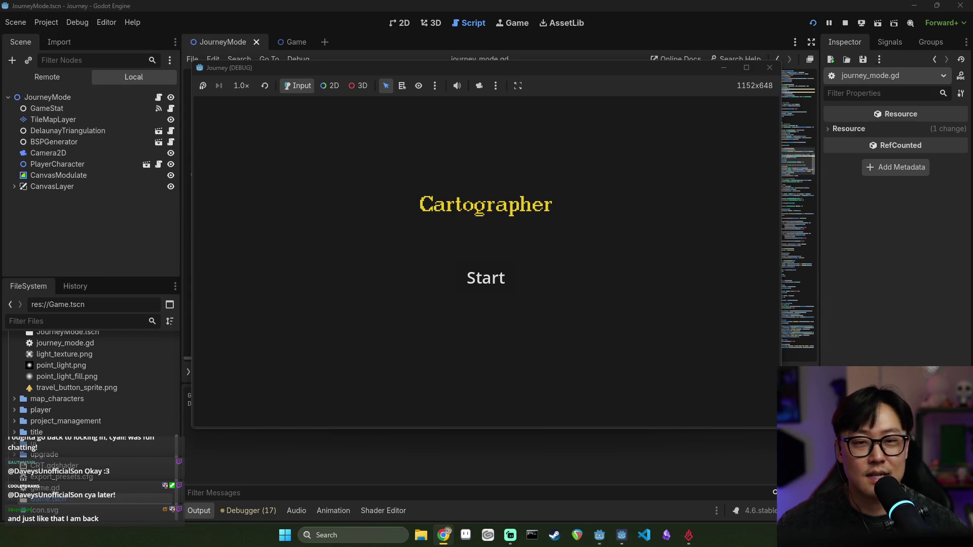
- Close the Journey (DEBUG) window and place the caret after line 103
{"action": "left_click", "coordinate": [769, 67]}
{"action": "scroll", "coordinate": [355, 187], "scroll_direction": "down", "scroll_amount": 1}
{"action": "scroll", "coordinate": [350, 190], "scroll_direction": "up", "scroll_amount": 2}
{"action": "left_click", "coordinate": [309, 174]}
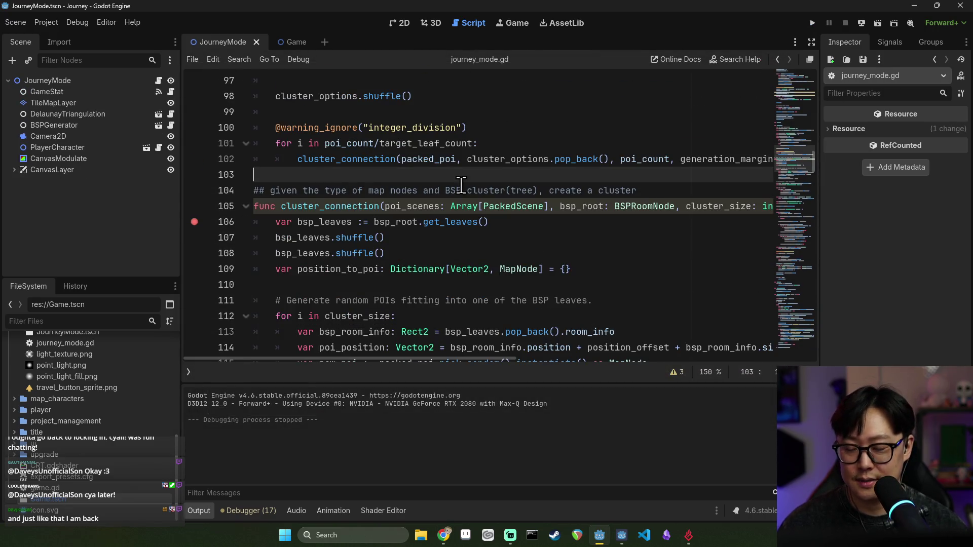
- Insert blank lines after line 103 and fill line 105's twelve bracket pairs with 0s
{"action": "key", "text": "Return"}
{"action": "key", "text": "Return"}
{"action": "key", "text": "Return"}
{"action": "key", "text": "Up"}
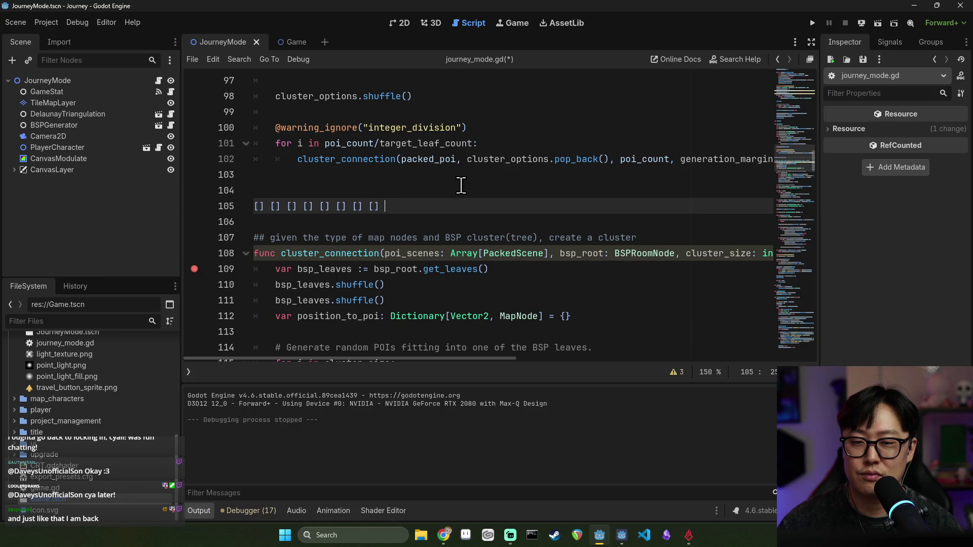
{"action": "left_click", "coordinate": [262, 211]}
{"action": "type", "text": "0"}
{"action": "left_click", "coordinate": [284, 206]}
{"action": "type", "text": "0"}
{"action": "left_click", "coordinate": [305, 206]}
{"action": "type", "text": "0"}
{"action": "left_click", "coordinate": [324, 207]}
{"action": "type", "text": "0] [0"}
{"action": "left_click", "coordinate": [368, 207]}
{"action": "type", "text": "0"}
{"action": "left_click", "coordinate": [390, 207]}
{"action": "type", "text": "0"}
{"action": "left_click", "coordinate": [413, 207]}
{"action": "type", "text": "0"}
{"action": "left_click", "coordinate": [434, 207]}
{"action": "type", "text": "0"}
{"action": "left_click", "coordinate": [456, 207]}
{"action": "type", "text": "0"}
{"action": "left_click", "coordinate": [478, 207]}
{"action": "type", "text": "0"}
{"action": "left_click", "coordinate": [499, 207]}
{"action": "type", "text": "0"}
- Set the fourth bit on line 105 to 1
{"action": "left_click", "coordinate": [270, 207]}
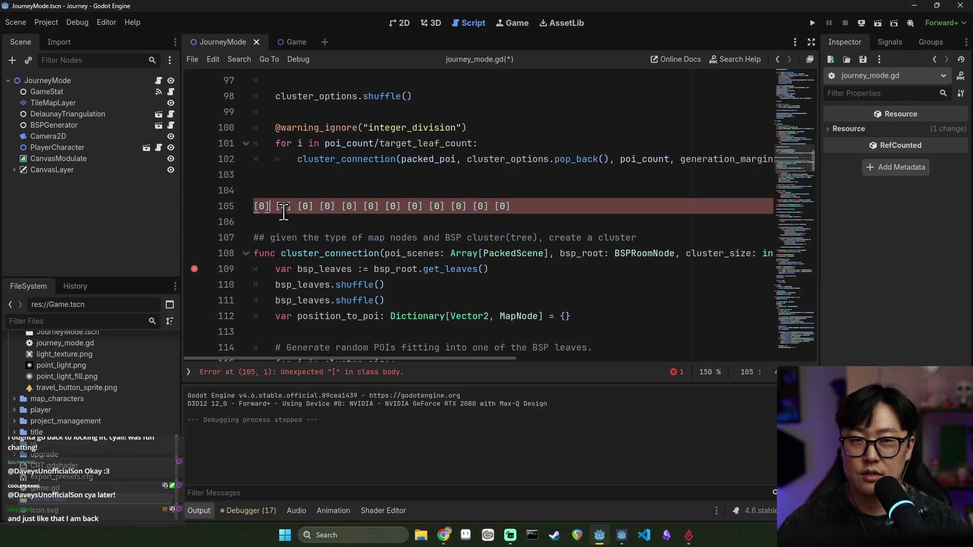
{"action": "mouse_move", "coordinate": [267, 208]}
{"action": "left_mouse_down"}
{"action": "mouse_move", "coordinate": [256, 207]}
{"action": "mouse_move", "coordinate": [330, 208]}
{"action": "left_mouse_up"}
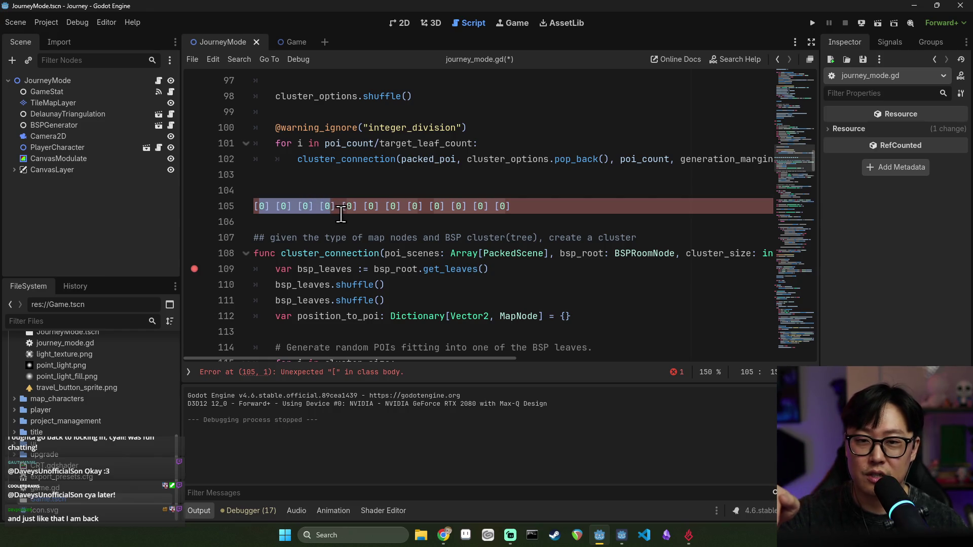
{"action": "left_click_drag", "start_coordinate": [341, 211], "coordinate": [512, 209]}
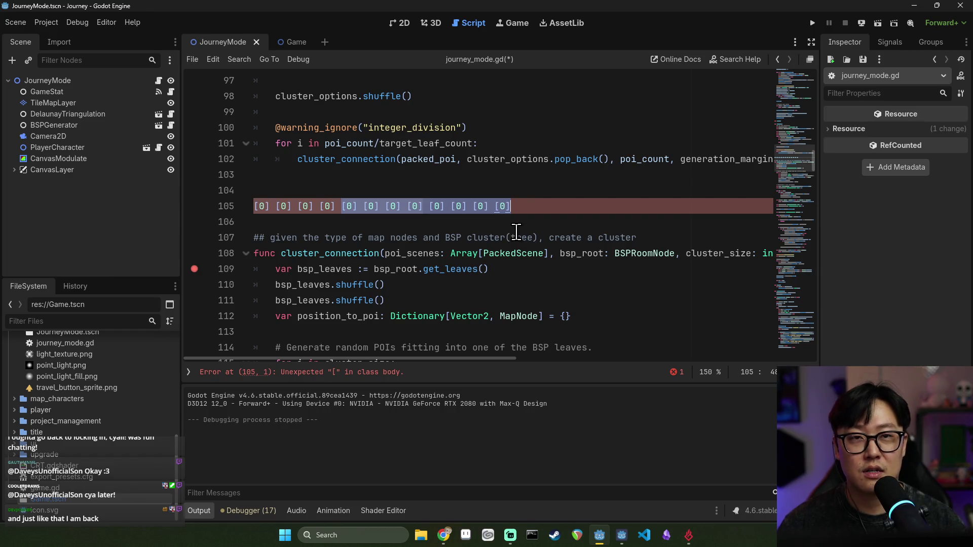
{"action": "left_click", "coordinate": [278, 208]}
{"action": "double_click", "coordinate": [328, 207]}
{"action": "type", "text": "1"}
{"action": "key", "text": "Right"}
{"action": "key", "text": "ctrl+shift+Left"}
{"action": "key", "text": "ctrl+shift+Left"}
{"action": "key", "text": "ctrl+shift+Left"}
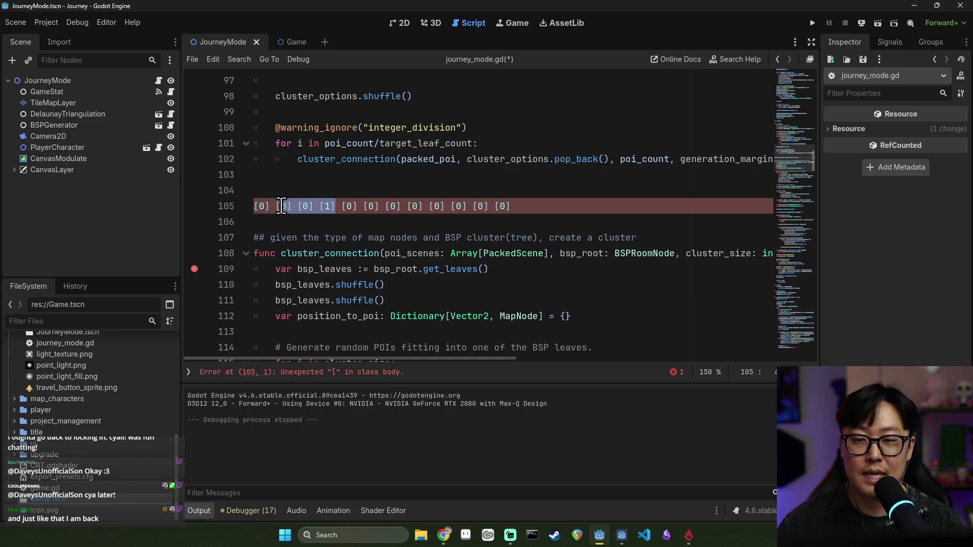
- Set the 9th, 11th and 12th bits to 1, add a gap after the fourth bit, and start a new line
{"action": "left_click_drag", "start_coordinate": [347, 206], "coordinate": [508, 203]}
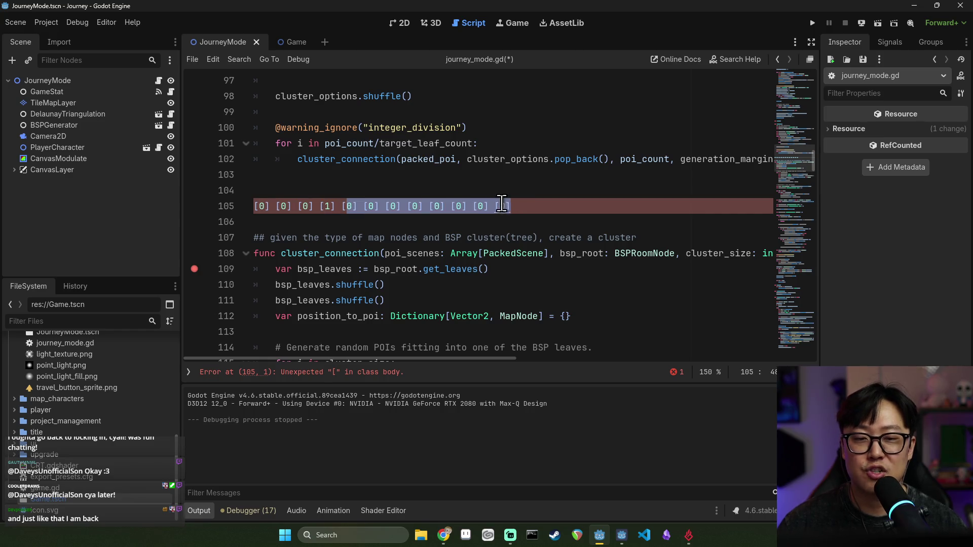
{"action": "double_click", "coordinate": [501, 205]}
{"action": "type", "text": "1"}
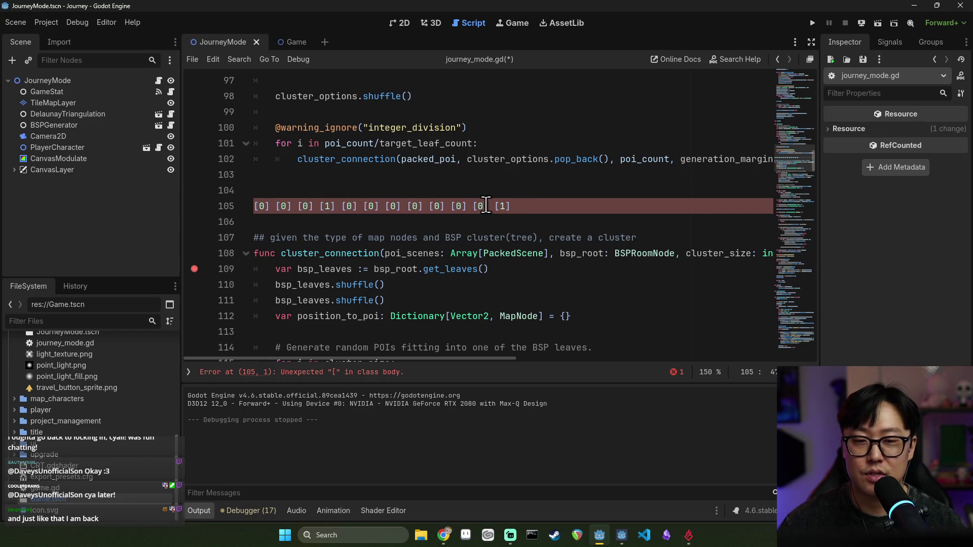
{"action": "double_click", "coordinate": [479, 205]}
{"action": "type", "text": "1"}
{"action": "double_click", "coordinate": [436, 206]}
{"action": "type", "text": "1"}
{"action": "key", "text": "Left"}
{"action": "key", "text": "Left"}
{"action": "key", "text": "Left"}
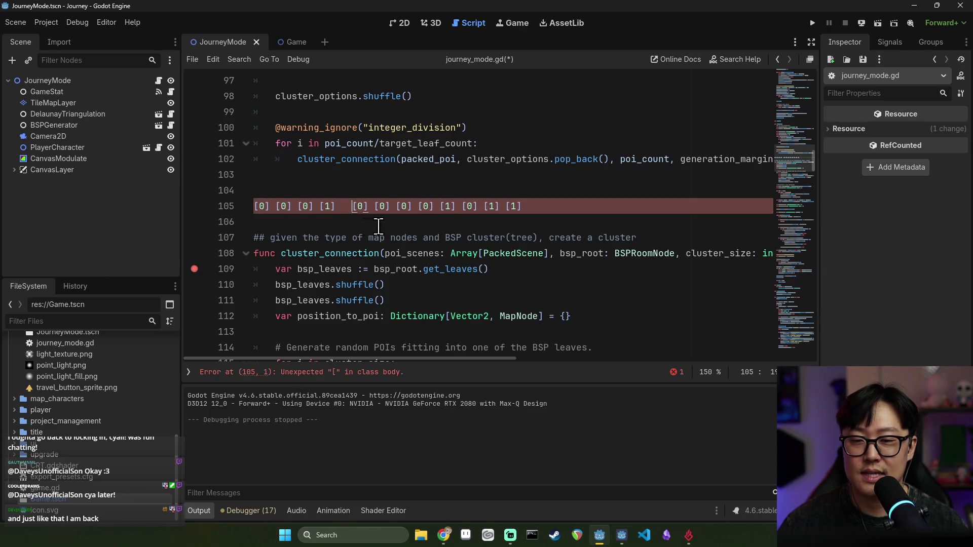
{"action": "left_click", "coordinate": [570, 212]}
{"action": "key", "text": "Return"}
{"action": "type", "text": "JMP"}
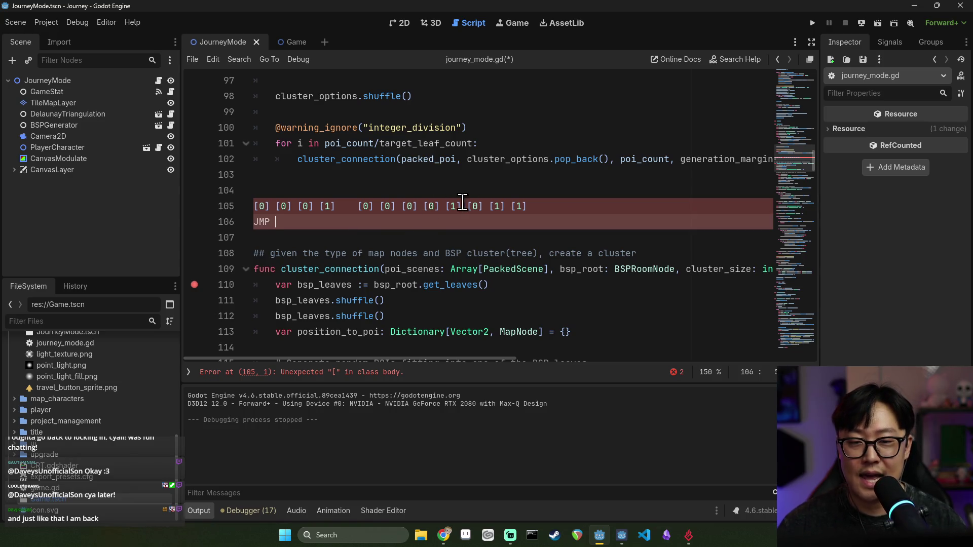
- Rework the line 105 bit row and the JMP x11 note, adding a blank line below the note
{"action": "double_click", "coordinate": [521, 208]}
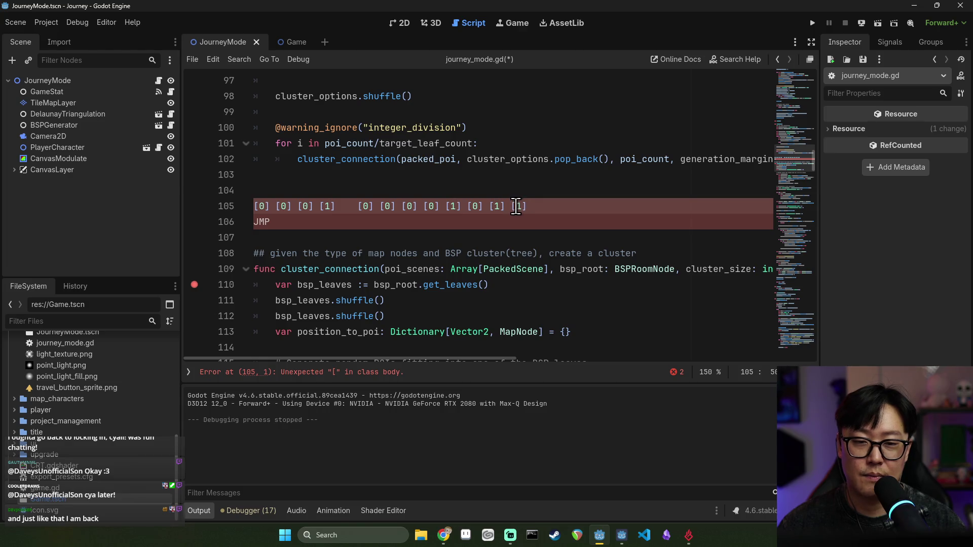
{"action": "key", "text": "shift+Left"}
{"action": "key", "text": "shift+Left"}
{"action": "key", "text": "shift+Left"}
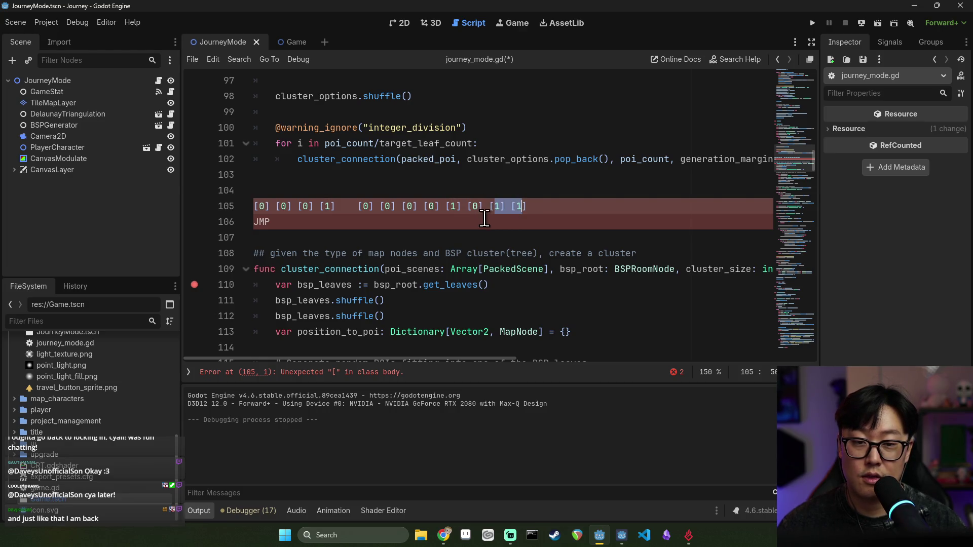
{"action": "left_click", "coordinate": [344, 221]}
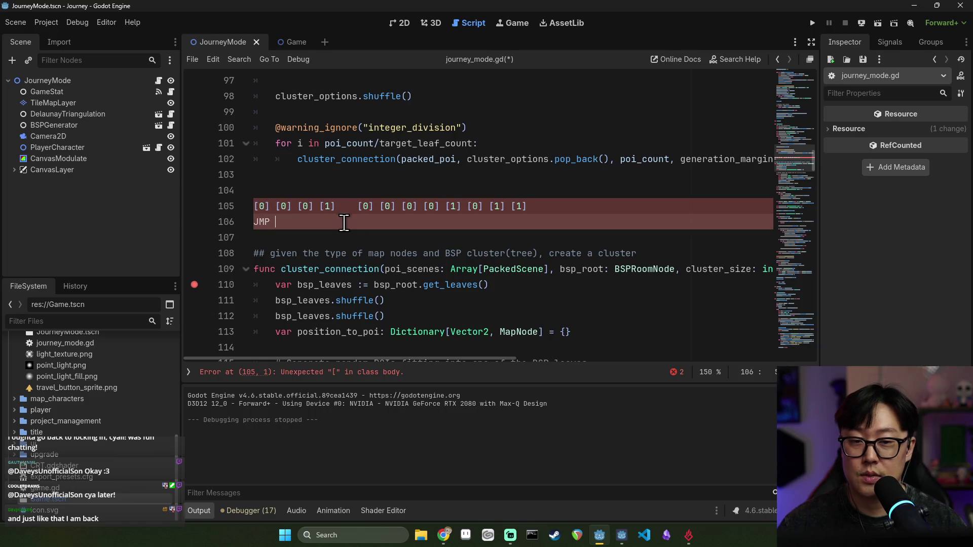
{"action": "mouse_move", "coordinate": [497, 272]}
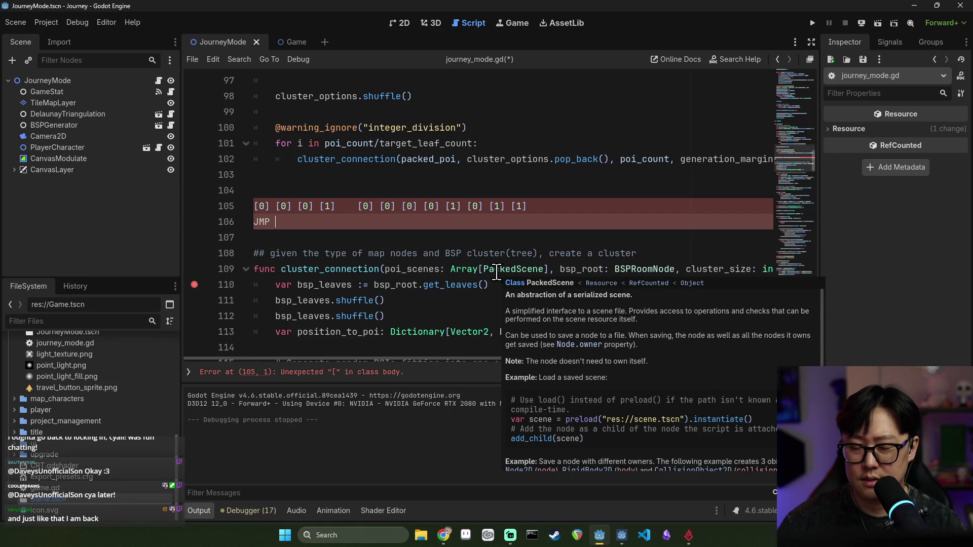
{"action": "type", "text": "11"}
{"action": "key", "text": "Left"}
{"action": "key", "text": "Left"}
{"action": "type", "text": "x"}
{"action": "left_click_drag", "start_coordinate": [254, 222], "coordinate": [295, 223]}
{"action": "key", "text": "ctrl+z"}
{"action": "key", "text": "ctrl+z"}
{"action": "key", "text": "ctrl+z"}
{"action": "key", "text": "ctrl+y"}
{"action": "key", "text": "ctrl+y"}
{"action": "key", "text": "ctrl+y"}
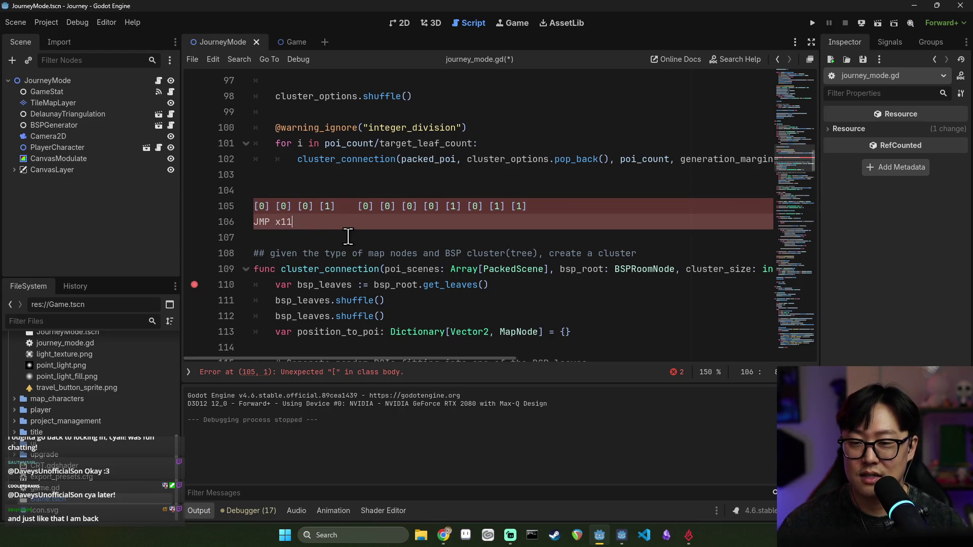
{"action": "key", "text": "Return"}
{"action": "key", "text": "Return"}
{"action": "key", "text": "Up"}
{"action": "key", "text": "Up"}
{"action": "key", "text": "Down"}
{"action": "key", "text": "Down"}
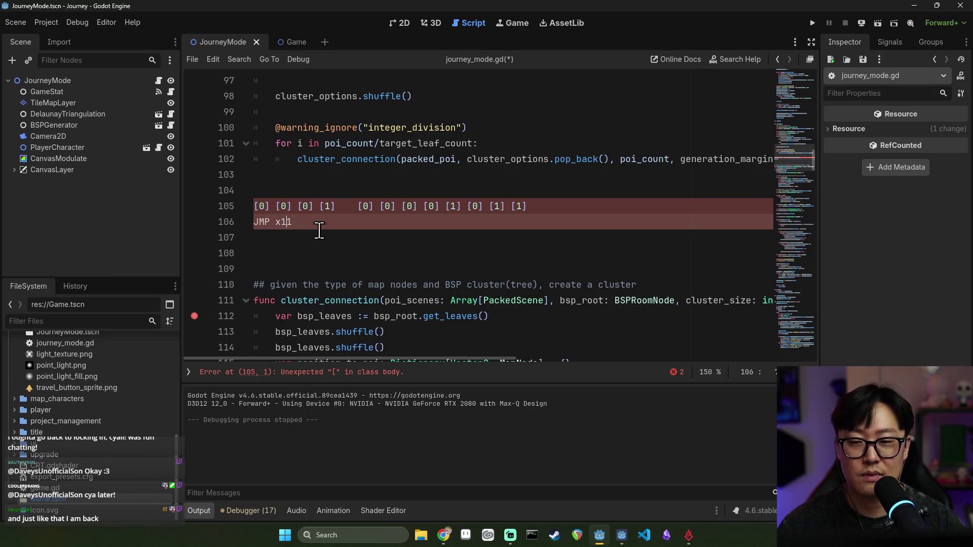
- Change the JMP note from x11 to x09 and insert a blank line beneath it
{"action": "mouse_move", "coordinate": [256, 205]}
{"action": "left_mouse_down"}
{"action": "mouse_move", "coordinate": [530, 206]}
{"action": "mouse_move", "coordinate": [264, 206]}
{"action": "mouse_move", "coordinate": [435, 206]}
{"action": "mouse_move", "coordinate": [363, 206]}
{"action": "left_mouse_up"}
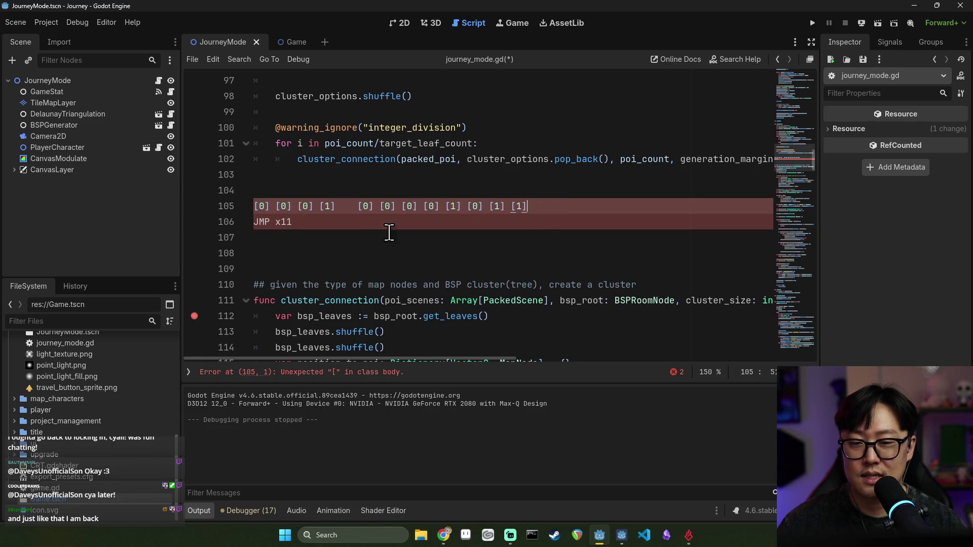
{"action": "left_click", "coordinate": [315, 222]}
{"action": "left_click", "coordinate": [259, 208]}
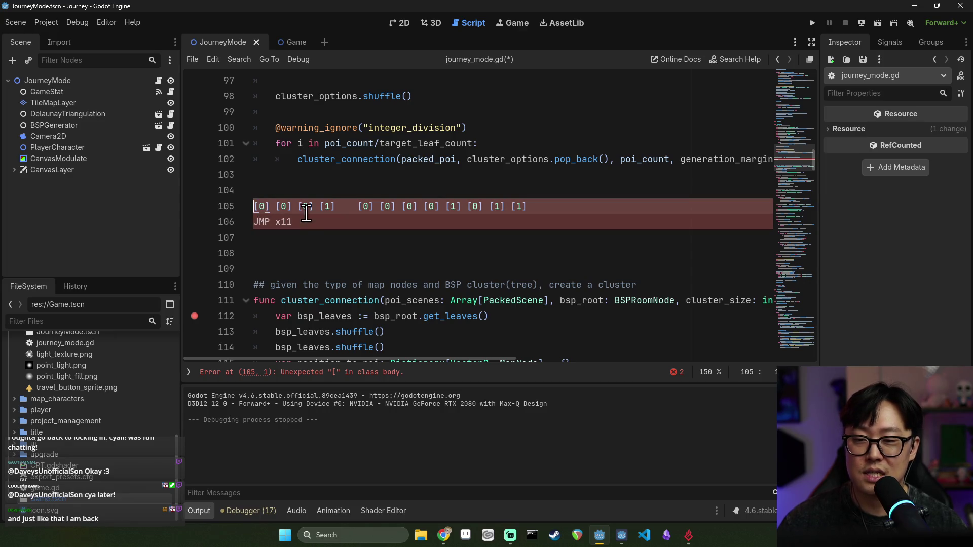
{"action": "left_click", "coordinate": [276, 221]}
{"action": "left_click", "coordinate": [261, 202]}
{"action": "left_click_drag", "start_coordinate": [260, 203], "coordinate": [337, 206]}
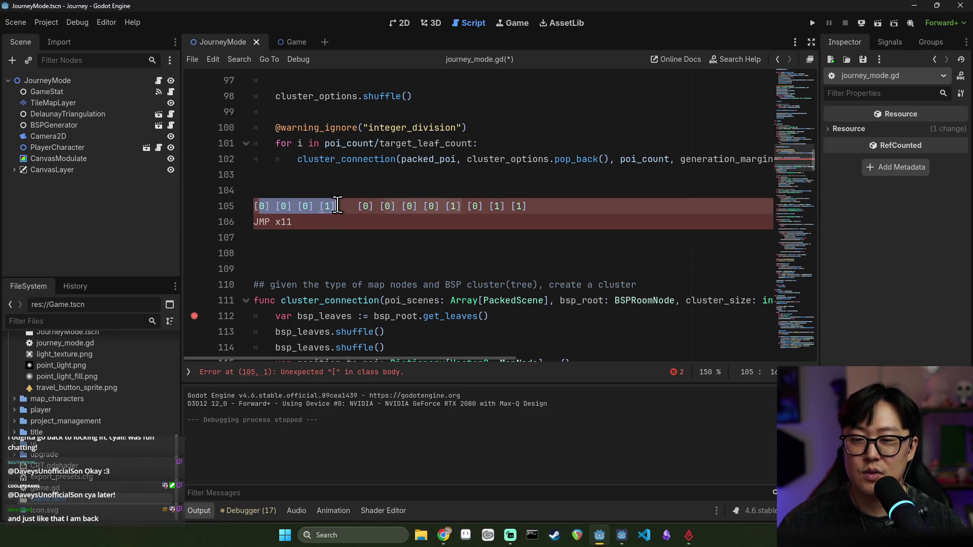
{"action": "double_click", "coordinate": [283, 221]}
{"action": "key", "text": "BackSpace"}
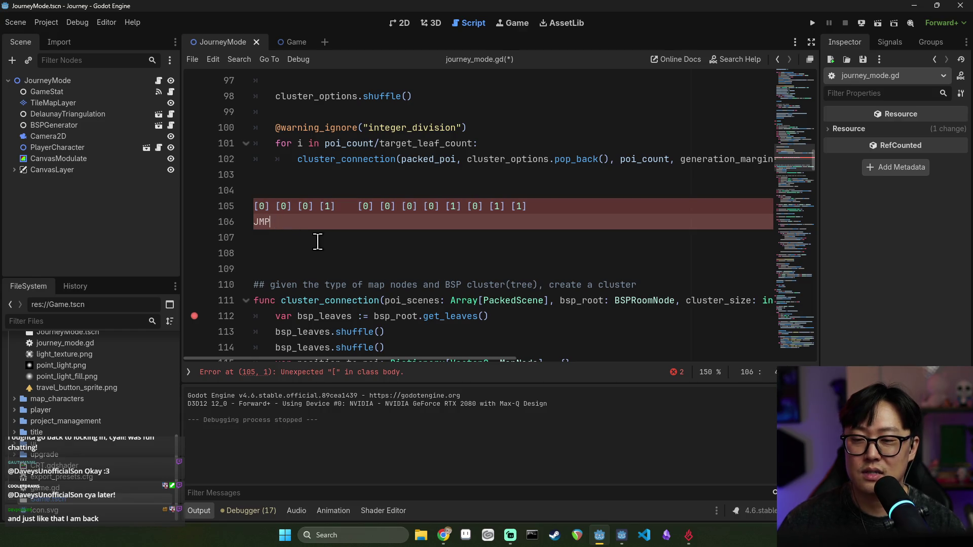
{"action": "left_click_drag", "start_coordinate": [357, 205], "coordinate": [543, 206]}
{"action": "left_click", "coordinate": [302, 222]}
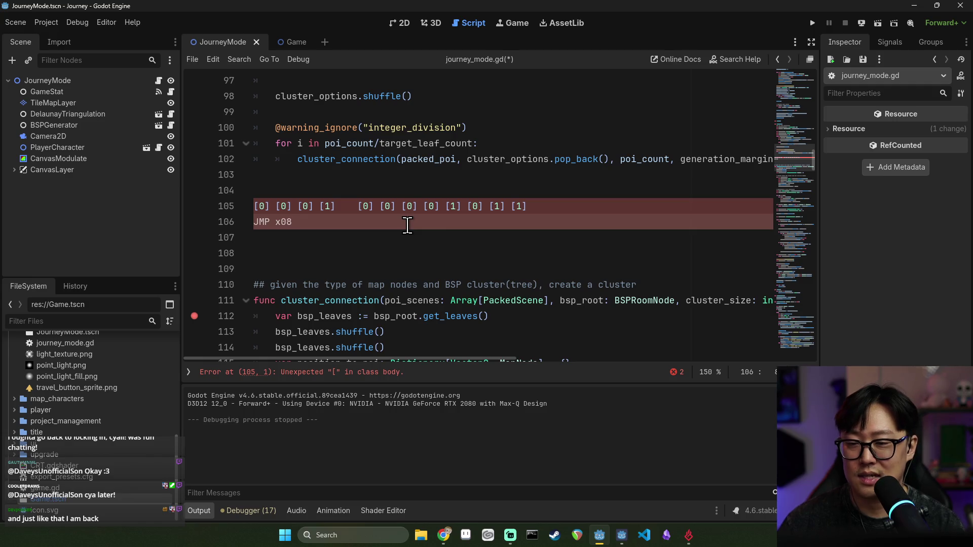
{"action": "type", "text": "9"}
{"action": "key", "text": "Return"}
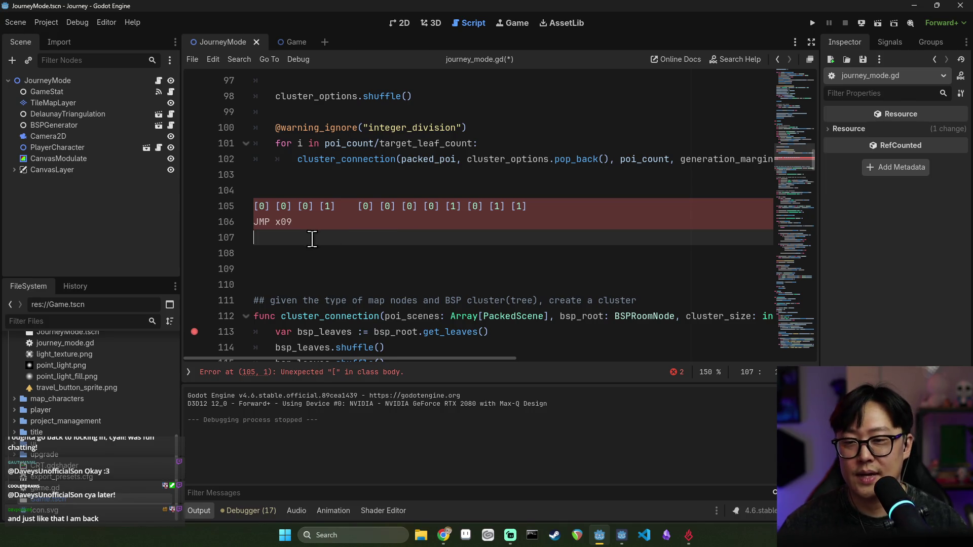
{"action": "left_click", "coordinate": [297, 192], "text": "shift"}
- Delete scratch note lines 104–107 and the leftover blank lines, then save journey_mode.gd
{"action": "key", "text": "BackSpace"}
{"action": "key", "text": "BackSpace"}
{"action": "key", "text": "Delete"}
{"action": "key", "text": "Delete"}
{"action": "key", "text": "Delete"}
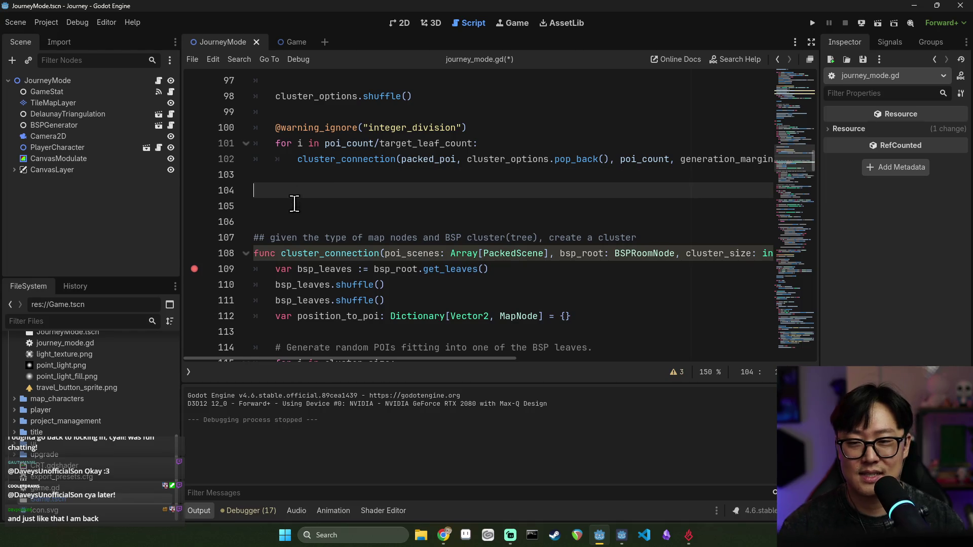
{"action": "key", "text": "ctrl+s"}
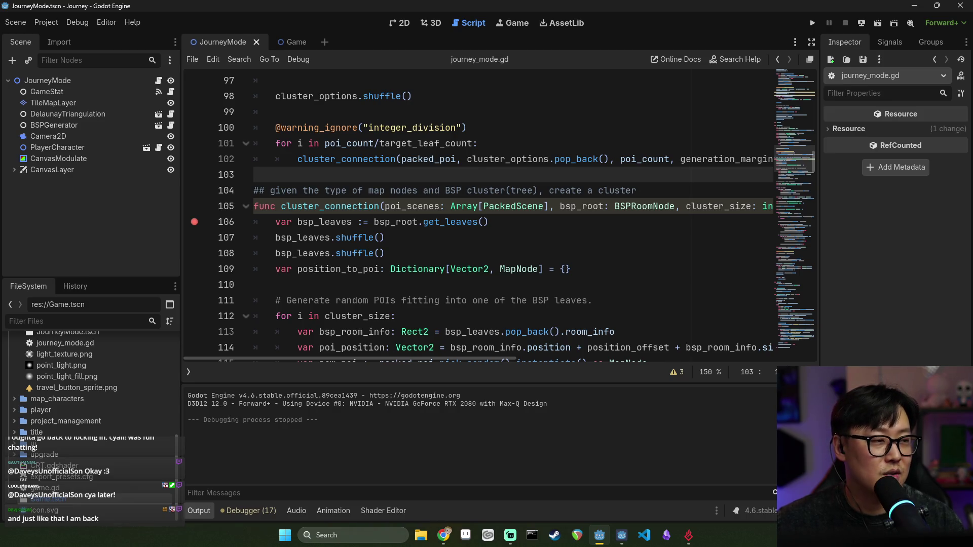
{"action": "key", "text": "alt+Tab"}
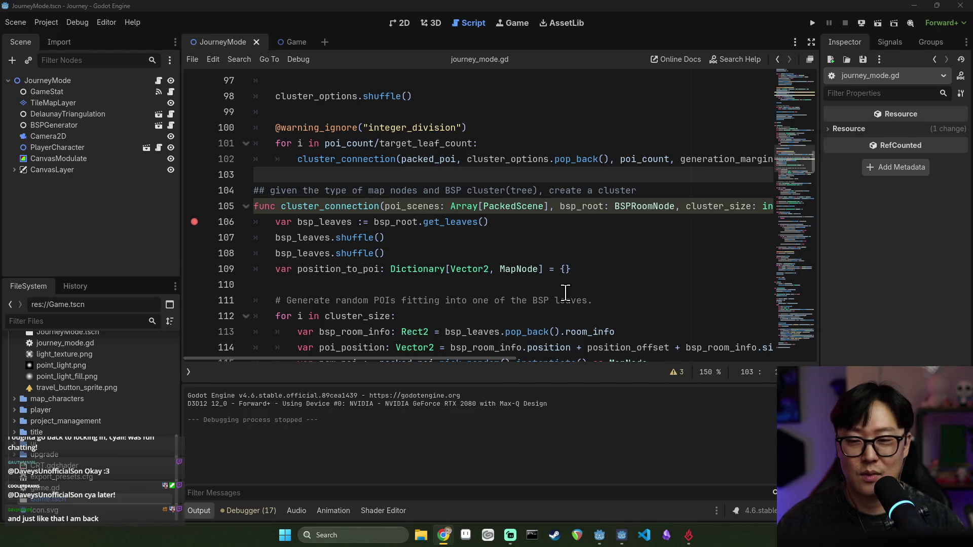
- Re-set the line 106 breakpoint, run the game from the title screen, and step over two lines
{"action": "left_click", "coordinate": [194, 222]}
{"action": "left_click", "coordinate": [402, 222]}
{"action": "left_click", "coordinate": [335, 222]}
{"action": "left_click", "coordinate": [194, 221]}
{"action": "left_click", "coordinate": [815, 26]}
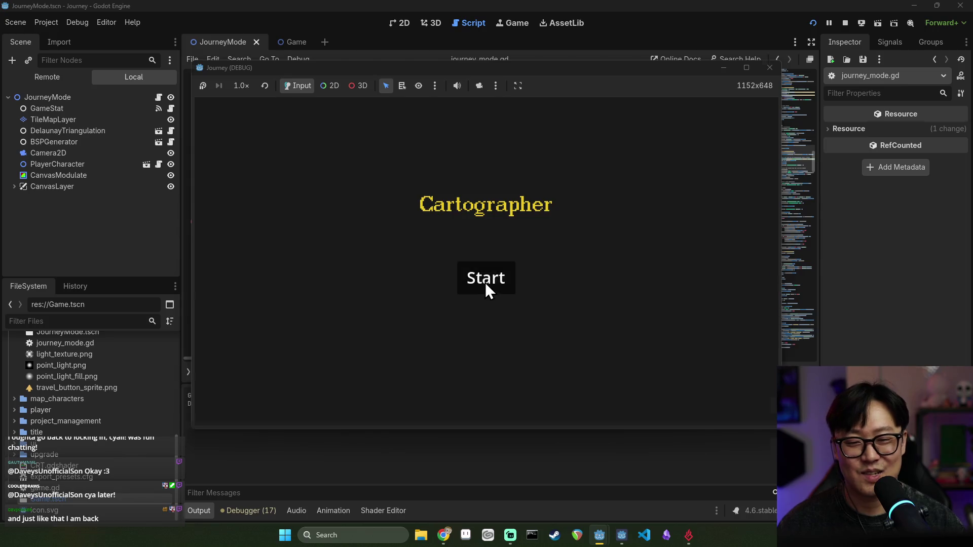
{"action": "left_click", "coordinate": [485, 281]}
{"action": "left_click", "coordinate": [755, 367]}
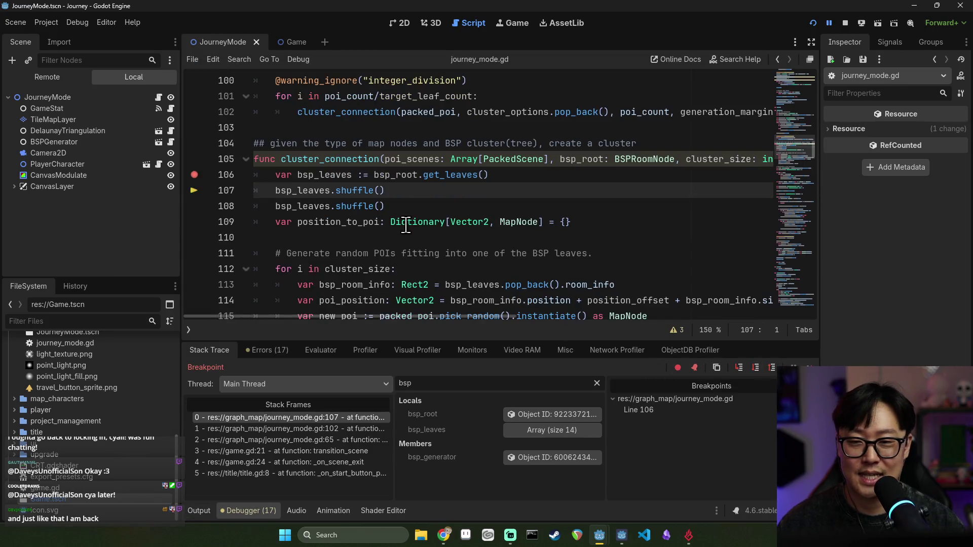
{"action": "left_click", "coordinate": [747, 369]}
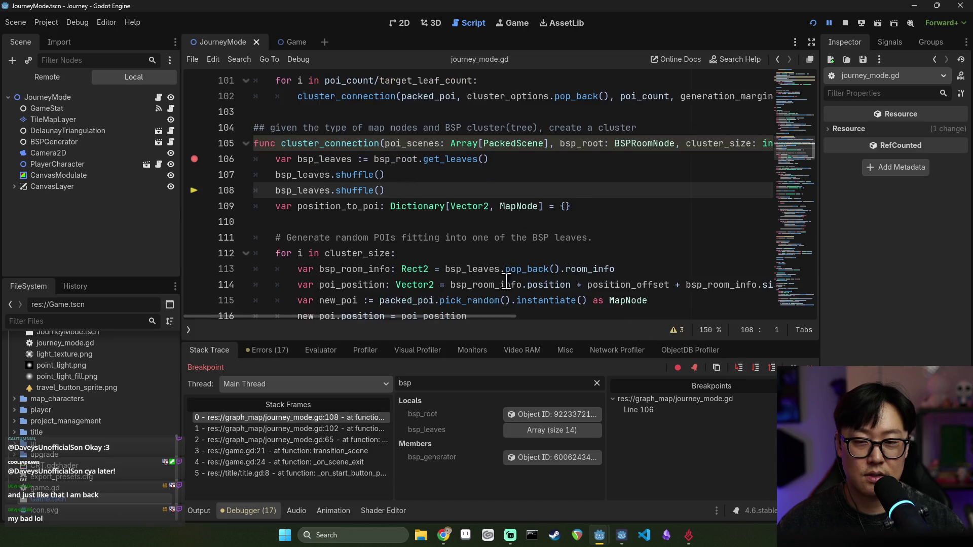
- Inspect bsp_leaves in Locals, which holds 14 leaves, then stop the debug session
{"action": "mouse_move", "coordinate": [317, 179]}
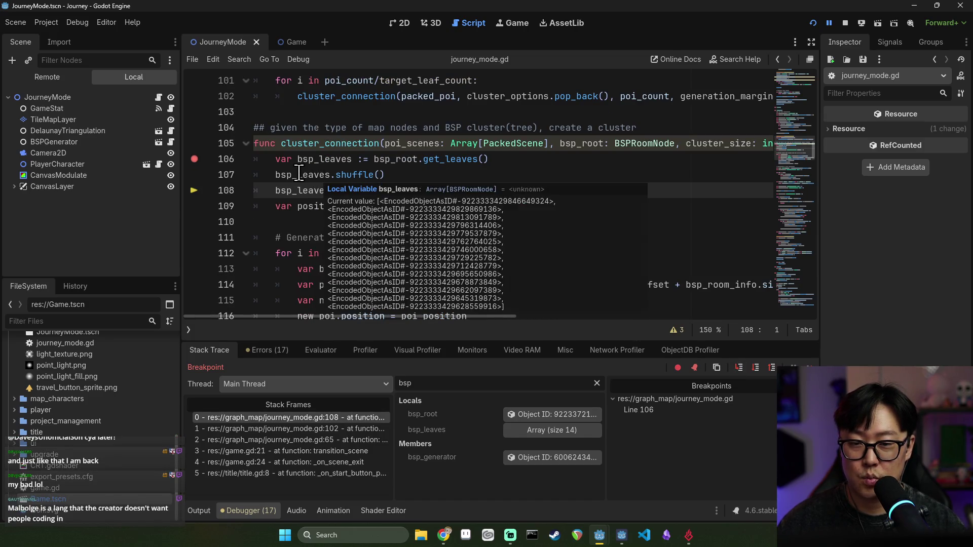
{"action": "left_click", "coordinate": [522, 429]}
{"action": "left_click", "coordinate": [564, 432]}
{"action": "double_click", "coordinate": [283, 205]}
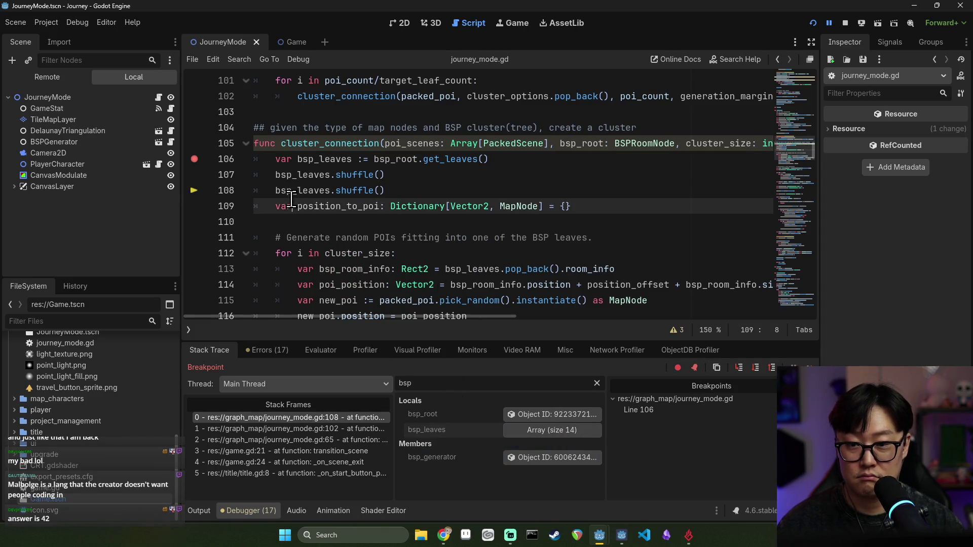
{"action": "double_click", "coordinate": [290, 191]}
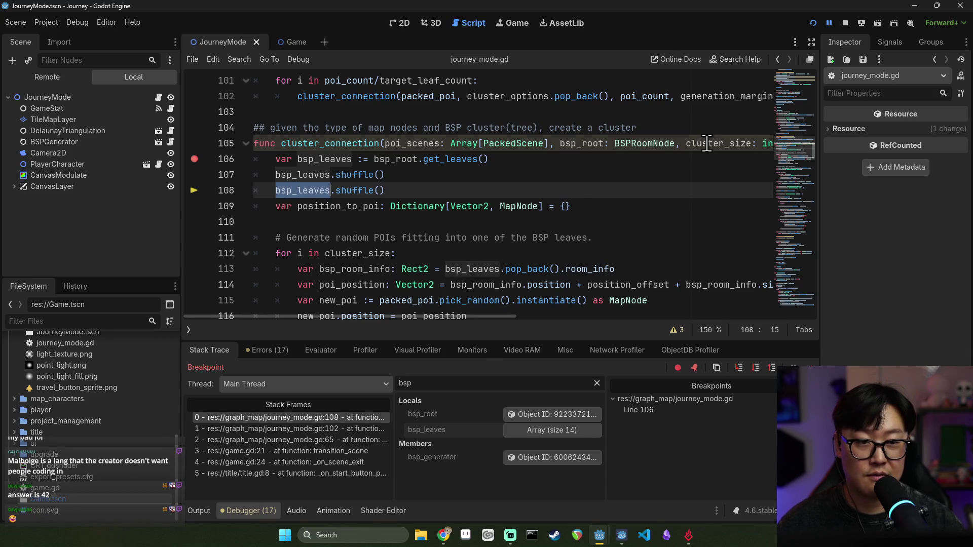
{"action": "mouse_move", "coordinate": [707, 143]}
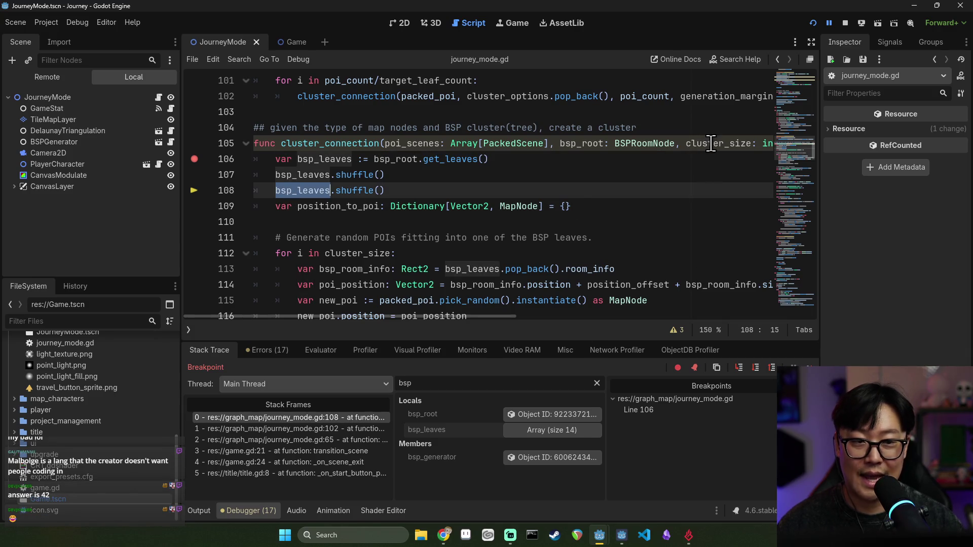
{"action": "left_click", "coordinate": [844, 23]}
{"action": "scroll", "coordinate": [526, 193], "scroll_direction": "up", "scroll_amount": 2}
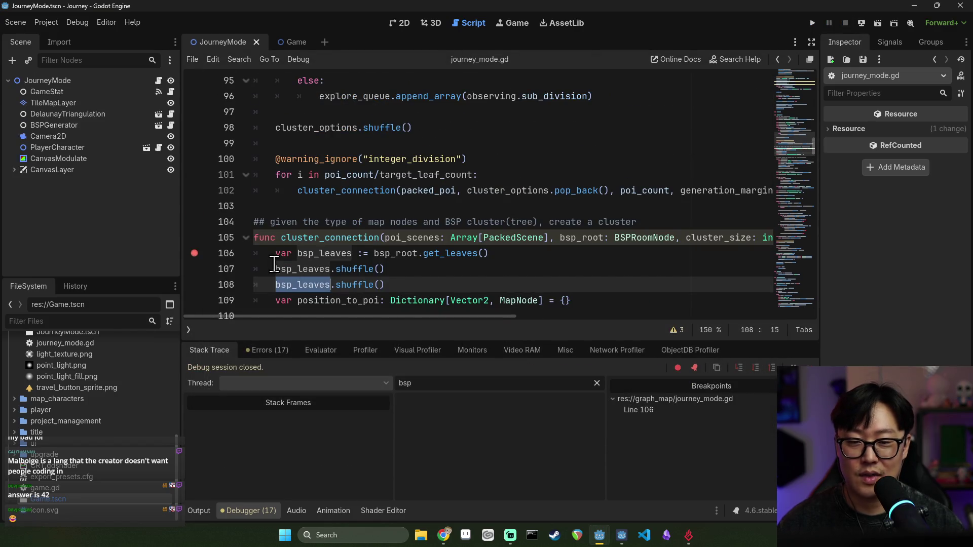
- Remove the line 106 breakpoint and select poi_count in the line 102 cluster_connection call
{"action": "left_click", "coordinate": [195, 253]}
{"action": "scroll", "coordinate": [332, 321], "scroll_direction": "right", "scroll_amount": 5}
{"action": "double_click", "coordinate": [405, 191]}
{"action": "left_click", "coordinate": [331, 191]}
{"action": "type", "text": "/, generation_margin/2"}
{"action": "left_click_drag", "start_coordinate": [424, 304], "coordinate": [419, 297]}
{"action": "scroll", "coordinate": [437, 231], "scroll_direction": "up", "scroll_amount": 4}
{"action": "key", "text": "alt+Left"}
{"action": "left_click_drag", "start_coordinate": [622, 178], "coordinate": [671, 186]}
- Replace poi_count with target_leaf_count on line 102, save, and run the game
{"action": "type", "text": "cluster"}
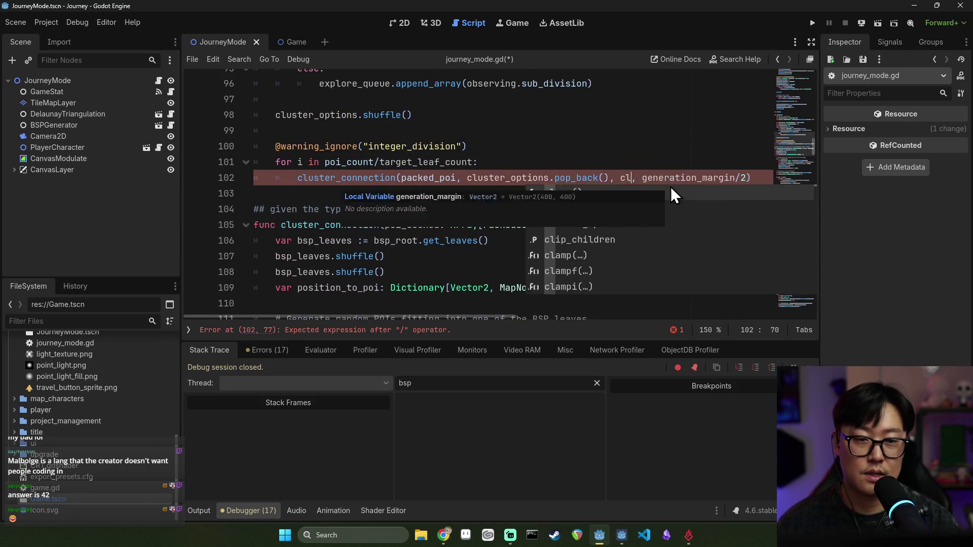
{"action": "scroll", "coordinate": [582, 182], "scroll_direction": "up", "scroll_amount": 3}
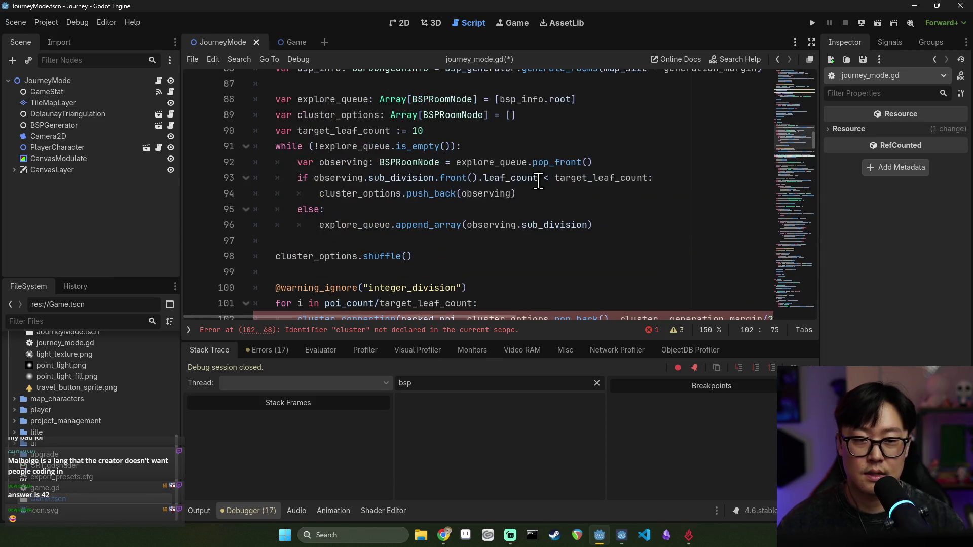
{"action": "scroll", "coordinate": [355, 132], "scroll_direction": "up", "scroll_amount": 3}
{"action": "double_click", "coordinate": [350, 225]}
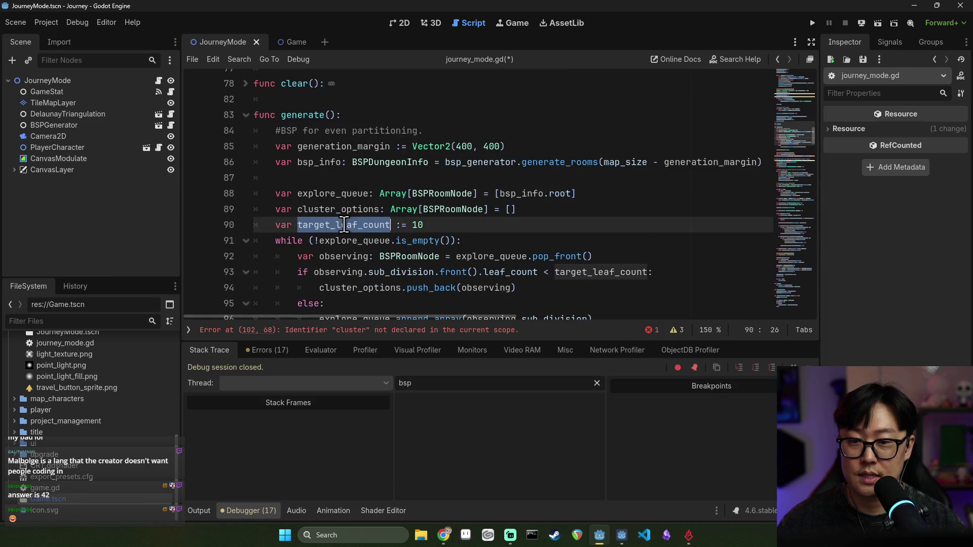
{"action": "scroll", "coordinate": [528, 226], "scroll_direction": "down", "scroll_amount": 3}
{"action": "scroll", "coordinate": [572, 234], "scroll_direction": "up", "scroll_amount": 6}
{"action": "key", "text": "ctrl+c"}
{"action": "scroll", "coordinate": [597, 242], "scroll_direction": "down", "scroll_amount": 6}
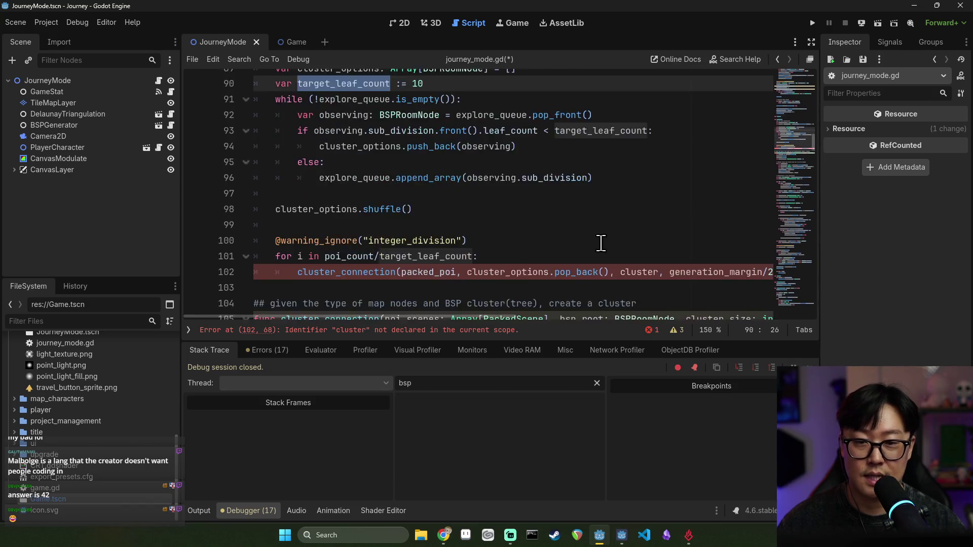
{"action": "double_click", "coordinate": [645, 224]}
{"action": "key", "text": "ctrl+v"}
{"action": "key", "text": "ctrl+s"}
{"action": "left_click", "coordinate": [814, 22]}
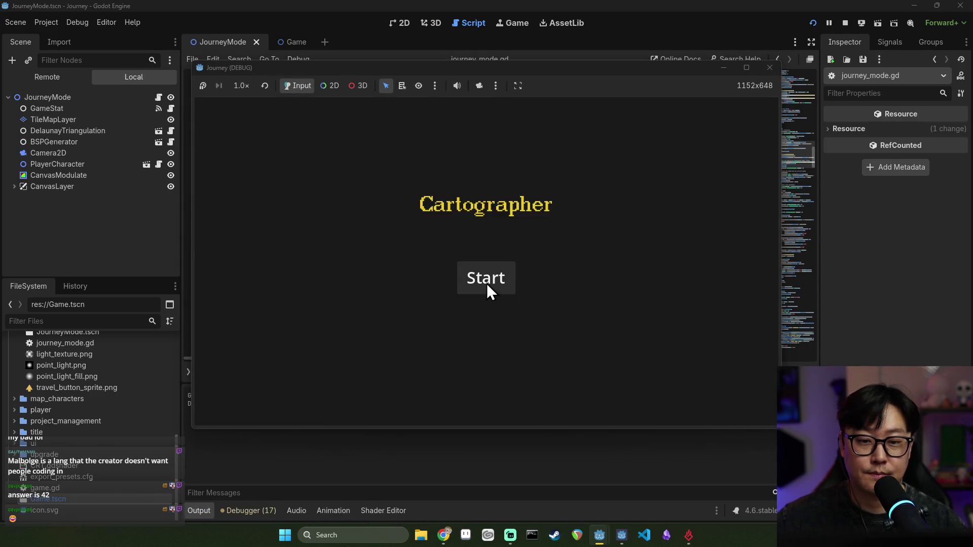
- After the run crashes on a Nil room_info at line 113, add a line 109 breakpoint and relaunch
{"action": "left_click", "coordinate": [486, 284]}
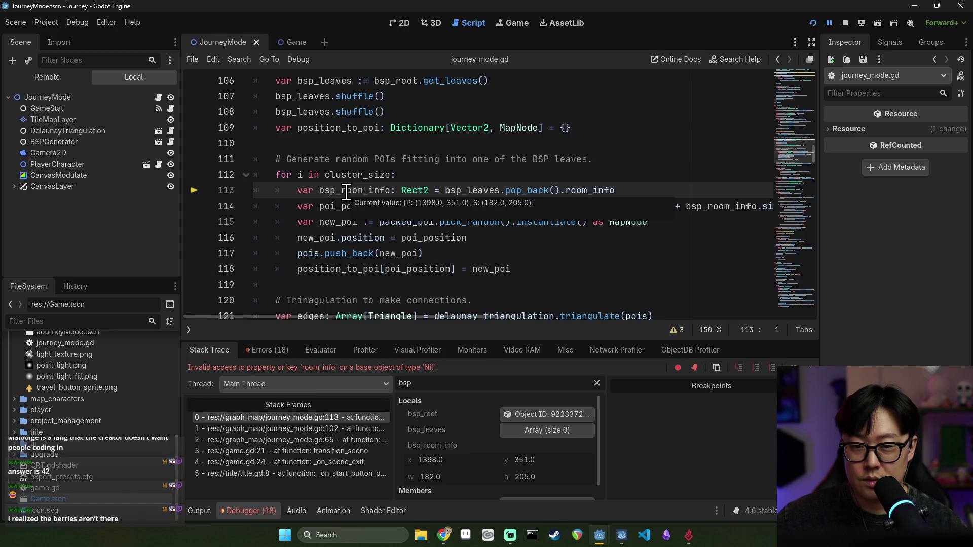
{"action": "scroll", "coordinate": [295, 217], "scroll_direction": "up", "scroll_amount": 2}
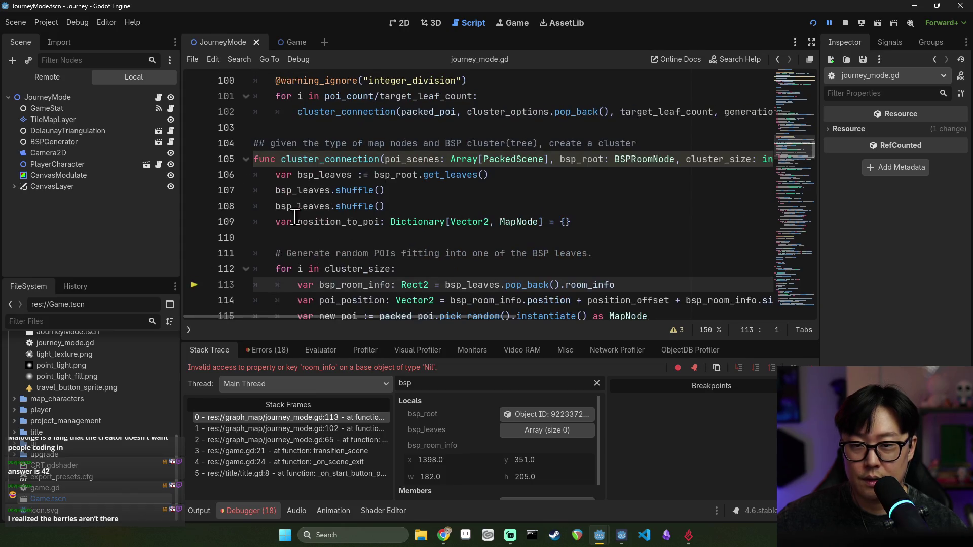
{"action": "left_click", "coordinate": [194, 222]}
{"action": "left_click", "coordinate": [845, 23]}
{"action": "left_click", "coordinate": [814, 28]}
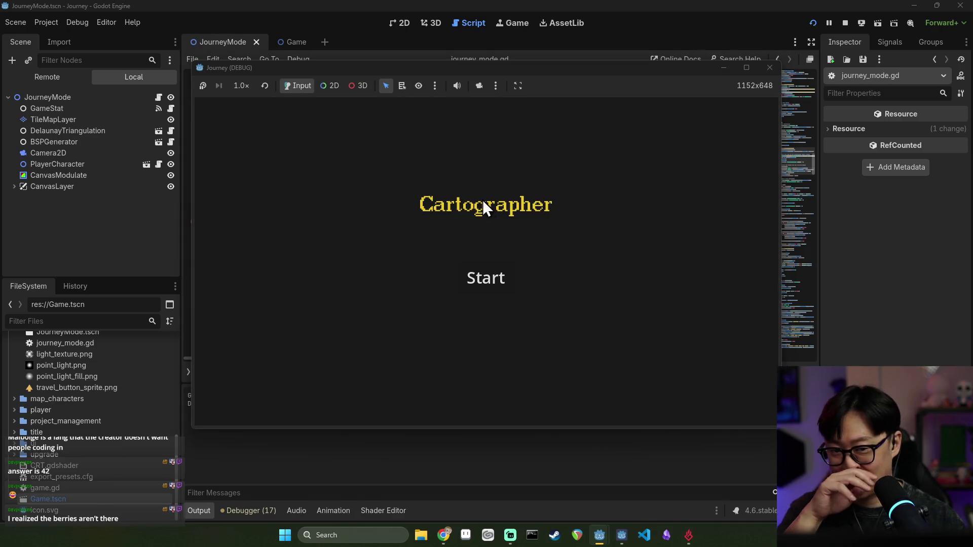
- Start a run to pause at line 109, check that cluster_size is 10, and add a line 113 breakpoint
{"action": "left_click", "coordinate": [486, 278]}
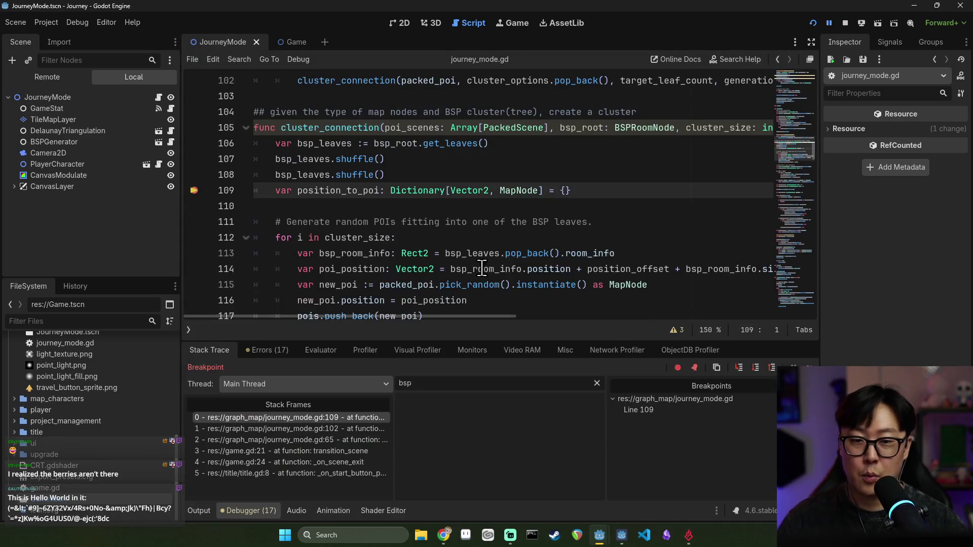
{"action": "mouse_move", "coordinate": [314, 174]}
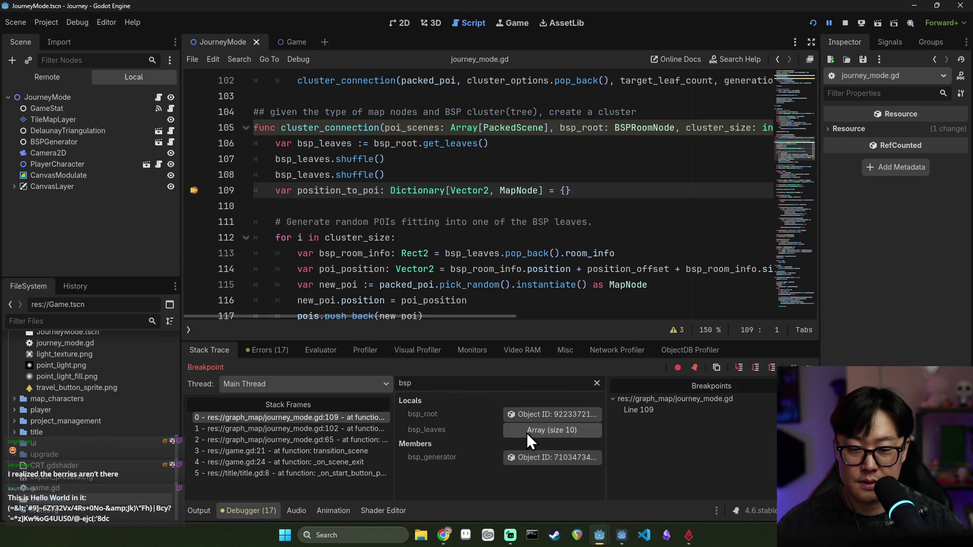
{"action": "mouse_move", "coordinate": [720, 127]}
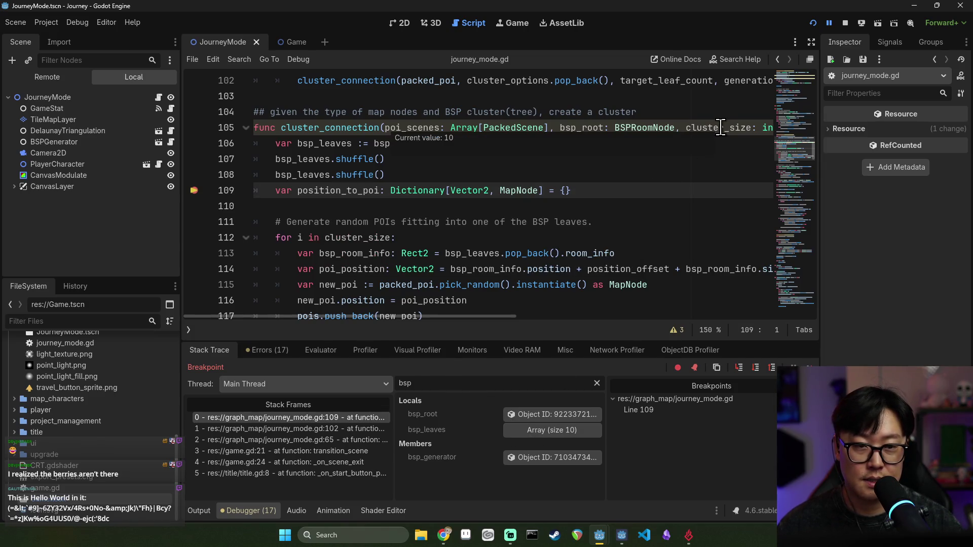
{"action": "key", "text": "End"}
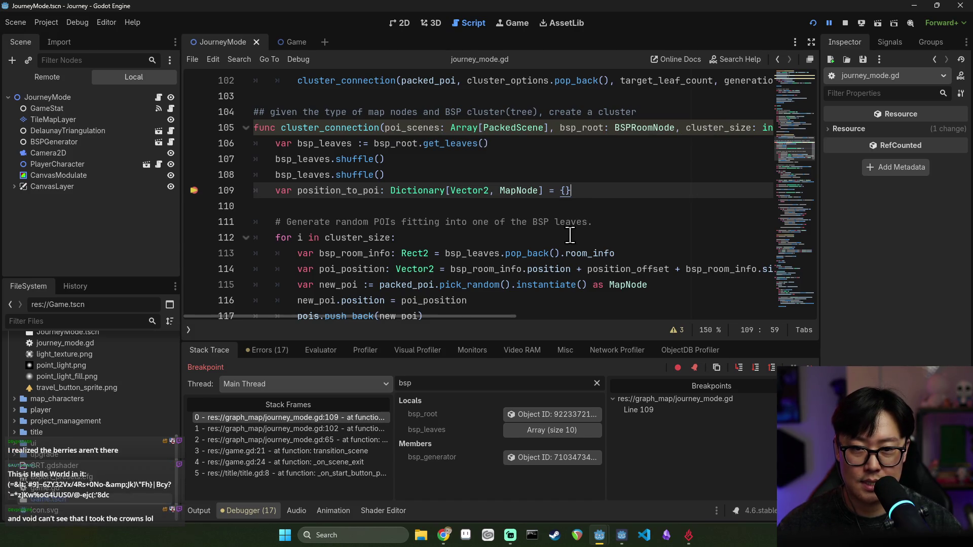
{"action": "scroll", "coordinate": [352, 210], "scroll_direction": "up", "scroll_amount": 1}
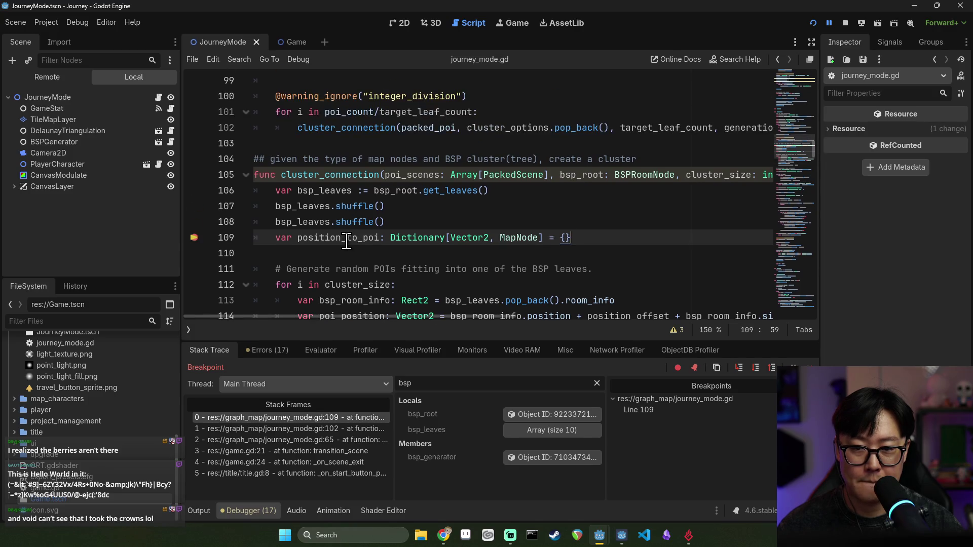
{"action": "scroll", "coordinate": [346, 243], "scroll_direction": "down", "scroll_amount": 3}
{"action": "mouse_move", "coordinate": [344, 143]}
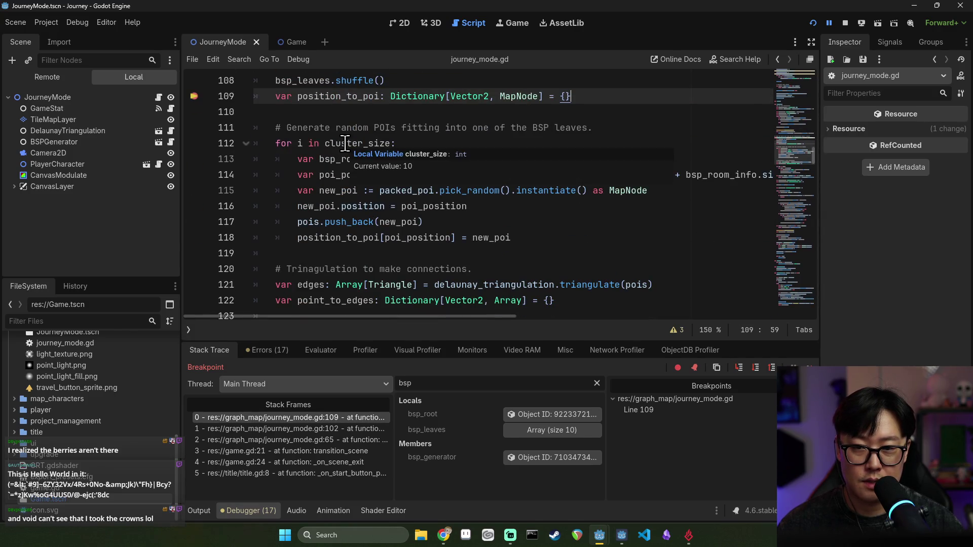
{"action": "left_click", "coordinate": [194, 159]}
- Continue repeatedly through the line 113 breakpoint in the POI placement loop
{"action": "left_click", "coordinate": [750, 368]}
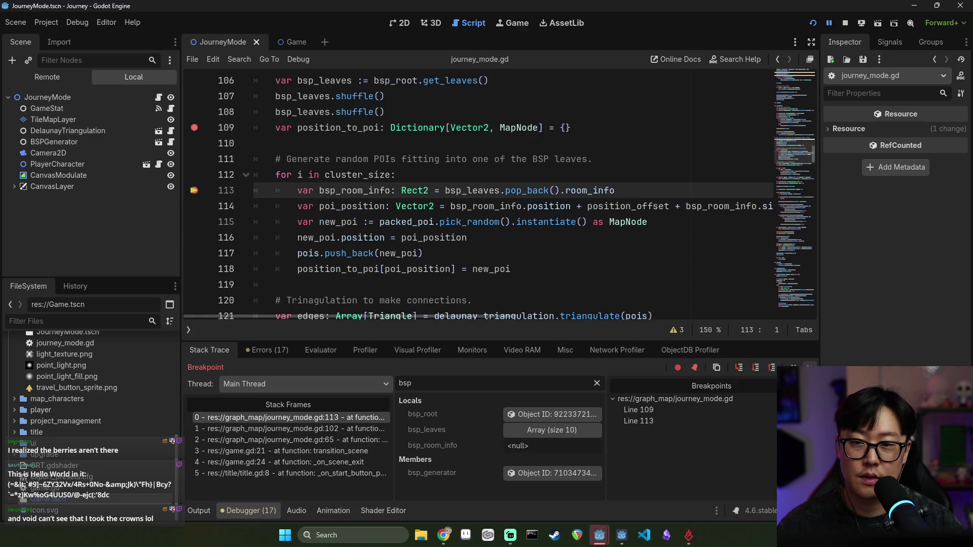
{"action": "key", "text": "F12"}
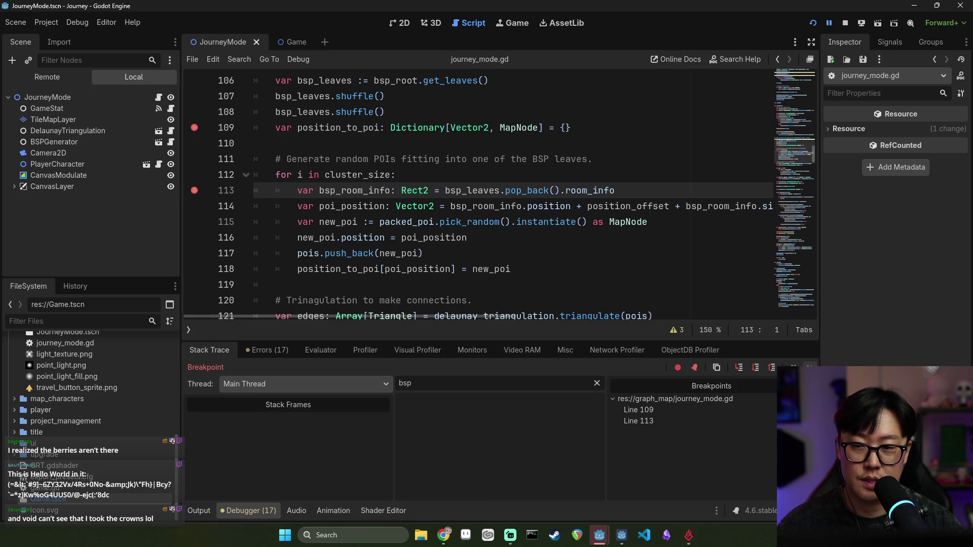
{"action": "key", "text": "F12"}
{"action": "key", "text": "F12"}
{"action": "key", "text": "F12"}
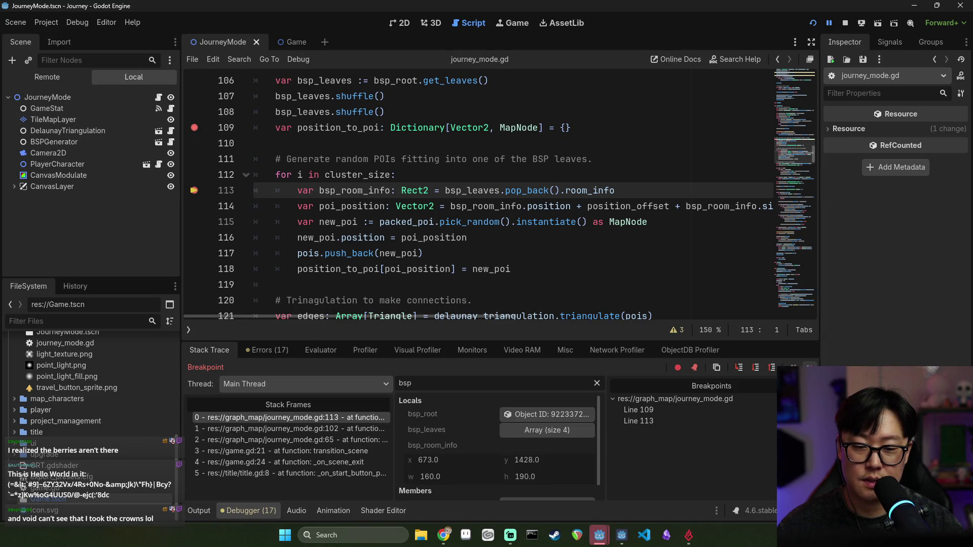
{"action": "key", "text": "F12"}
{"action": "key", "text": "F12"}
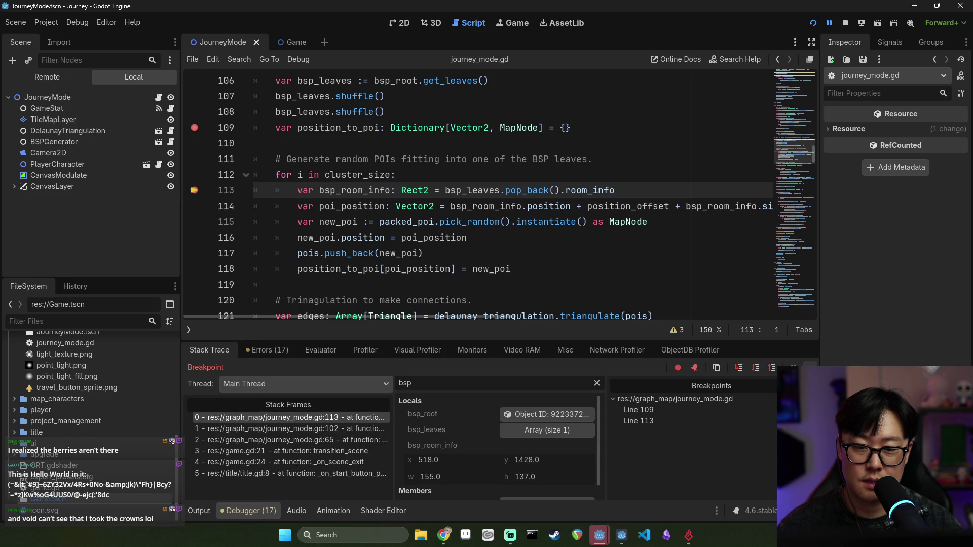
- Step over lines through 122, then continue until line 109 is reached again with 11 leaves
{"action": "left_click", "coordinate": [758, 369]}
{"action": "left_click", "coordinate": [759, 369]}
{"action": "left_click", "coordinate": [758, 369]}
{"action": "left_click", "coordinate": [758, 370]}
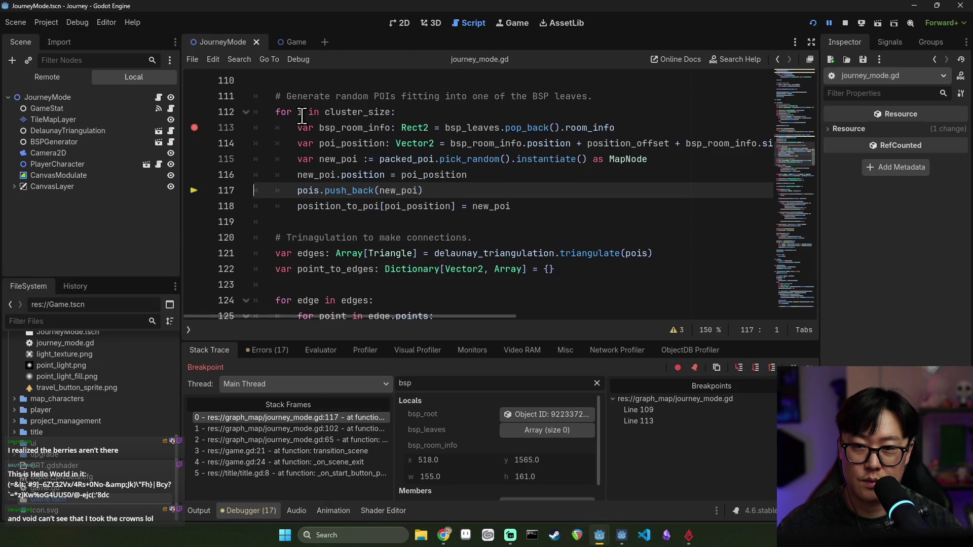
{"action": "mouse_move", "coordinate": [299, 113]}
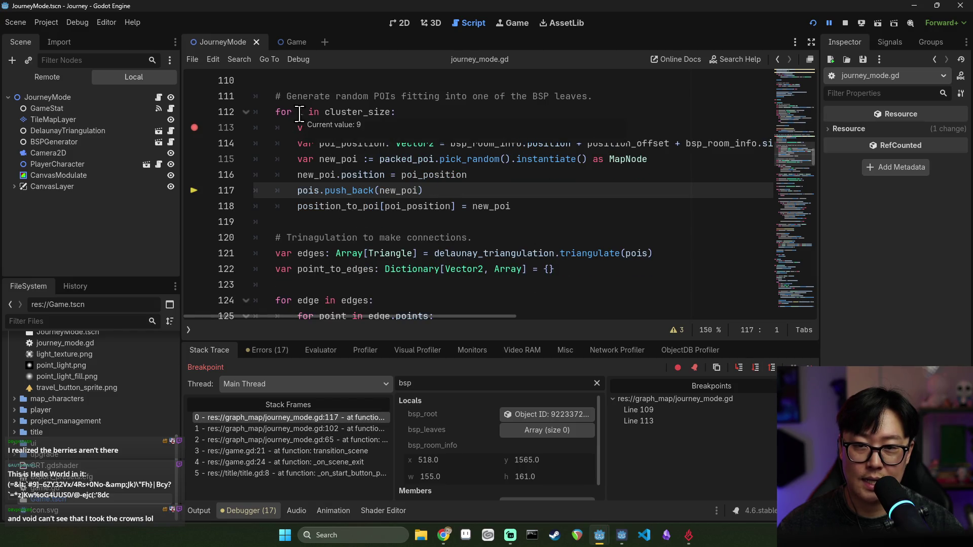
{"action": "left_click", "coordinate": [755, 369]}
{"action": "left_click", "coordinate": [754, 370]}
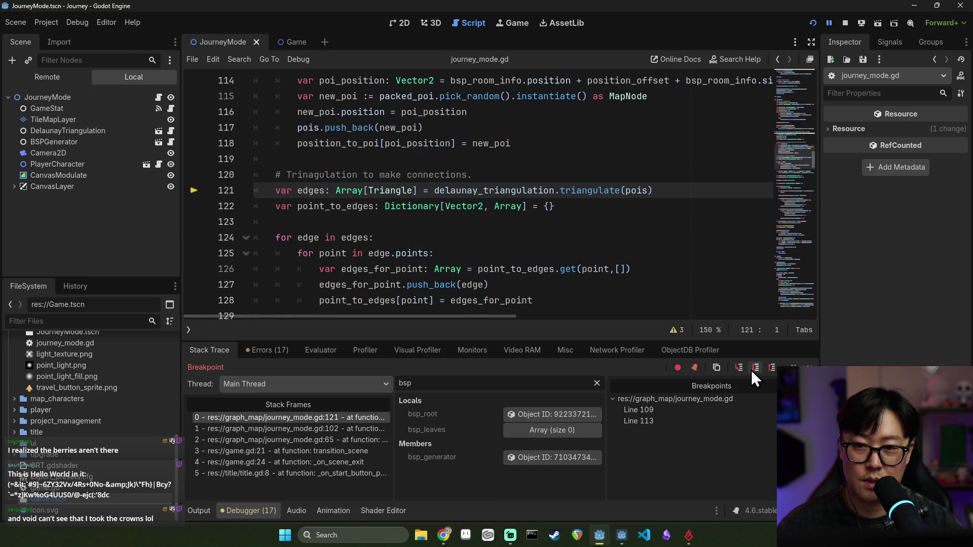
{"action": "left_click", "coordinate": [754, 369]}
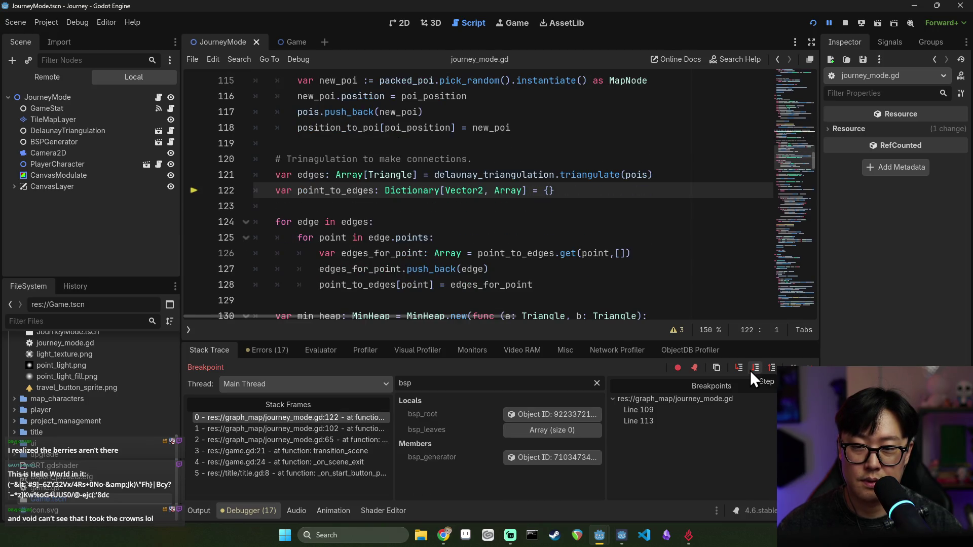
{"action": "scroll", "coordinate": [387, 222], "scroll_direction": "up", "scroll_amount": 3}
{"action": "scroll", "coordinate": [387, 222], "scroll_direction": "up", "scroll_amount": 3}
{"action": "scroll", "coordinate": [388, 221], "scroll_direction": "down", "scroll_amount": 7}
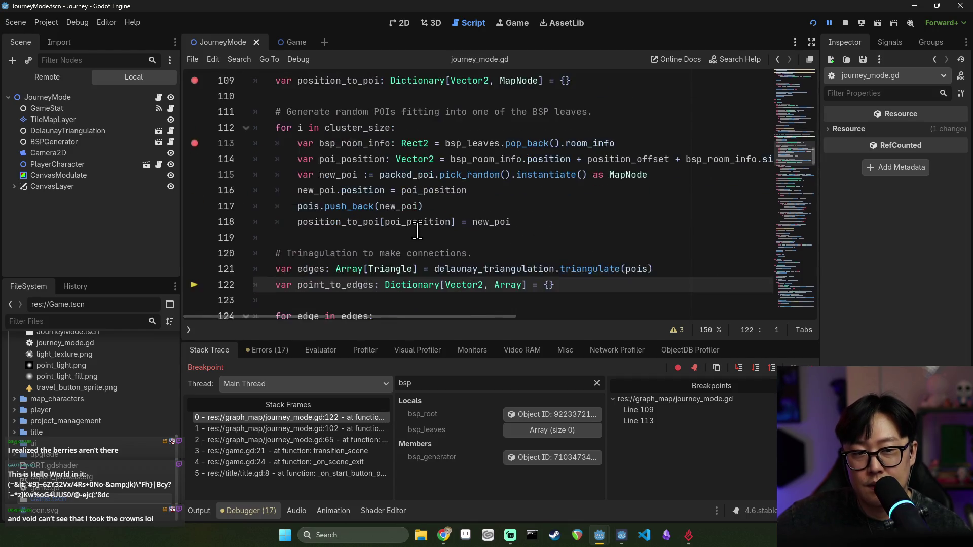
{"action": "scroll", "coordinate": [305, 156], "scroll_direction": "up", "scroll_amount": 5}
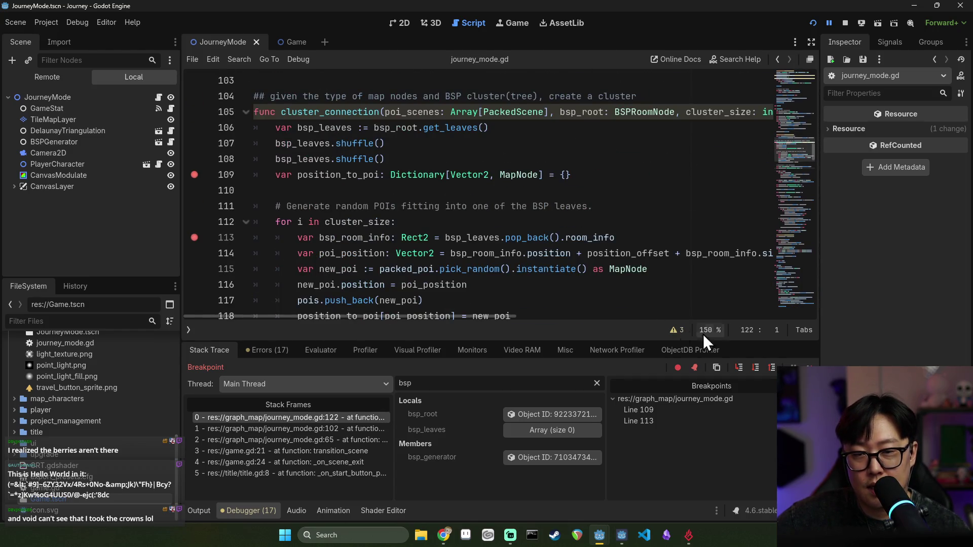
{"action": "left_click", "coordinate": [810, 365]}
{"action": "mouse_move", "coordinate": [314, 155]}
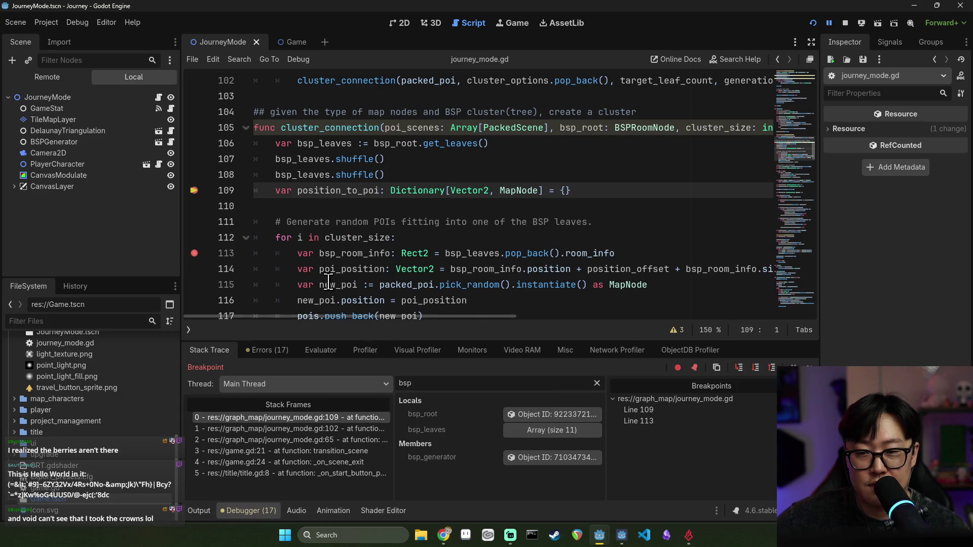
- Remove the line 113 breakpoint, continue to line 109, and expand bsp_leaves in Locals
{"action": "left_click", "coordinate": [194, 253]}
{"action": "left_click", "coordinate": [810, 367]}
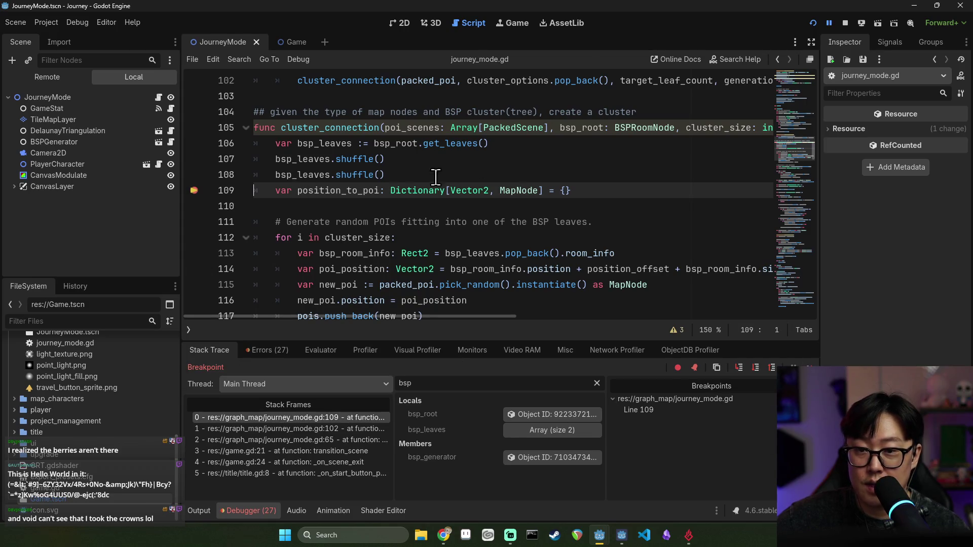
{"action": "mouse_move", "coordinate": [567, 131]}
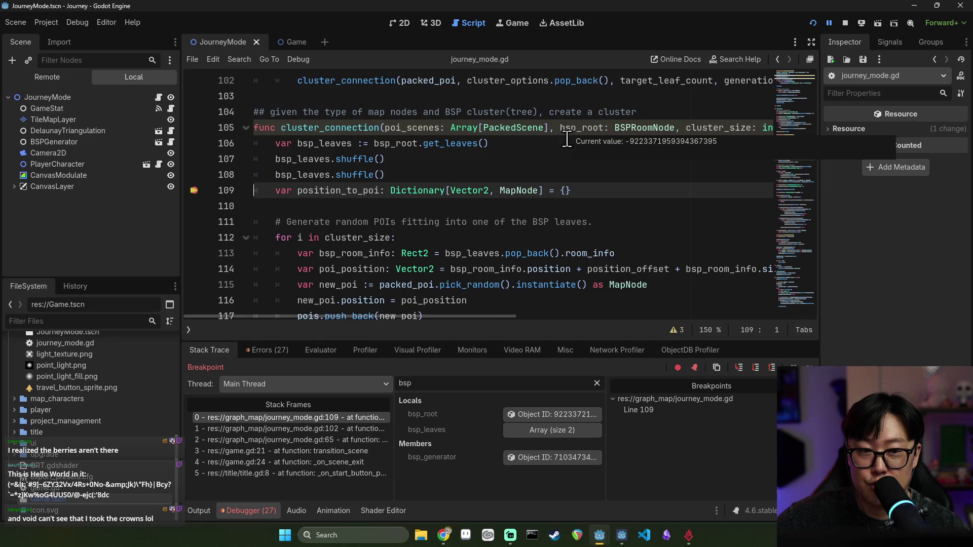
{"action": "left_click", "coordinate": [533, 431]}
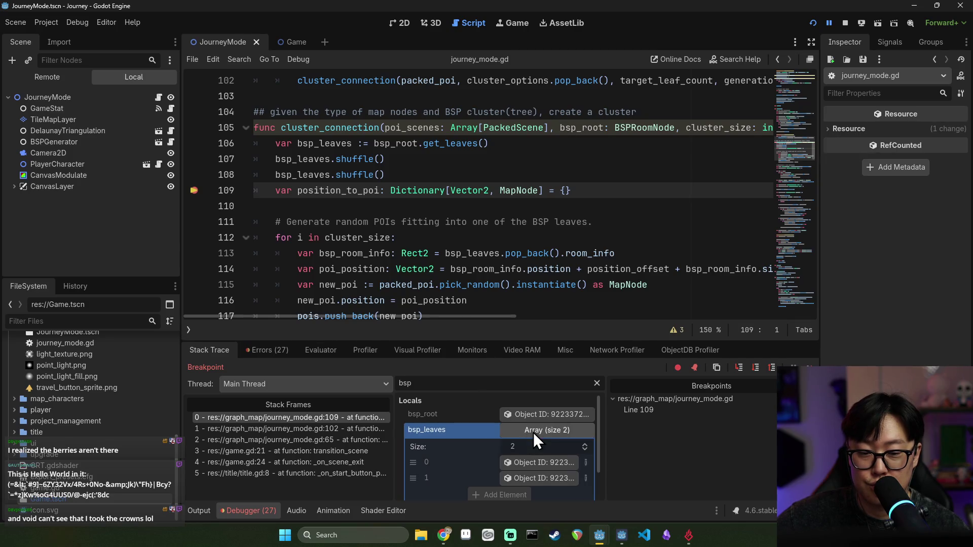
{"action": "scroll", "coordinate": [546, 457], "scroll_direction": "down", "scroll_amount": 1}
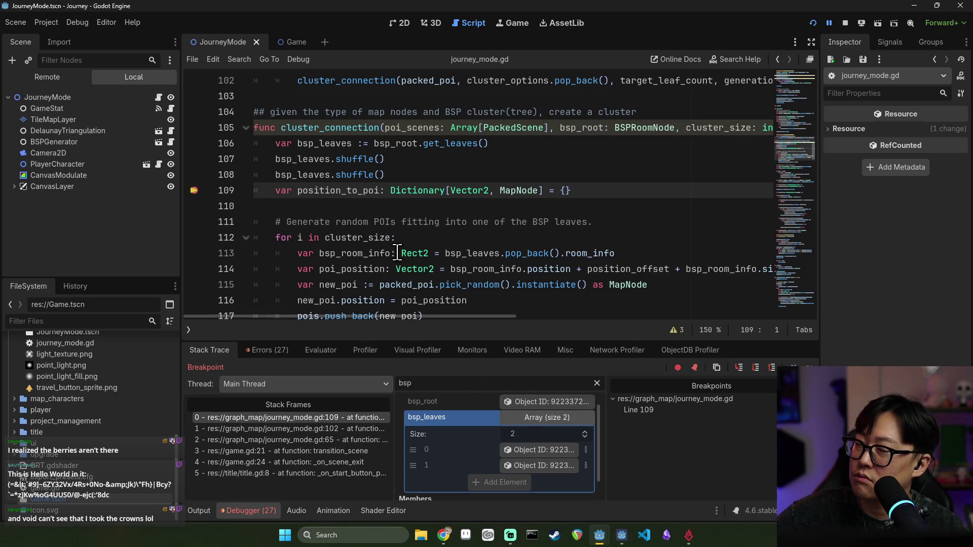
{"action": "scroll", "coordinate": [674, 205], "scroll_direction": "up", "scroll_amount": 1}
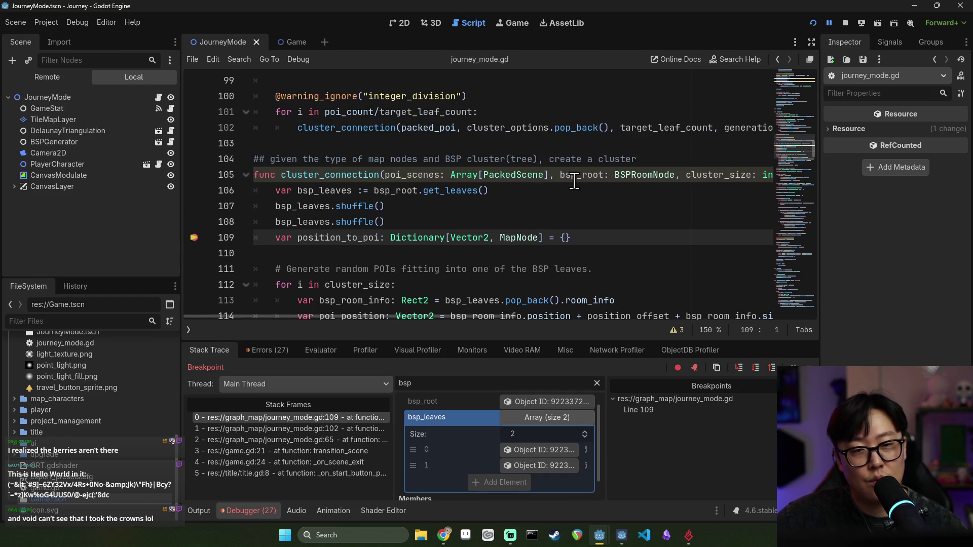
{"action": "scroll", "coordinate": [573, 181], "scroll_direction": "up", "scroll_amount": 3}
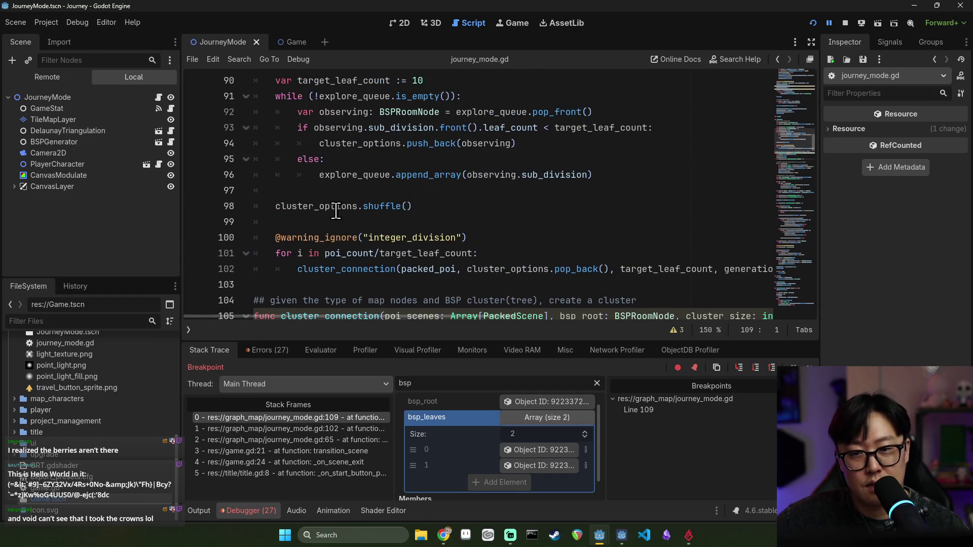
- Set a breakpoint on line 101 and relaunch the game in debug
{"action": "mouse_move", "coordinate": [527, 274]}
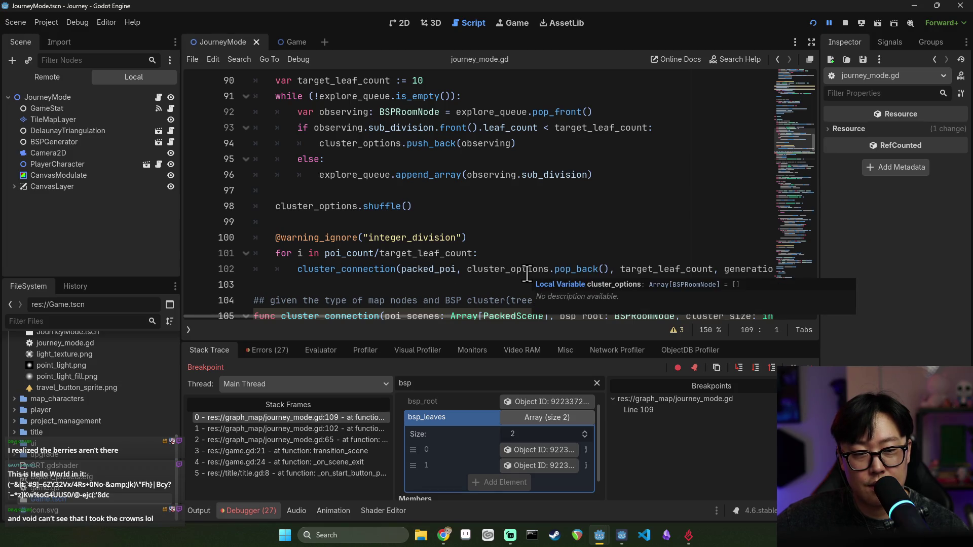
{"action": "left_click", "coordinate": [194, 253]}
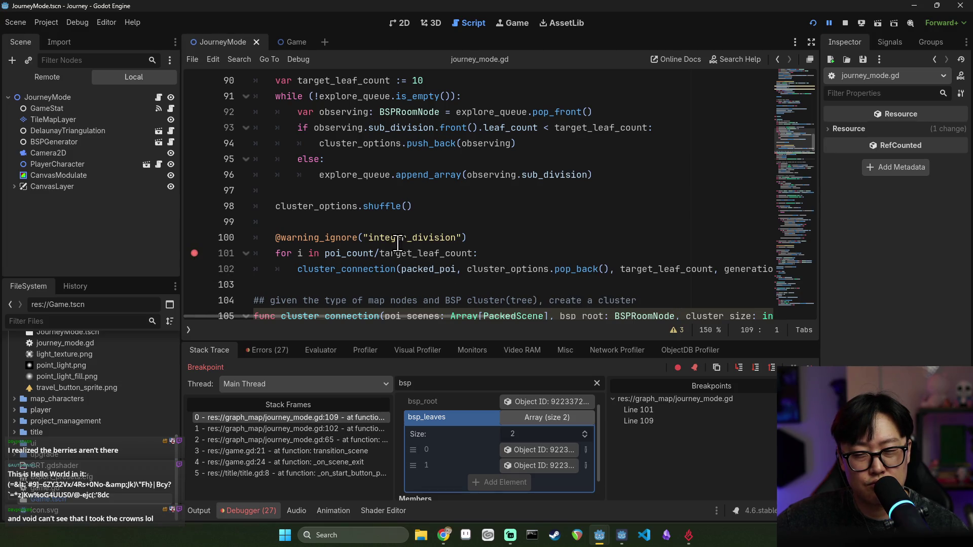
{"action": "left_click", "coordinate": [812, 22]}
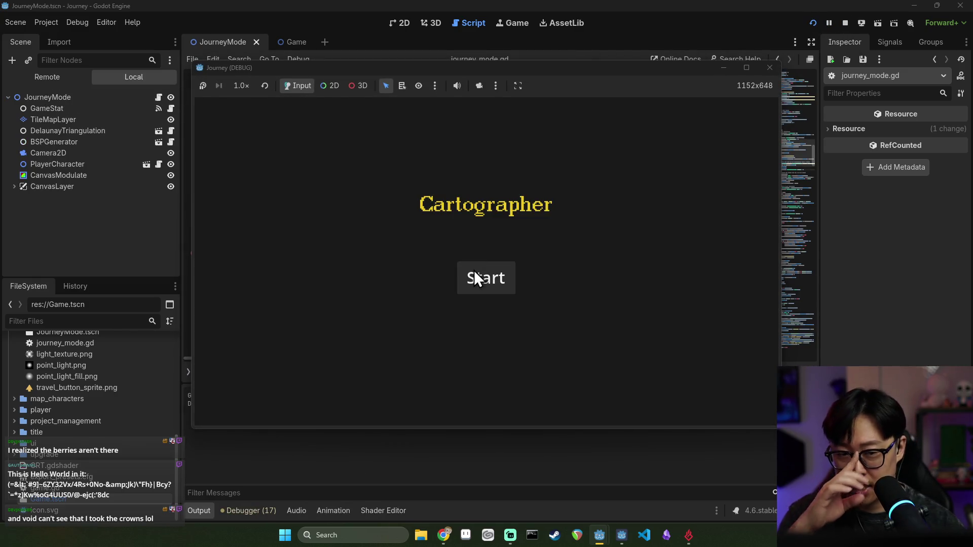
- Start a run to pause at line 101, filter Locals by 'cluster', and expand the 9-item cluster_options array
{"action": "left_click", "coordinate": [473, 274]}
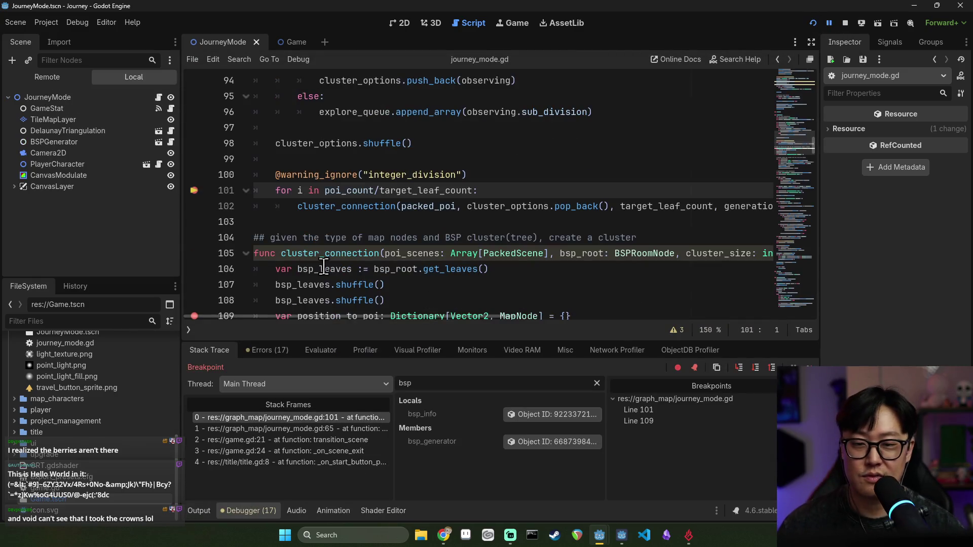
{"action": "mouse_move", "coordinate": [325, 143]}
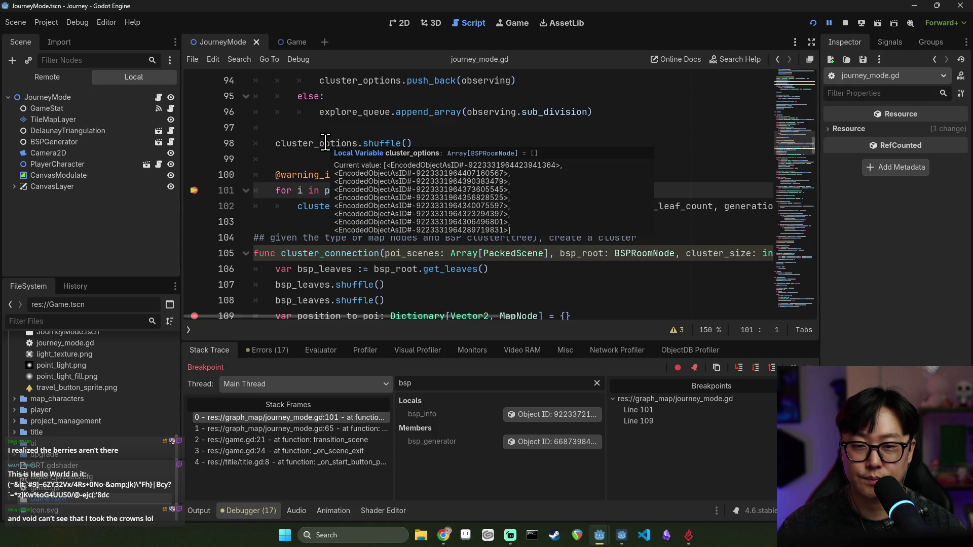
{"action": "left_click", "coordinate": [483, 383]}
{"action": "type", "text": "cluster"}
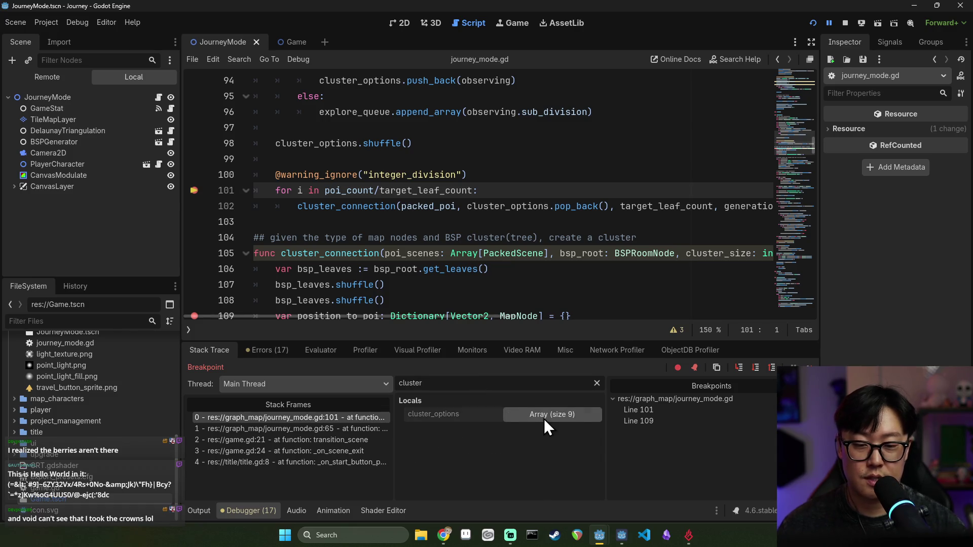
{"action": "left_click", "coordinate": [543, 418]}
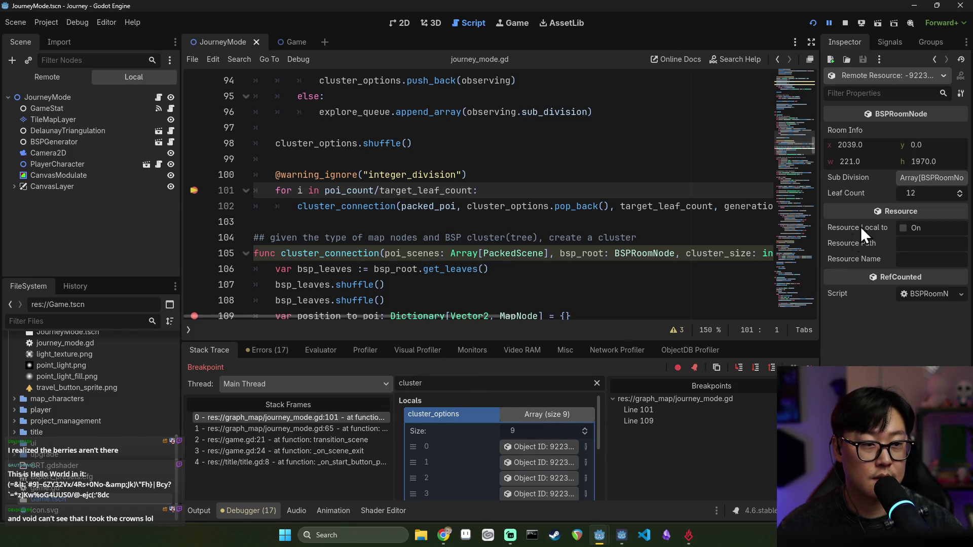
- Inspect each cluster_options room node and its Sub Division, finding leaf counts of 8, 10 and 13
{"action": "left_click", "coordinate": [542, 466]}
{"action": "left_click", "coordinate": [543, 464]}
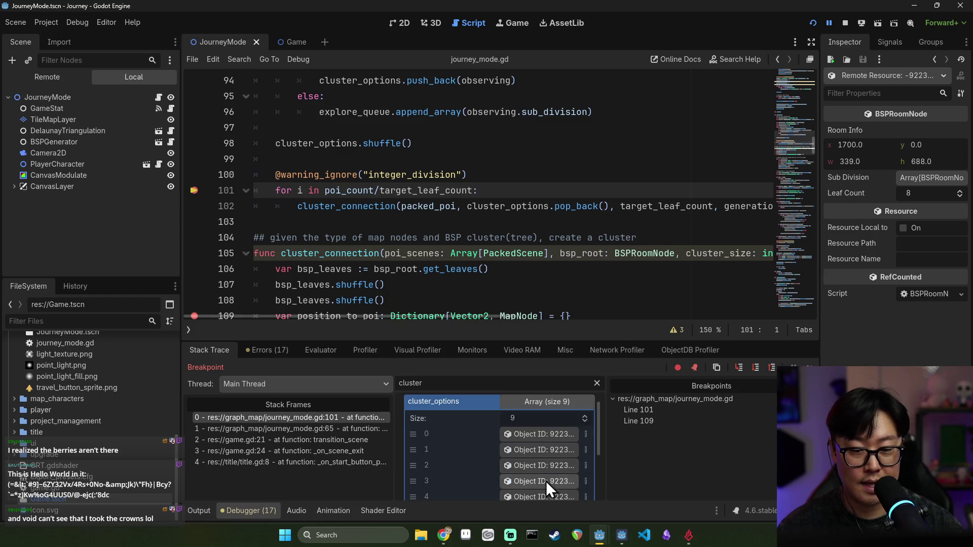
{"action": "scroll", "coordinate": [547, 474], "scroll_direction": "down", "scroll_amount": 1}
{"action": "left_click", "coordinate": [545, 483]}
{"action": "scroll", "coordinate": [546, 480], "scroll_direction": "down", "scroll_amount": 1}
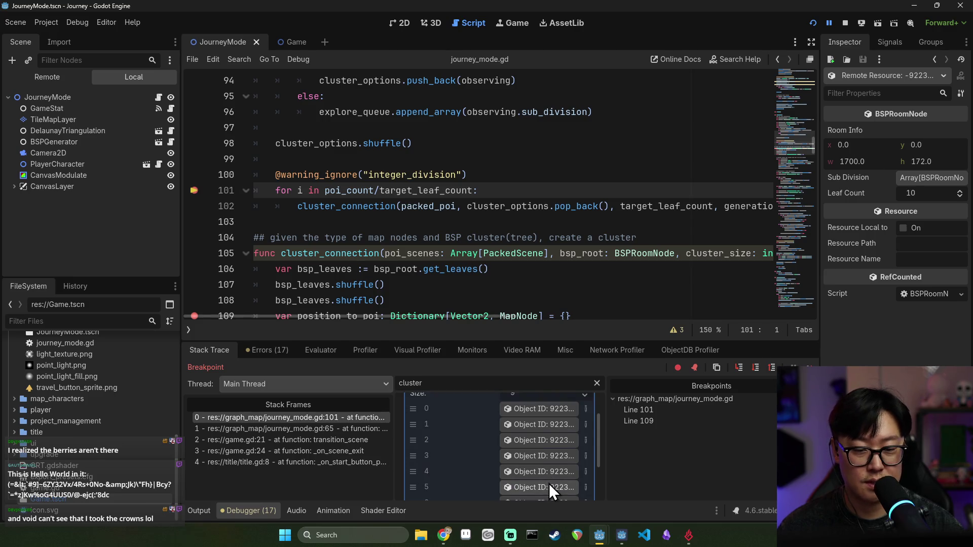
{"action": "scroll", "coordinate": [547, 475], "scroll_direction": "down", "scroll_amount": 1}
{"action": "scroll", "coordinate": [552, 487], "scroll_direction": "down", "scroll_amount": 2}
{"action": "left_click", "coordinate": [545, 472]}
{"action": "left_click", "coordinate": [545, 472]}
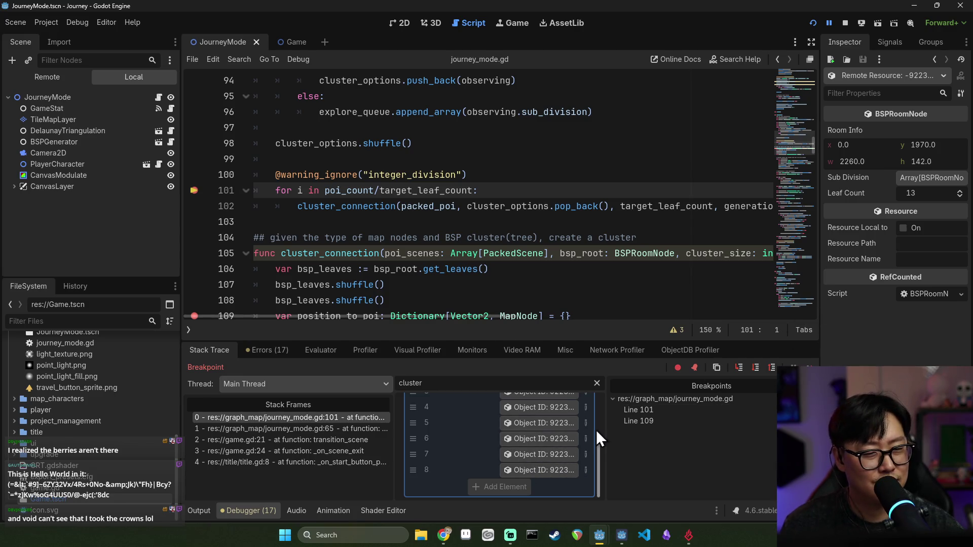
{"action": "left_click", "coordinate": [920, 178]}
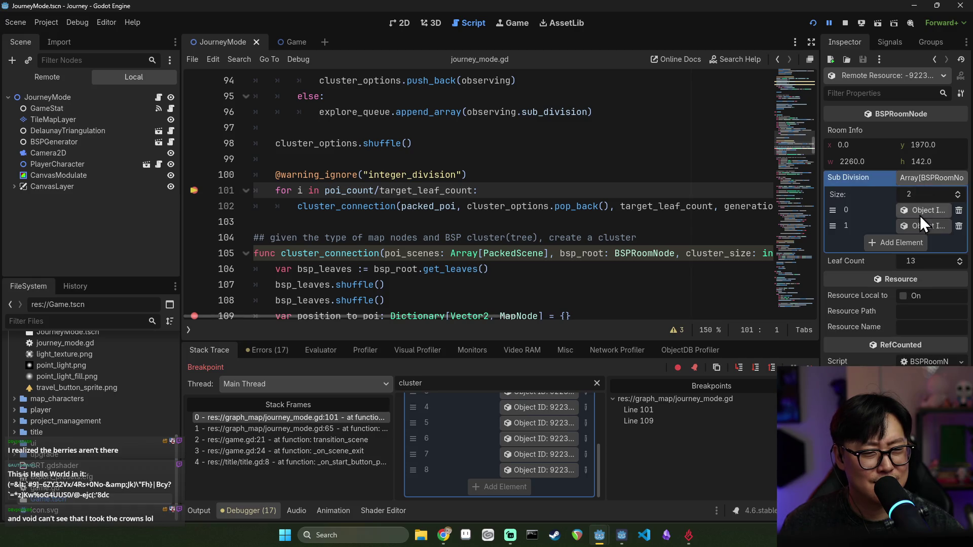
- Return to the script and stop the debug session
{"action": "scroll", "coordinate": [545, 437], "scroll_direction": "up", "scroll_amount": 5}
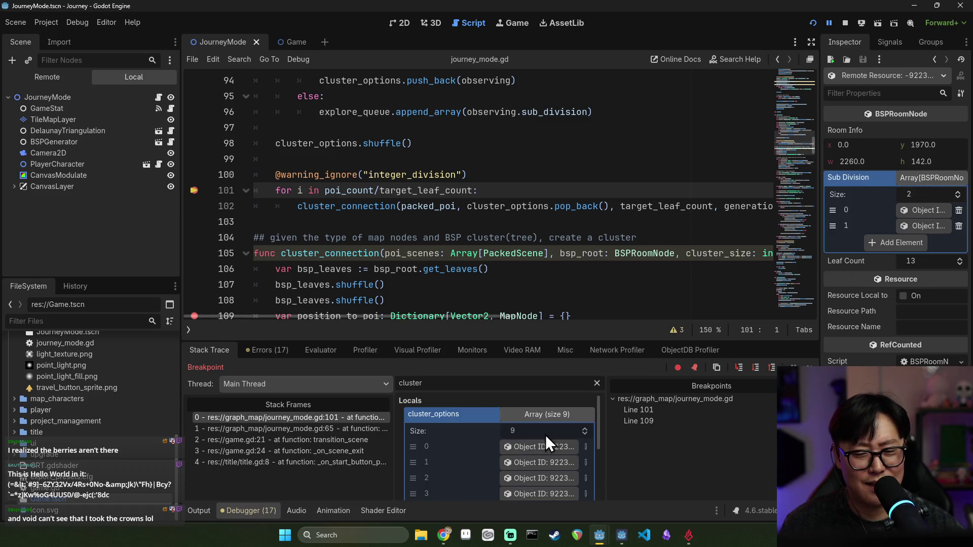
{"action": "left_click", "coordinate": [507, 226]}
{"action": "left_click", "coordinate": [844, 23]}
{"action": "scroll", "coordinate": [456, 203], "scroll_direction": "up", "scroll_amount": 3}
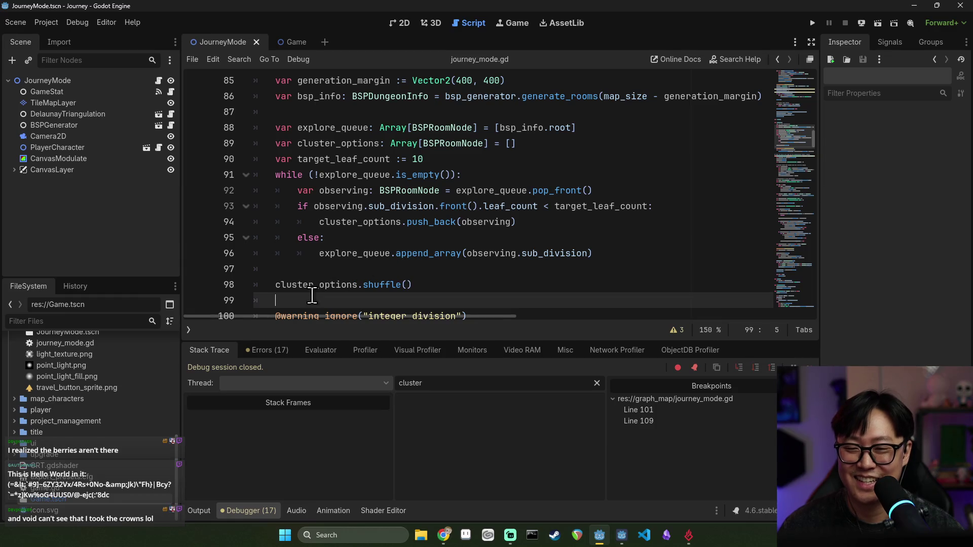
- Check observing, sub_division, leaf_count and target_leaf_count on line 93, then set a breakpoint on line 94
{"action": "double_click", "coordinate": [313, 285]}
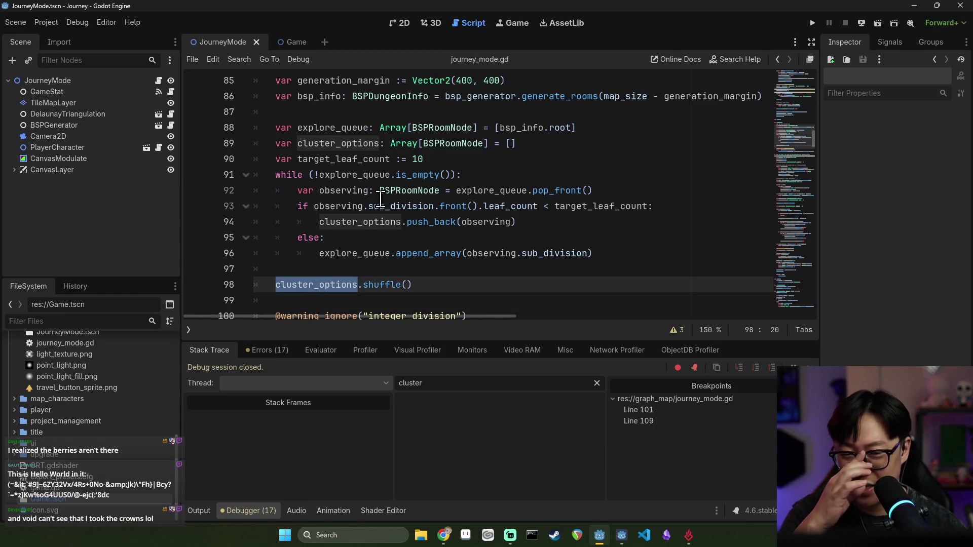
{"action": "double_click", "coordinate": [339, 207]}
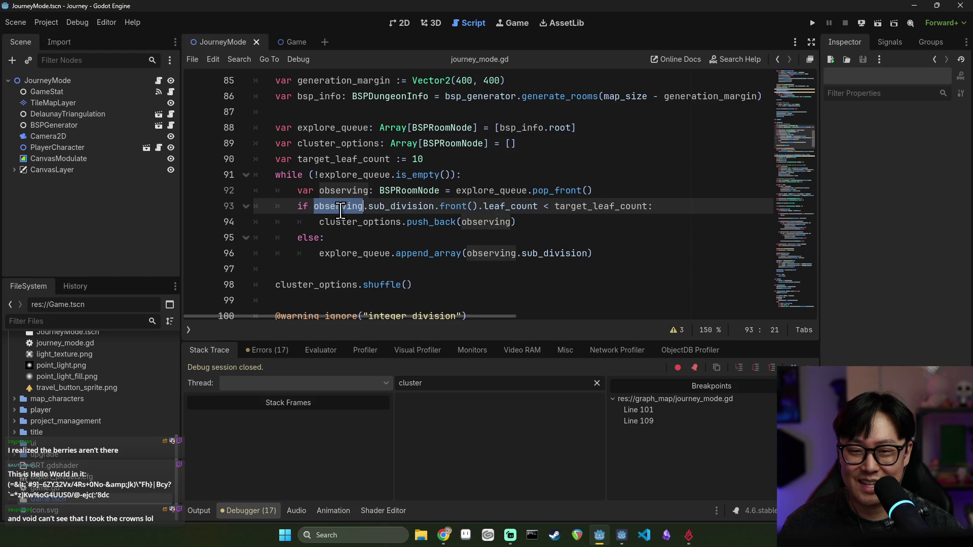
{"action": "double_click", "coordinate": [385, 206]}
{"action": "left_click", "coordinate": [464, 206]}
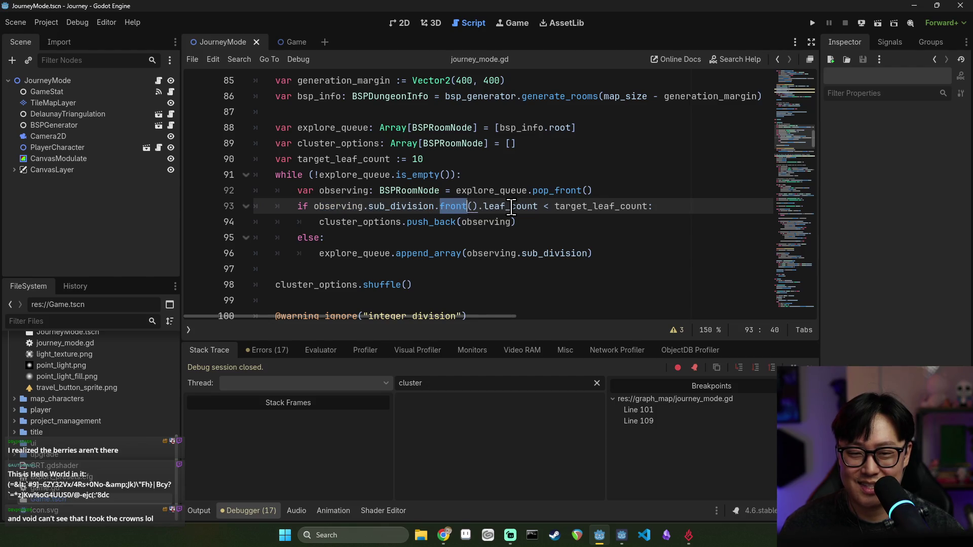
{"action": "double_click", "coordinate": [511, 206]}
{"action": "double_click", "coordinate": [578, 206]}
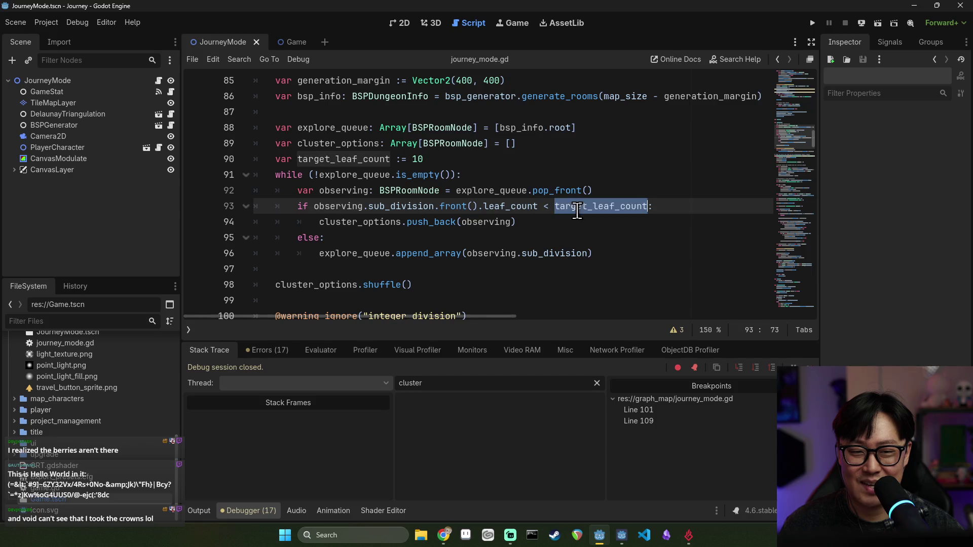
{"action": "double_click", "coordinate": [540, 206]}
{"action": "double_click", "coordinate": [585, 207]}
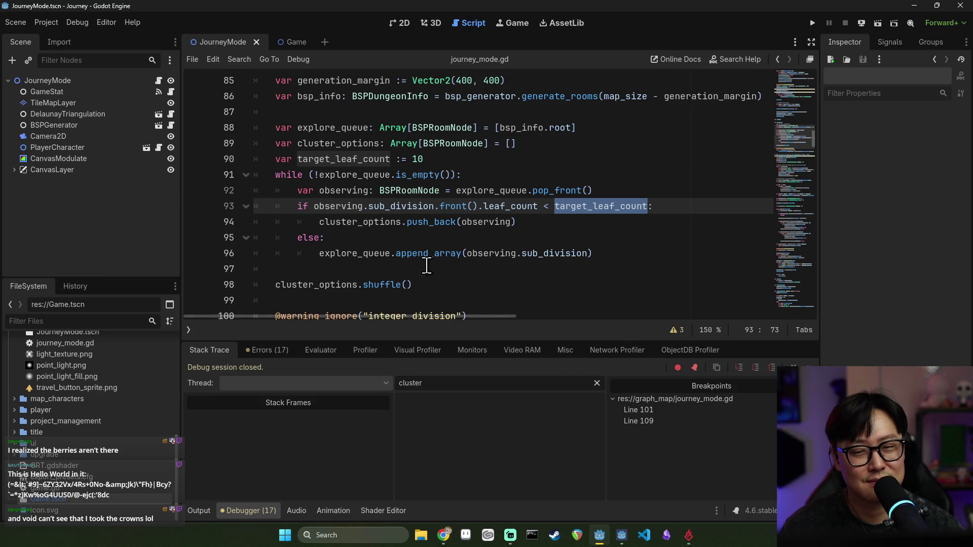
{"action": "left_click", "coordinate": [194, 222]}
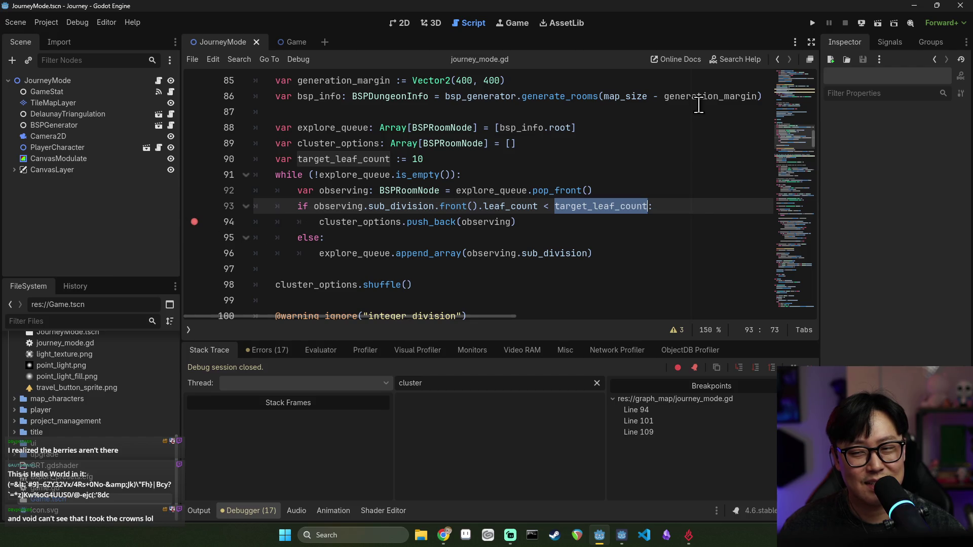
{"action": "left_click", "coordinate": [816, 24]}
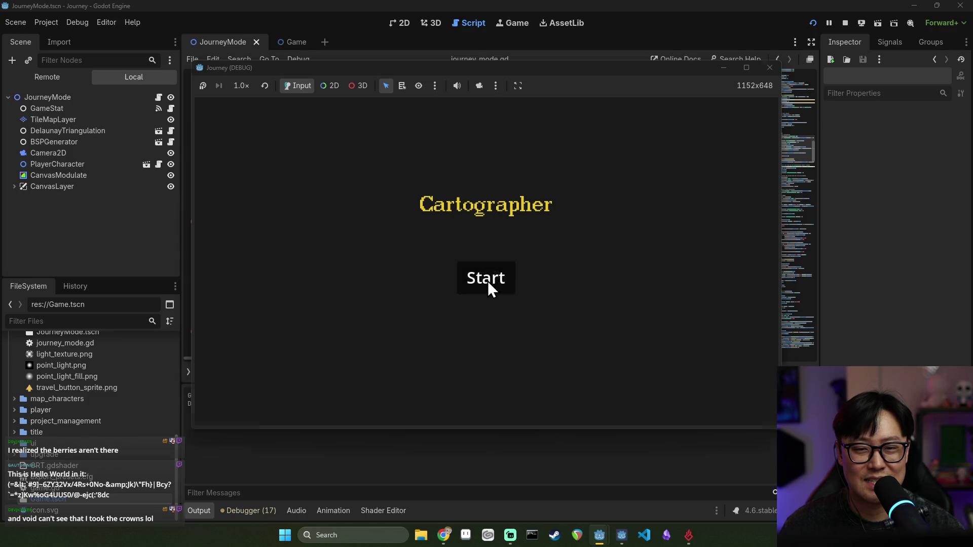
{"action": "left_click", "coordinate": [488, 283]}
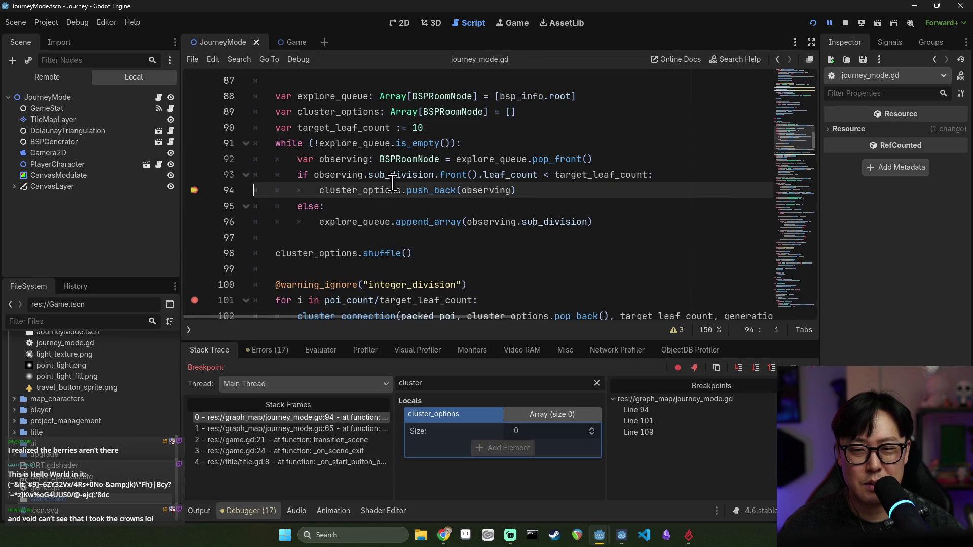
{"action": "mouse_move", "coordinate": [488, 192]}
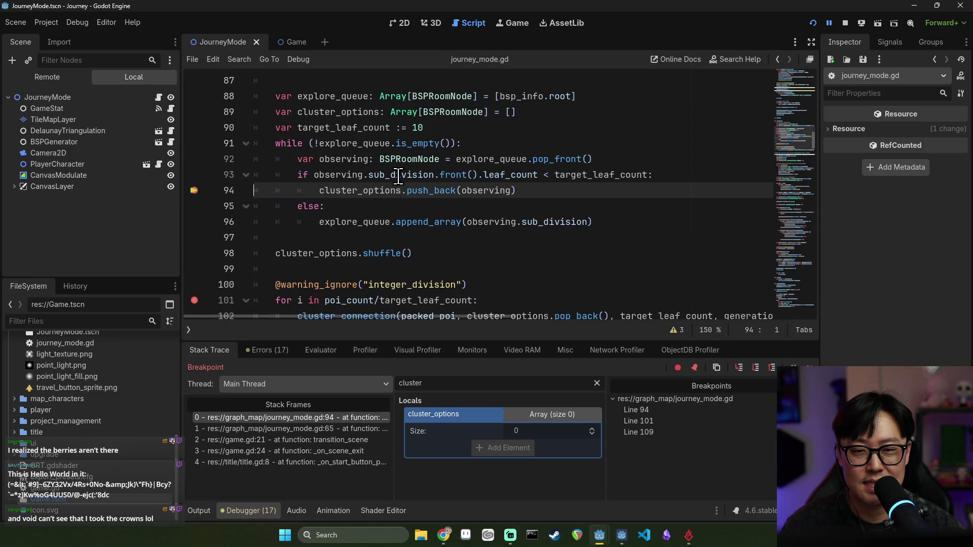
{"action": "double_click", "coordinate": [482, 384]}
{"action": "type", "text": "obser"}
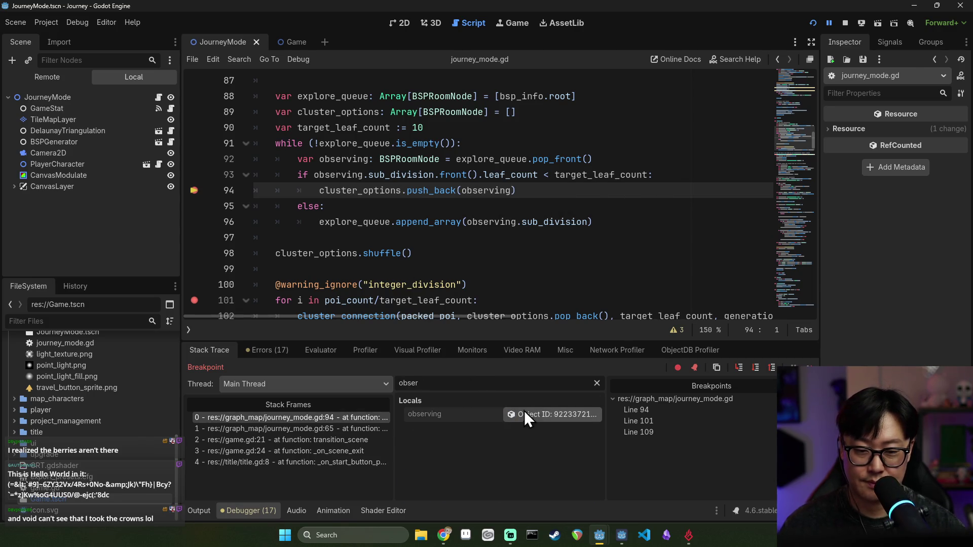
{"action": "left_click", "coordinate": [524, 413]}
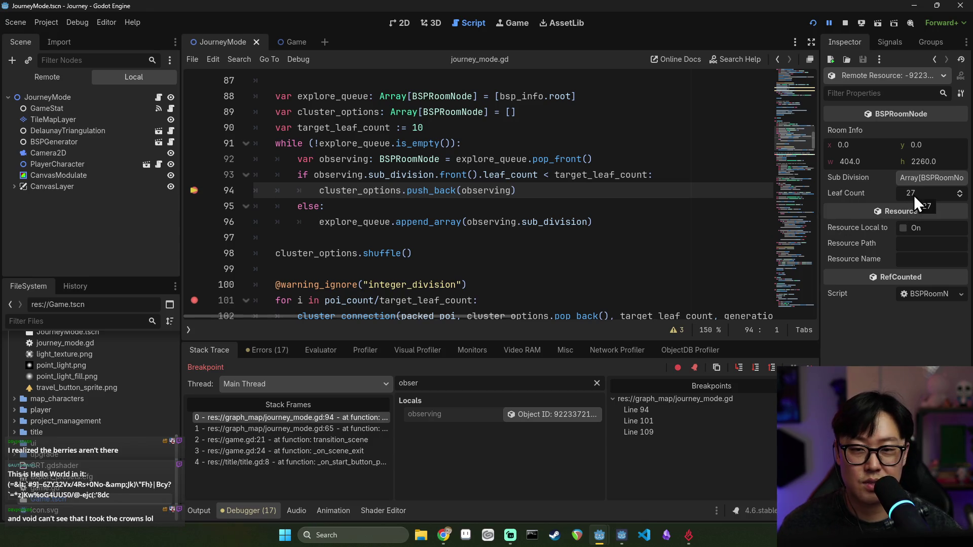
{"action": "left_click", "coordinate": [919, 178]}
{"action": "left_click", "coordinate": [918, 210]}
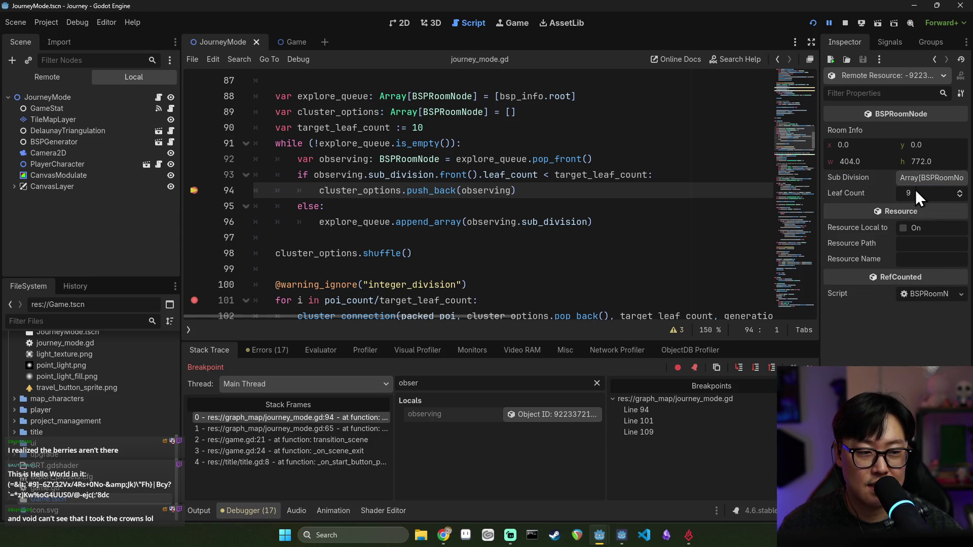
{"action": "left_click", "coordinate": [924, 178]}
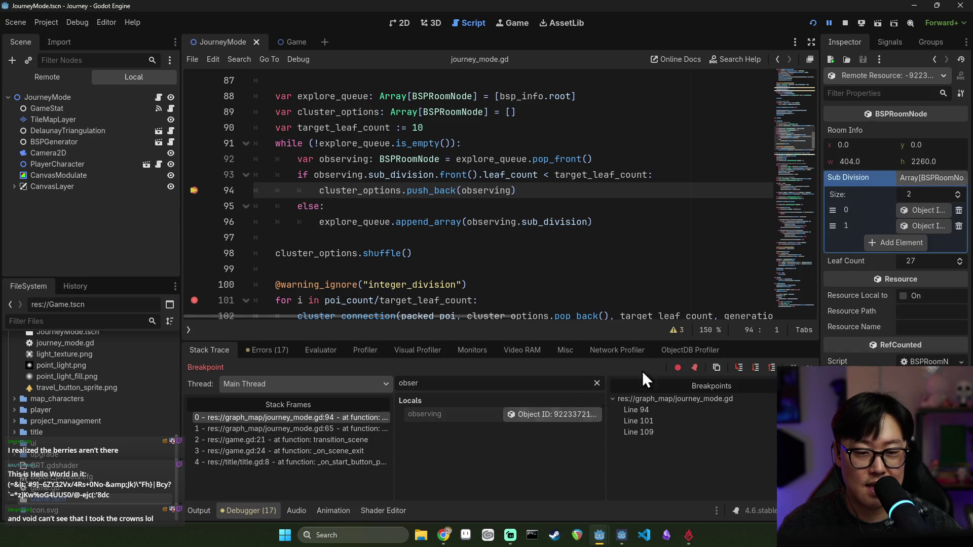
{"action": "left_click", "coordinate": [920, 225]}
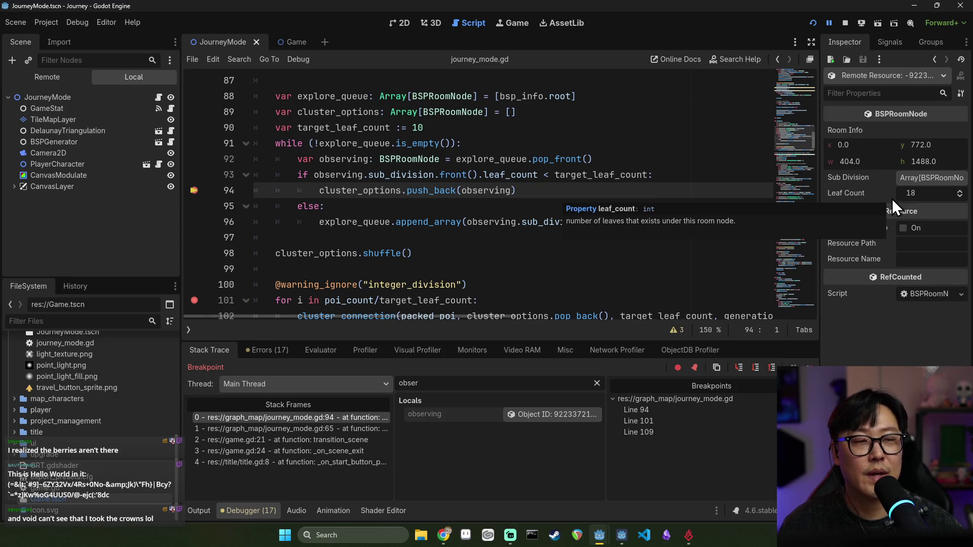
{"action": "left_click", "coordinate": [846, 23]}
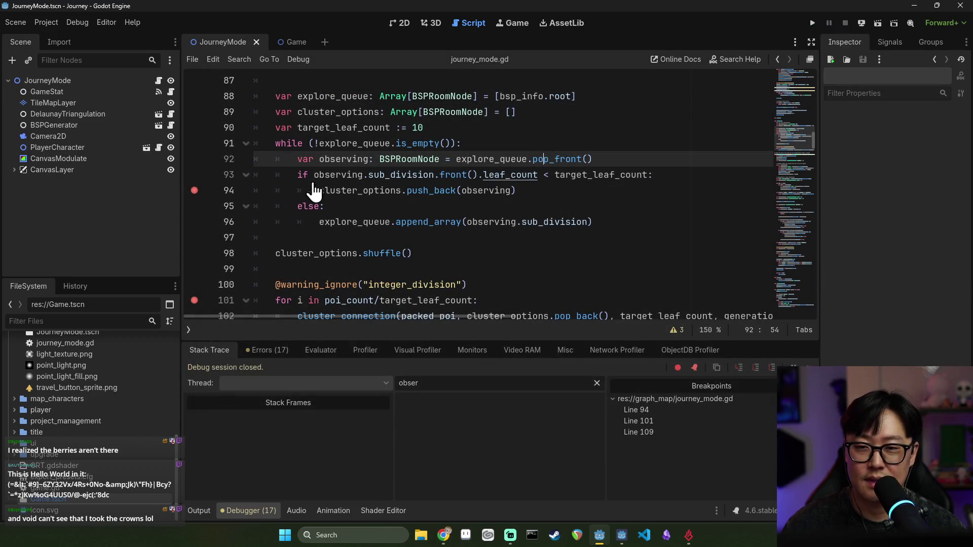
- Remove the line 94 breakpoint, then bring up the Windows Task View
{"action": "left_click", "coordinate": [194, 191]}
{"action": "left_click", "coordinate": [427, 191]}
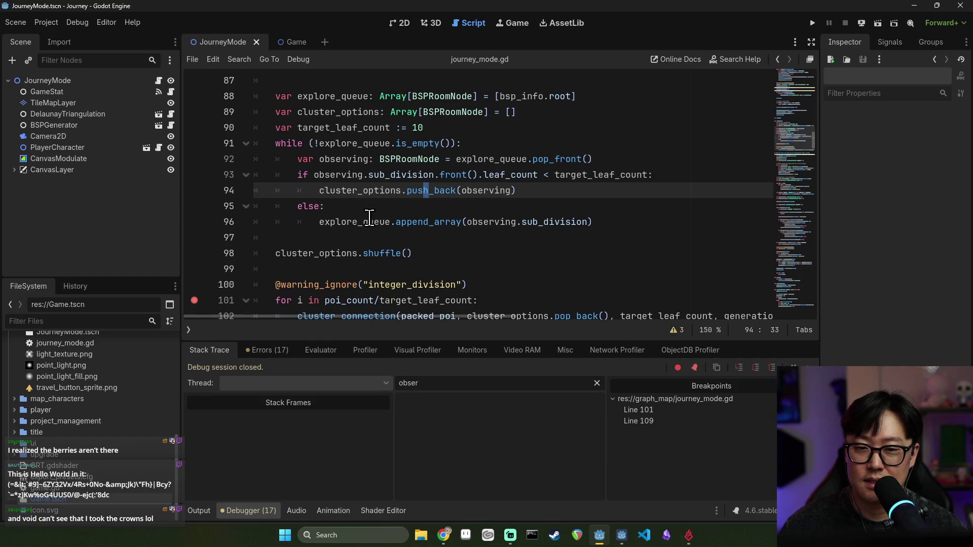
{"action": "mouse_move", "coordinate": [365, 216]}
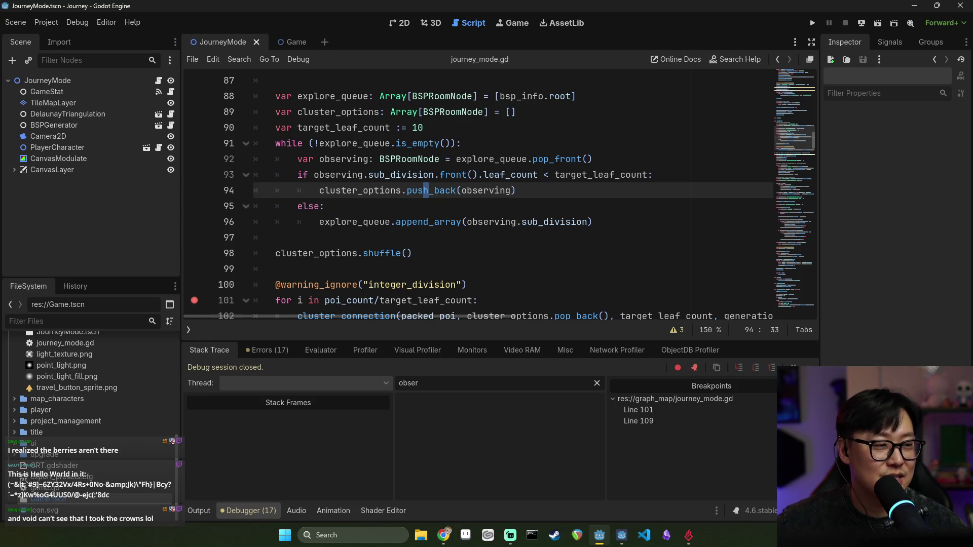
{"action": "key", "text": "alt+Tab"}
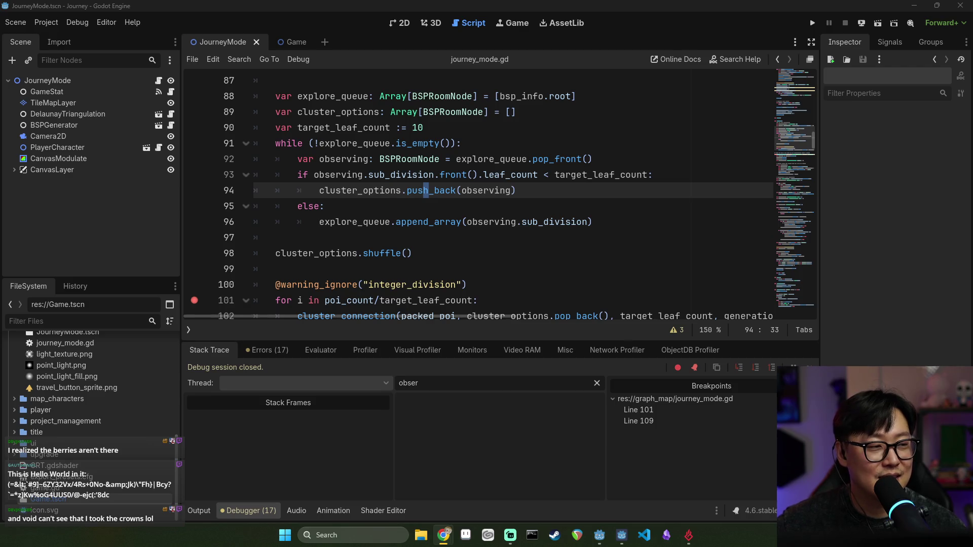
{"action": "key", "text": "super+Tab"}
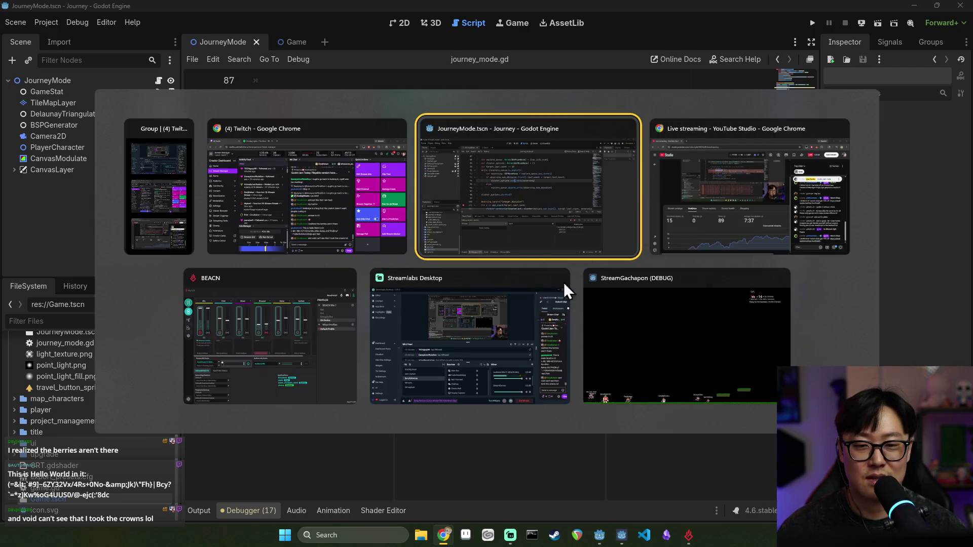
- Bring the StreamGachapon game window to the front from Task View
{"action": "left_click", "coordinate": [688, 359]}
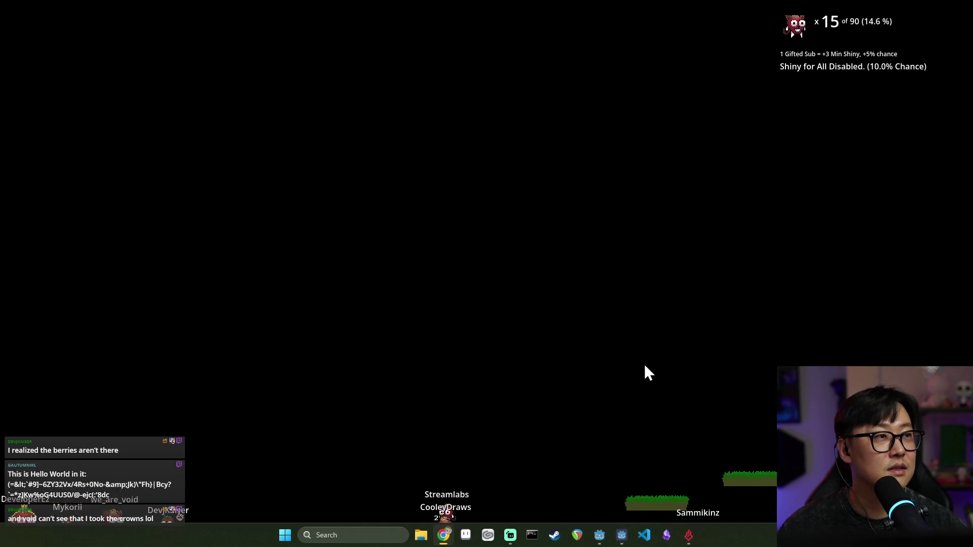
{"action": "key", "text": "super+Tab"}
{"action": "key", "text": "Return"}
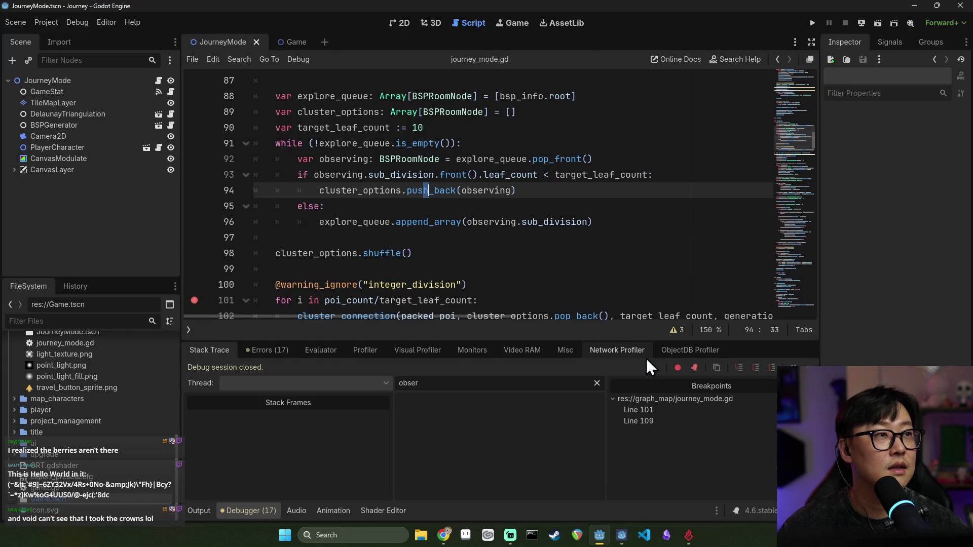
{"action": "key", "text": "super+Tab"}
{"action": "left_click", "coordinate": [726, 206]}
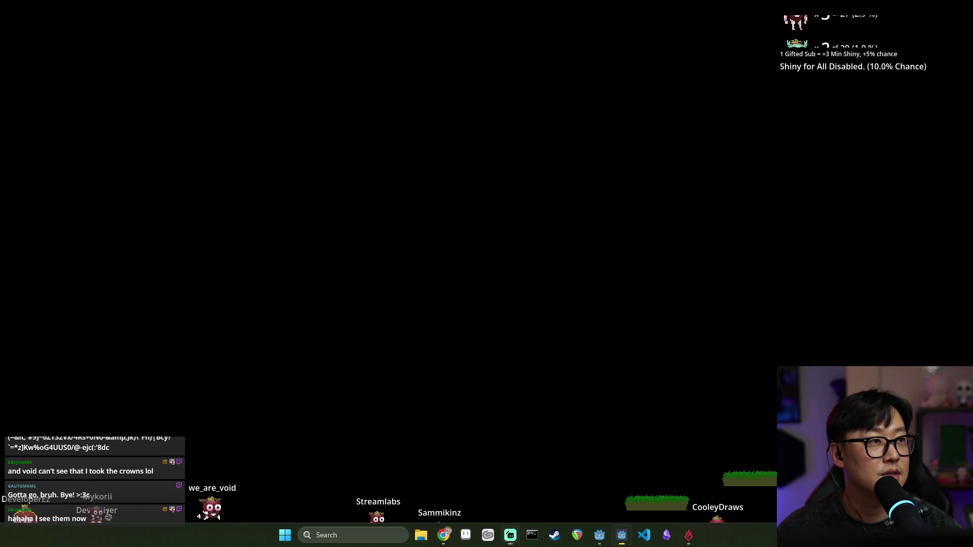
- Switch back to the Godot editor showing journey_mode.gd
{"action": "key", "text": "alt+Tab"}
{"action": "key", "text": "alt+Tab"}
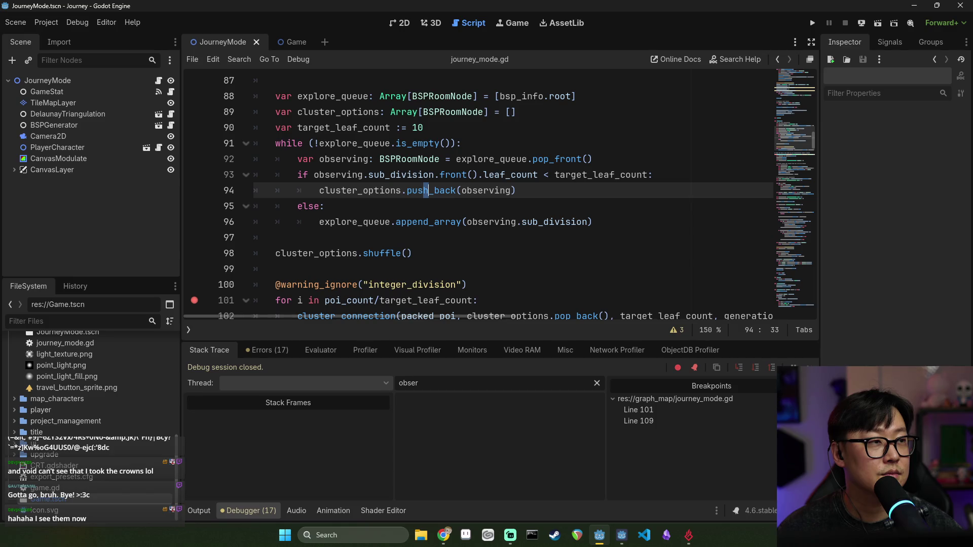
{"action": "key", "text": "alt+Tab"}
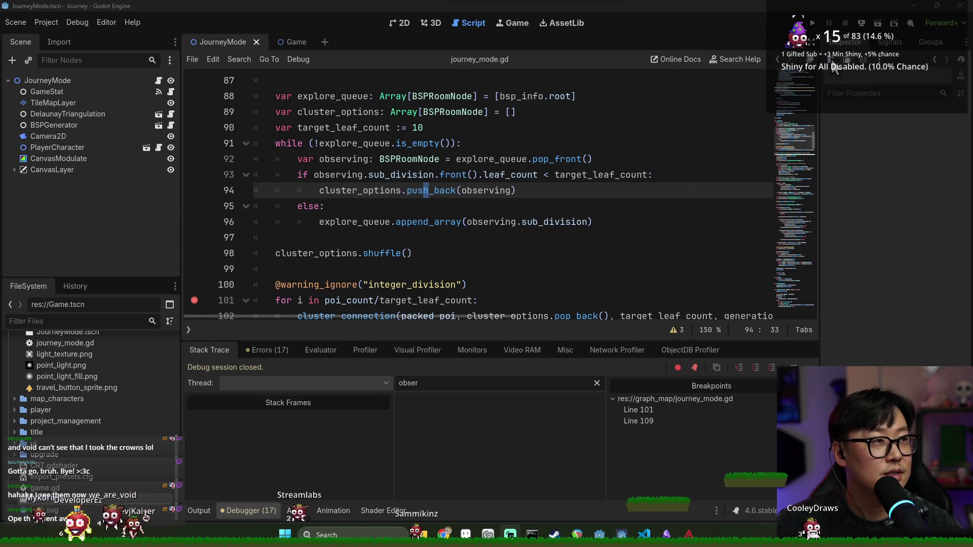
{"action": "left_click", "coordinate": [556, 221]}
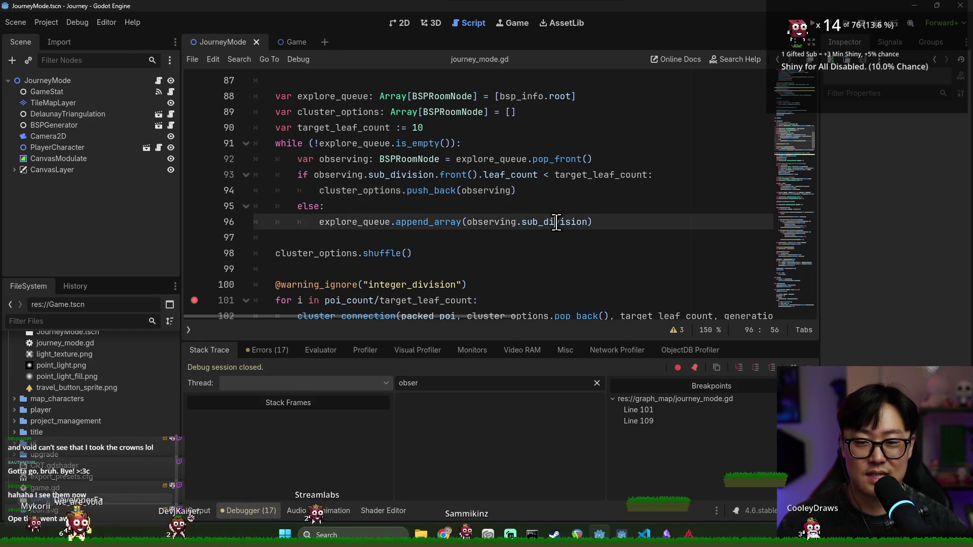
{"action": "key", "text": "alt+Tab"}
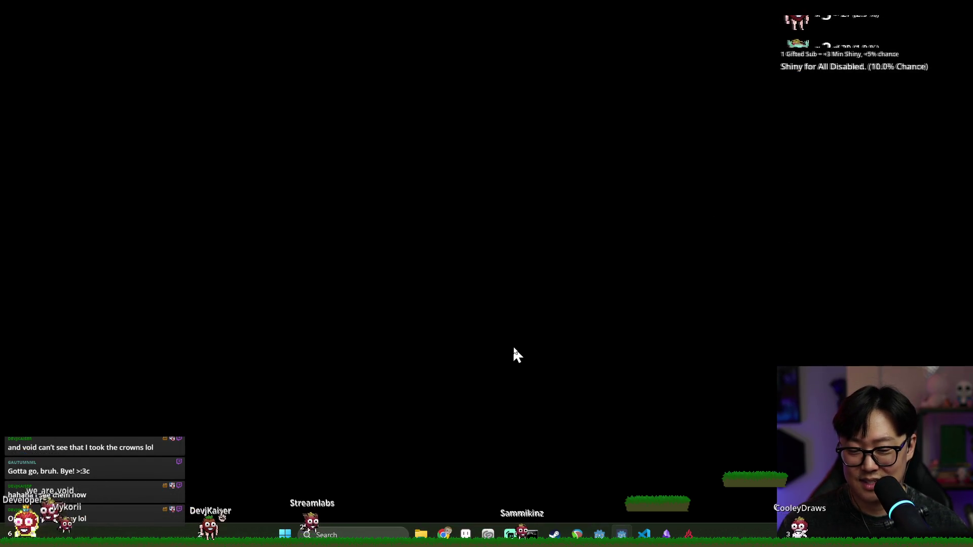
{"action": "key", "text": "alt+Tab"}
{"action": "left_click", "coordinate": [511, 212]}
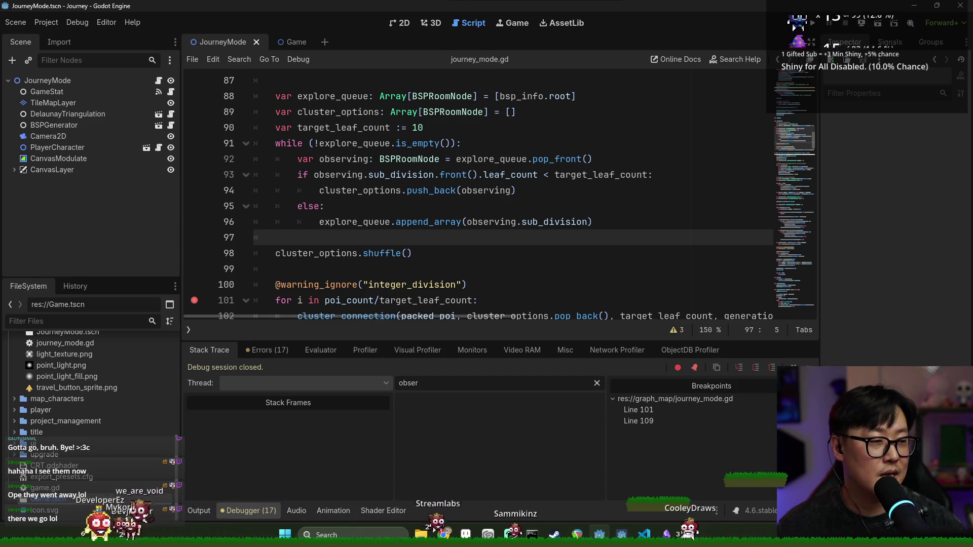
{"action": "left_click", "coordinate": [308, 253]}
{"action": "key", "text": "ctrl+s"}
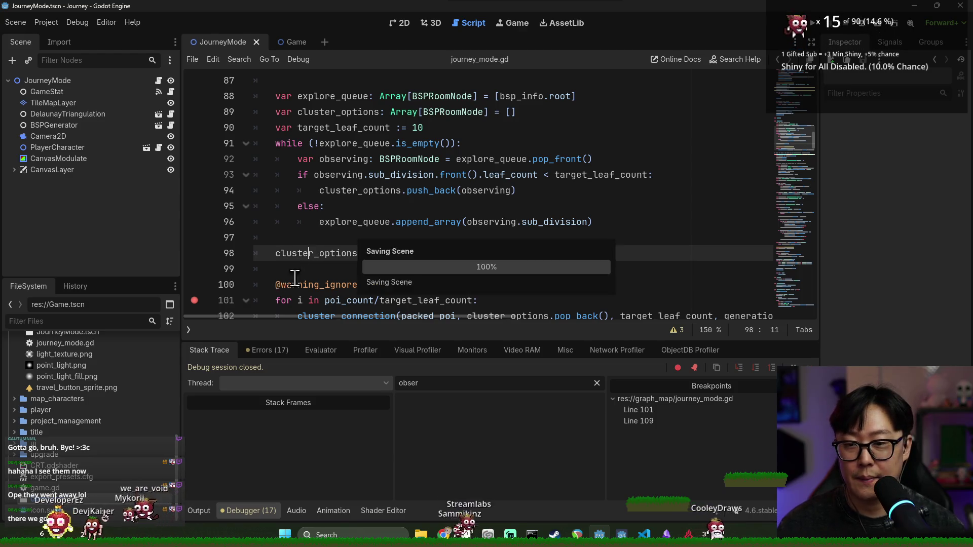
{"action": "scroll", "coordinate": [352, 276], "scroll_direction": "down", "scroll_amount": 1}
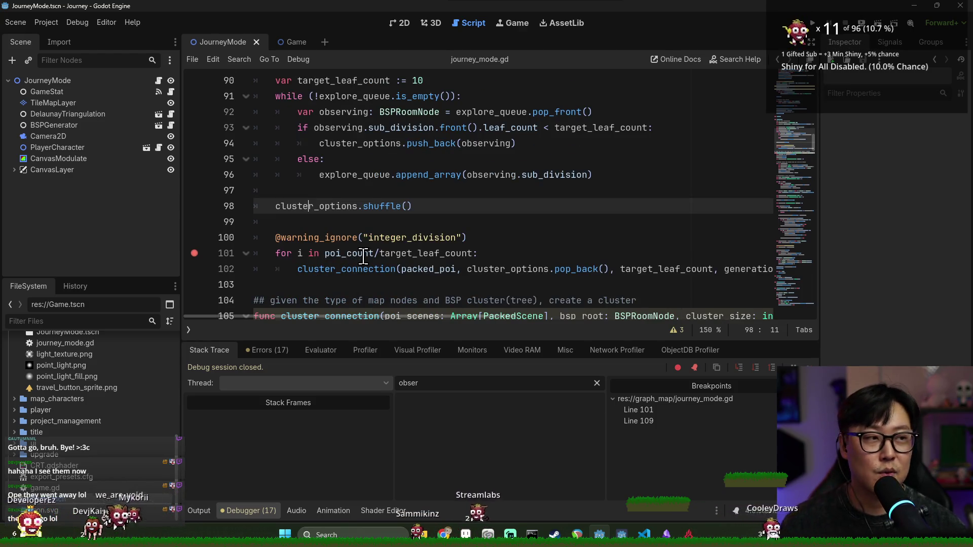
{"action": "left_click", "coordinate": [194, 254]}
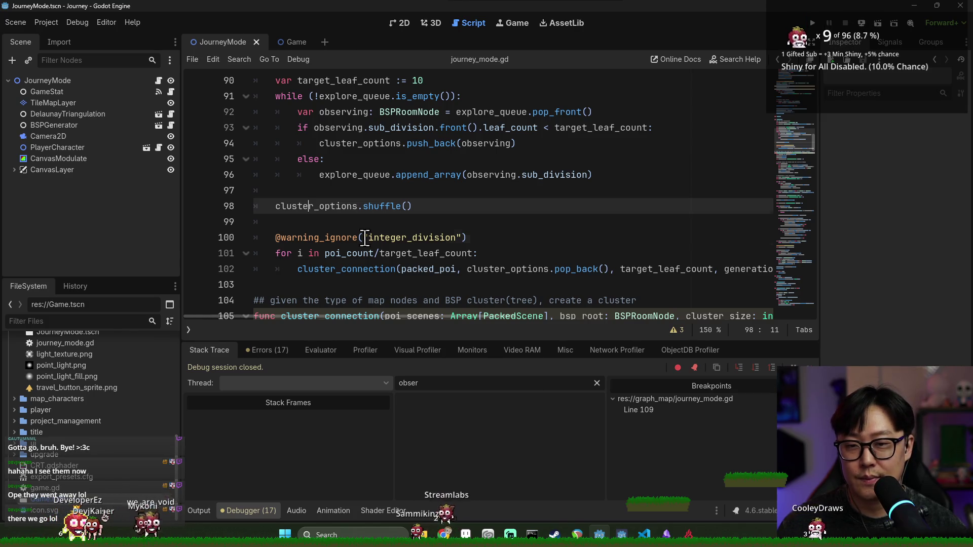
{"action": "left_click", "coordinate": [314, 221]}
{"action": "double_click", "coordinate": [317, 207]}
{"action": "key", "text": "ctrl+s"}
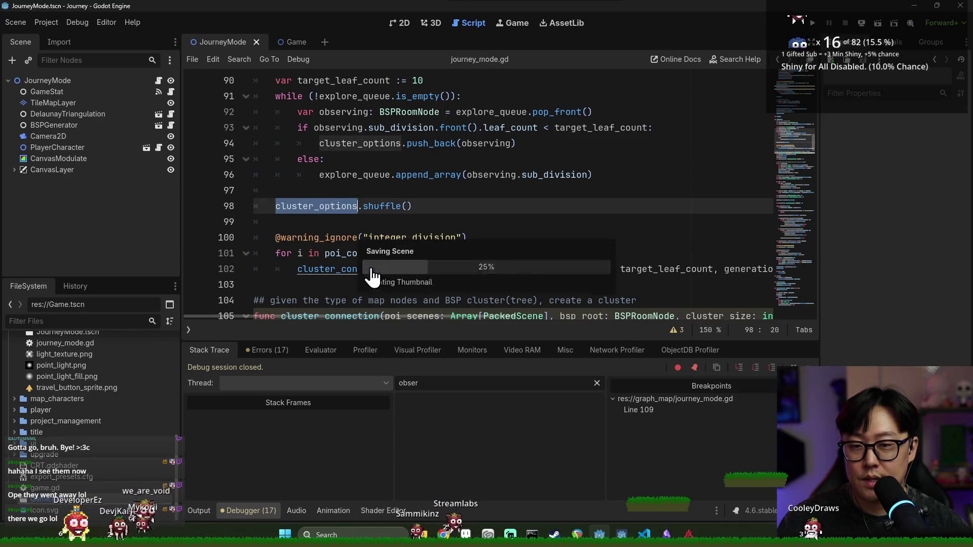
{"action": "left_click", "coordinate": [335, 253]}
{"action": "scroll", "coordinate": [369, 251], "scroll_direction": "up", "scroll_amount": 2}
{"action": "left_click", "coordinate": [364, 207]}
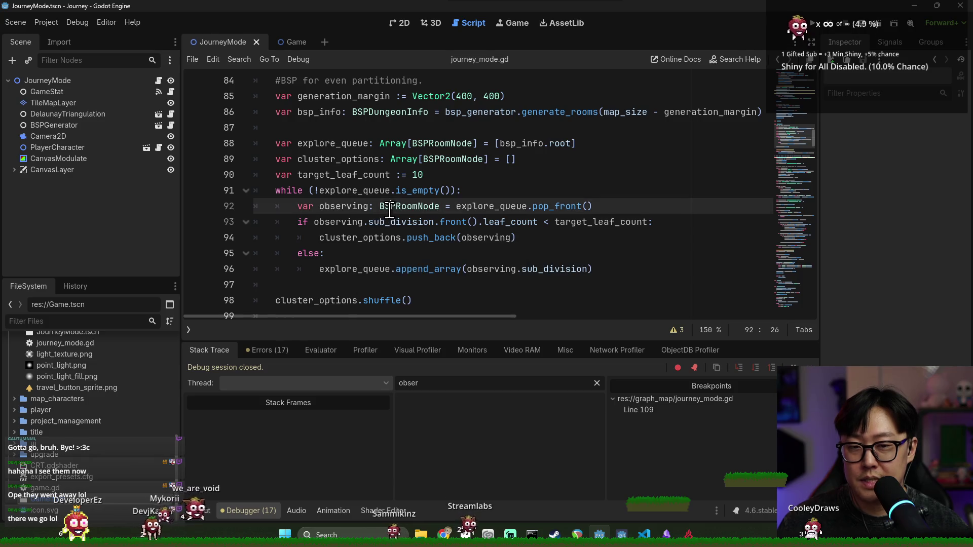
{"action": "double_click", "coordinate": [350, 206]}
{"action": "double_click", "coordinate": [509, 222]}
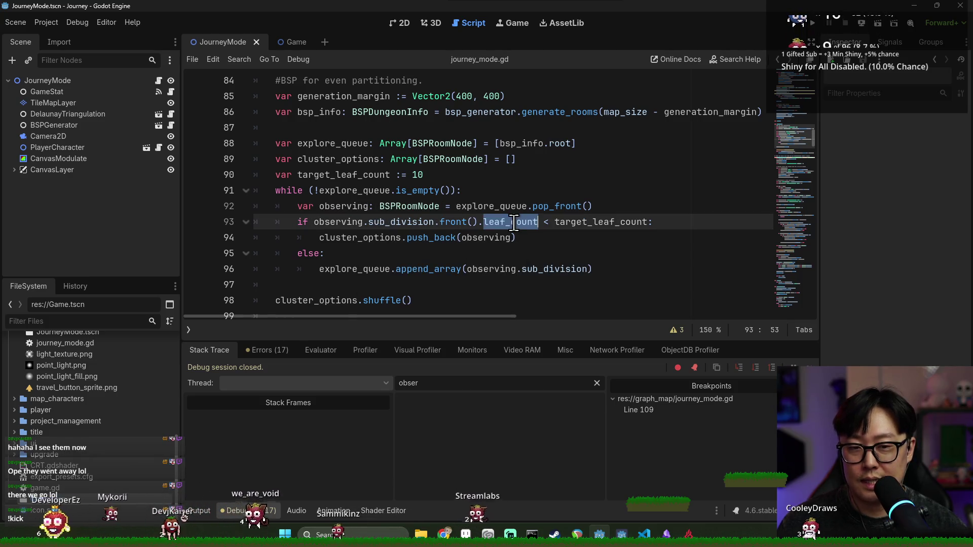
{"action": "left_click", "coordinate": [367, 223]}
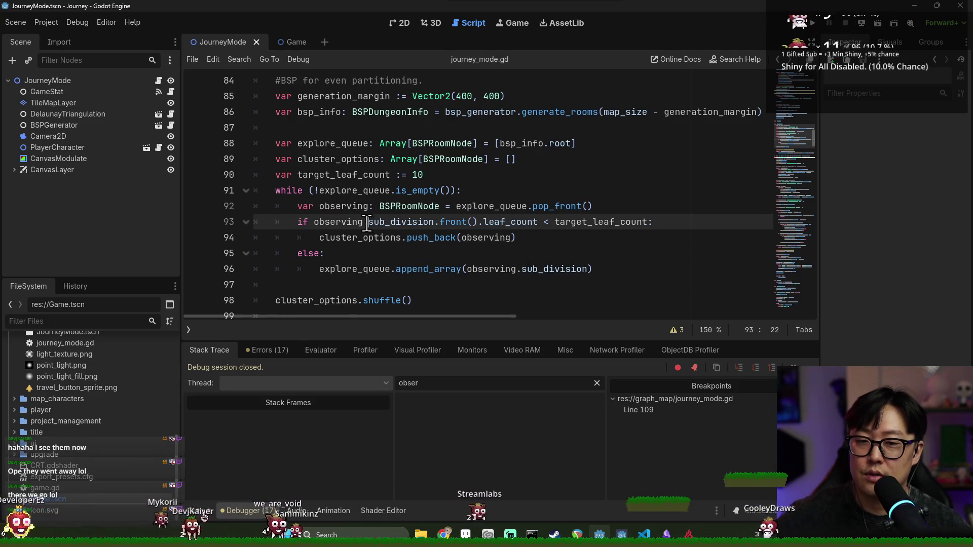
{"action": "double_click", "coordinate": [339, 222]}
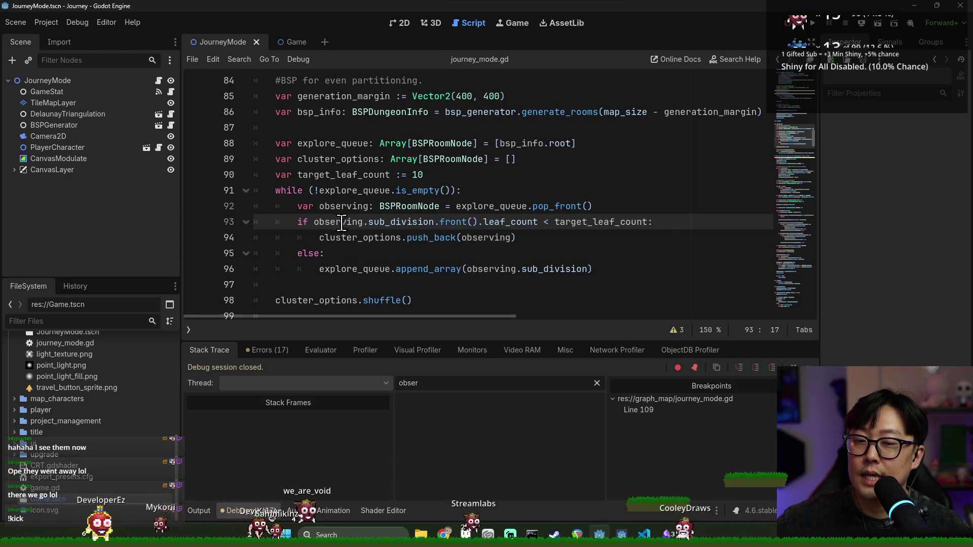
{"action": "left_click", "coordinate": [355, 237]}
{"action": "triple_click", "coordinate": [334, 222]}
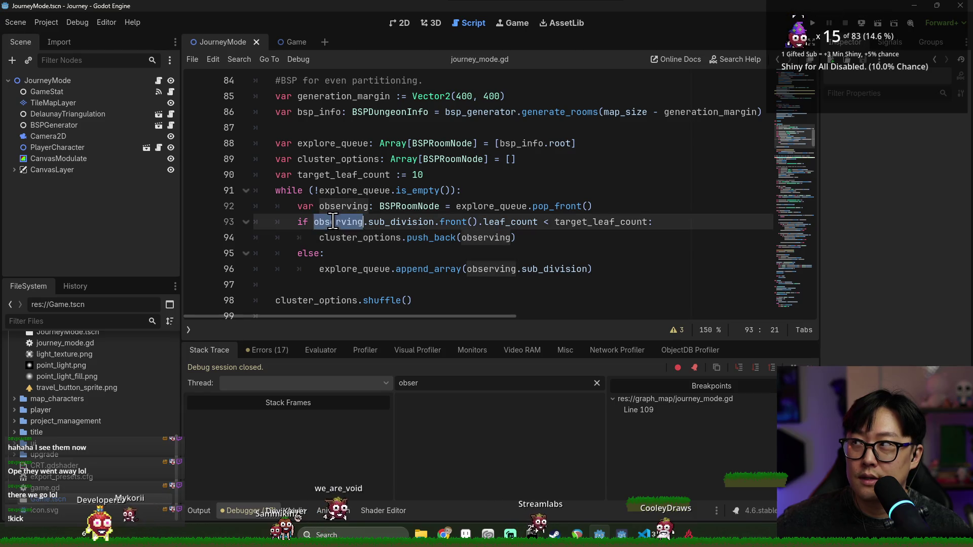
{"action": "double_click", "coordinate": [359, 237]}
{"action": "double_click", "coordinate": [337, 222]}
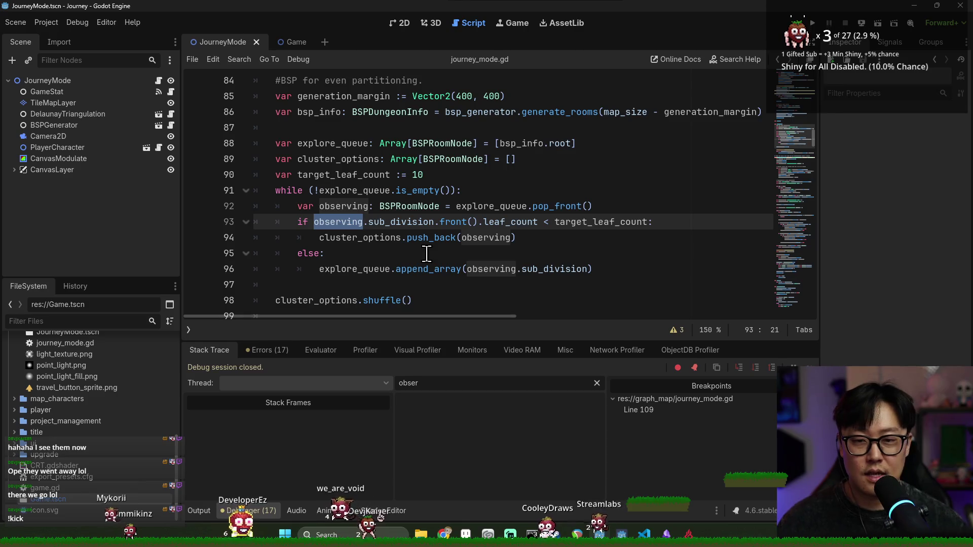
{"action": "double_click", "coordinate": [372, 239]}
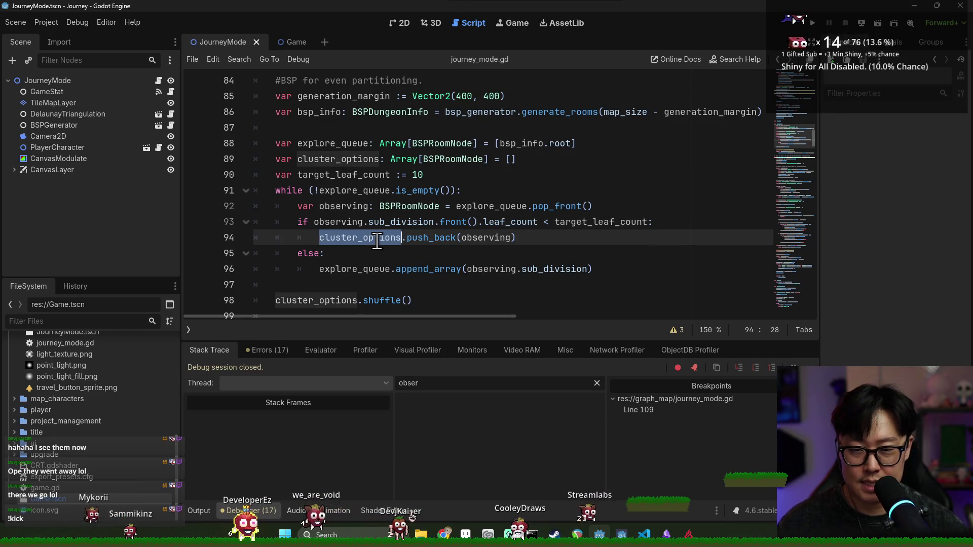
{"action": "left_click", "coordinate": [456, 238]}
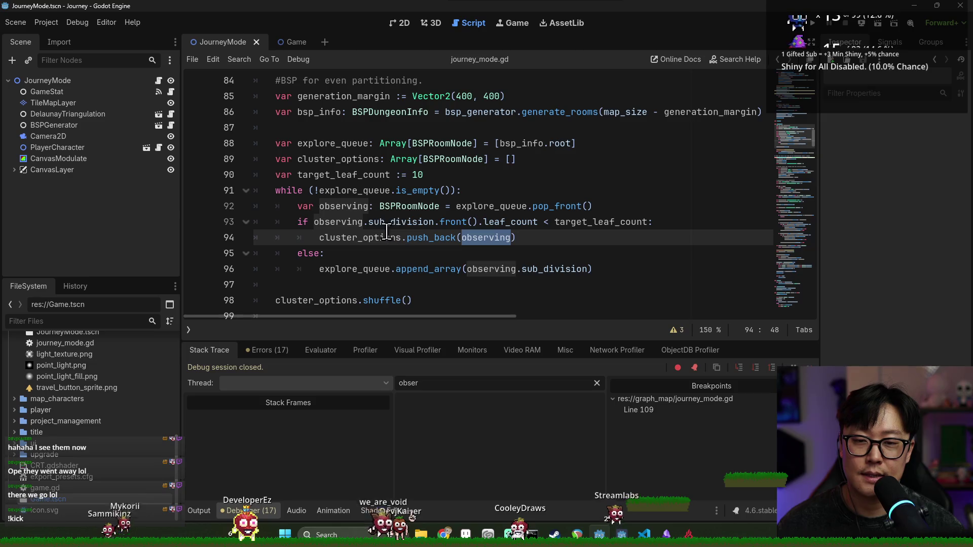
{"action": "double_click", "coordinate": [348, 223]}
{"action": "double_click", "coordinate": [485, 237]}
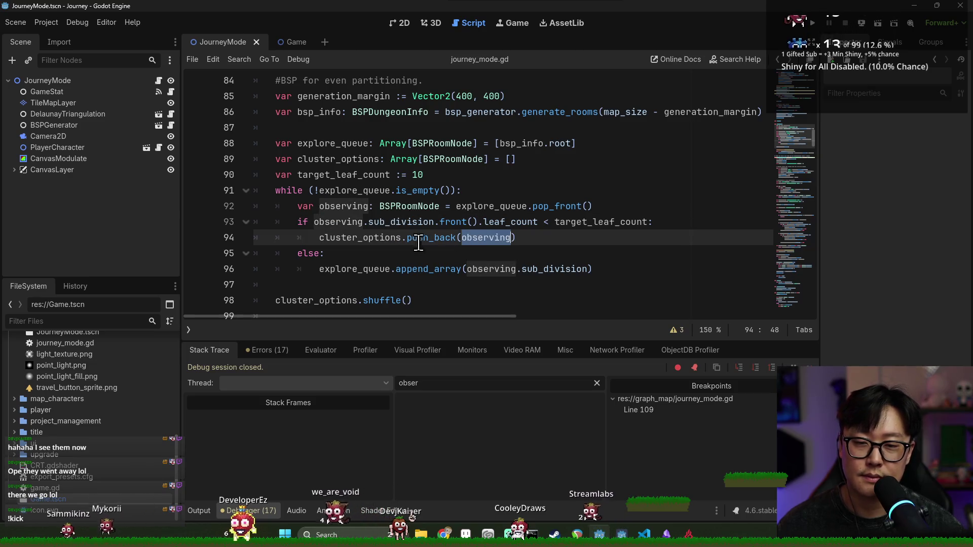
{"action": "double_click", "coordinate": [348, 223]}
{"action": "double_click", "coordinate": [485, 237]}
{"action": "left_click", "coordinate": [346, 223]}
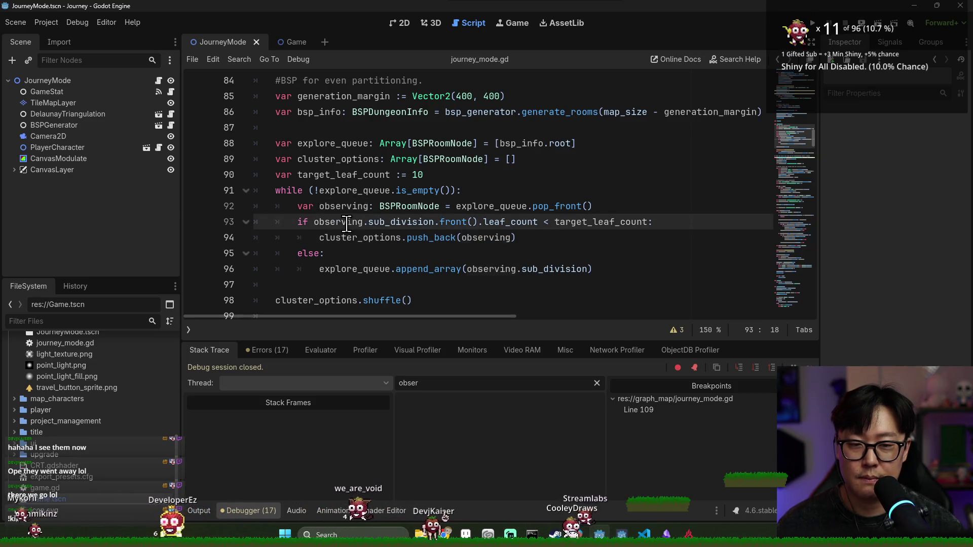
{"action": "left_click", "coordinate": [408, 252]}
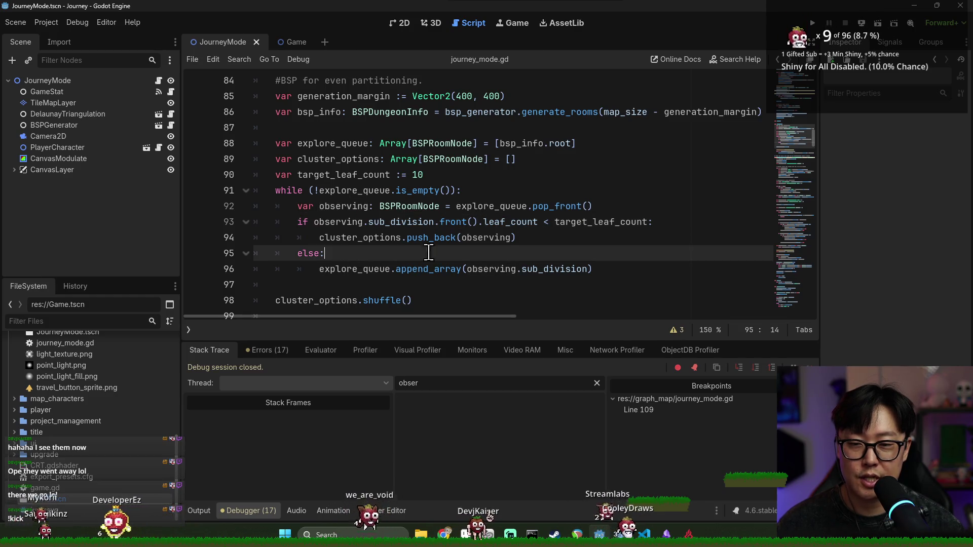
- Add 'var has_valid_children := false' below the pop_front line and save
{"action": "left_click", "coordinate": [596, 207]}
{"action": "key", "text": "Return"}
{"action": "type", "text": "var has_valid_children :="}
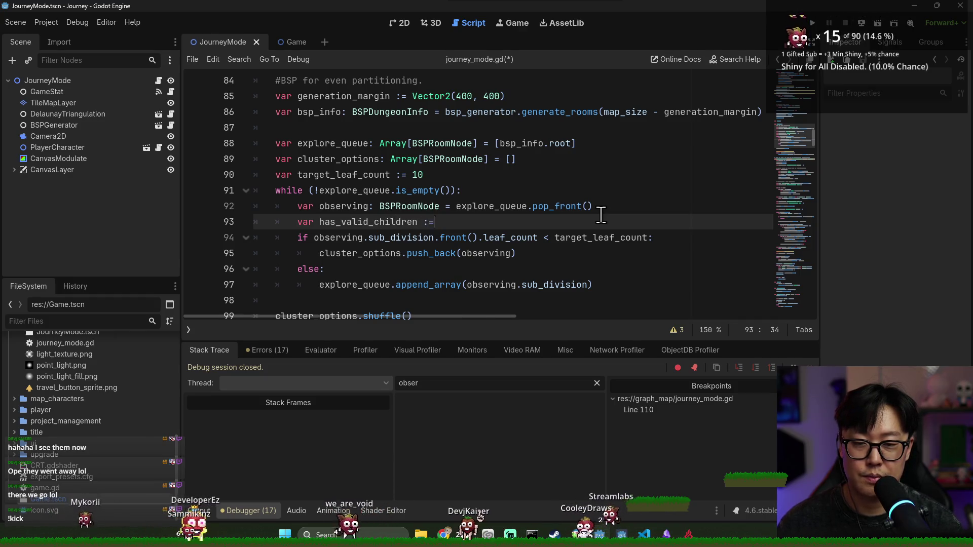
{"action": "type", "text": "false"}
{"action": "key", "text": "Return"}
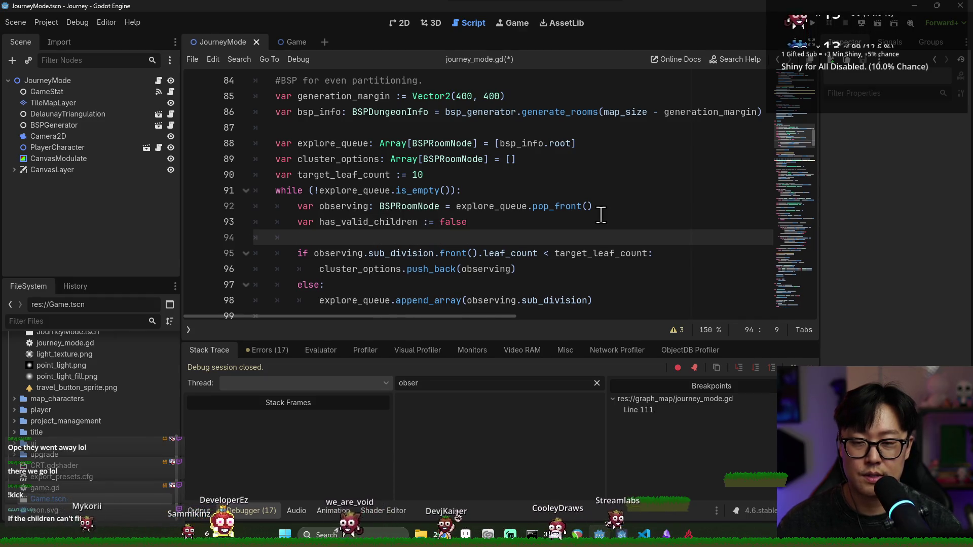
{"action": "key", "text": "ctrl+s"}
{"action": "type", "text": "for child in"}
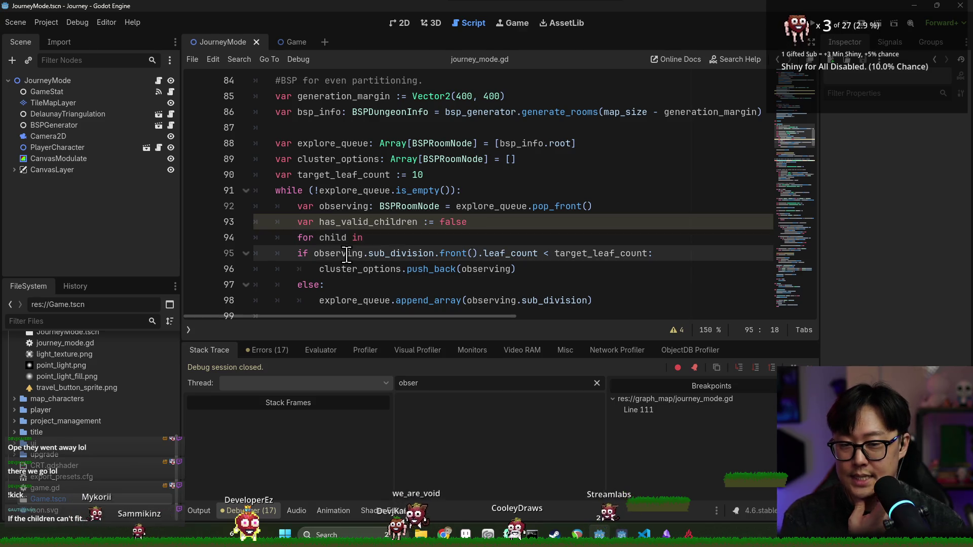
- Add 'for child in observing.sub_division:' with 'if child.leaf_count > target_leaf_count:' inside
{"action": "type", "text": "observing.sub_division"}
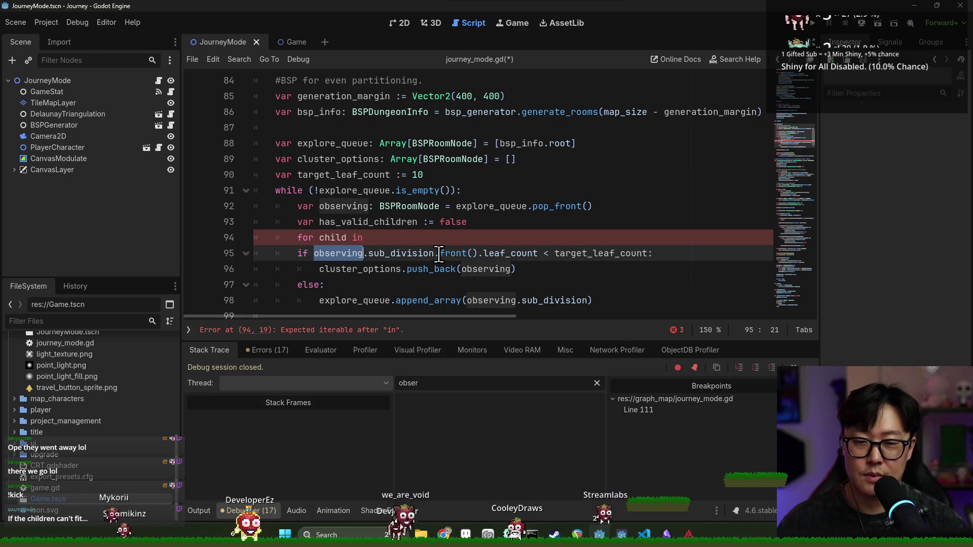
{"action": "type", "text": ":"}
{"action": "key", "text": "Return"}
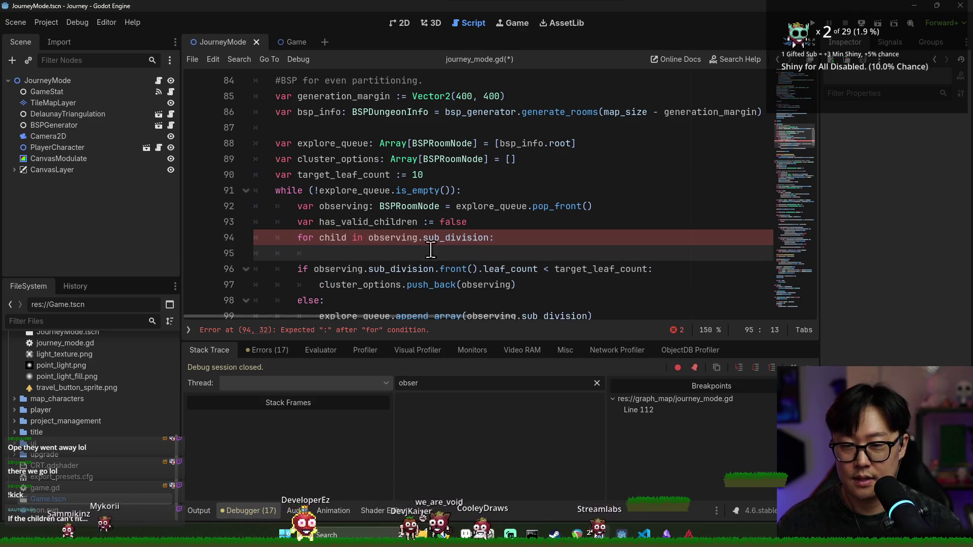
{"action": "scroll", "coordinate": [446, 243], "scroll_direction": "down", "scroll_amount": 1}
{"action": "type", "text": "if ch"}
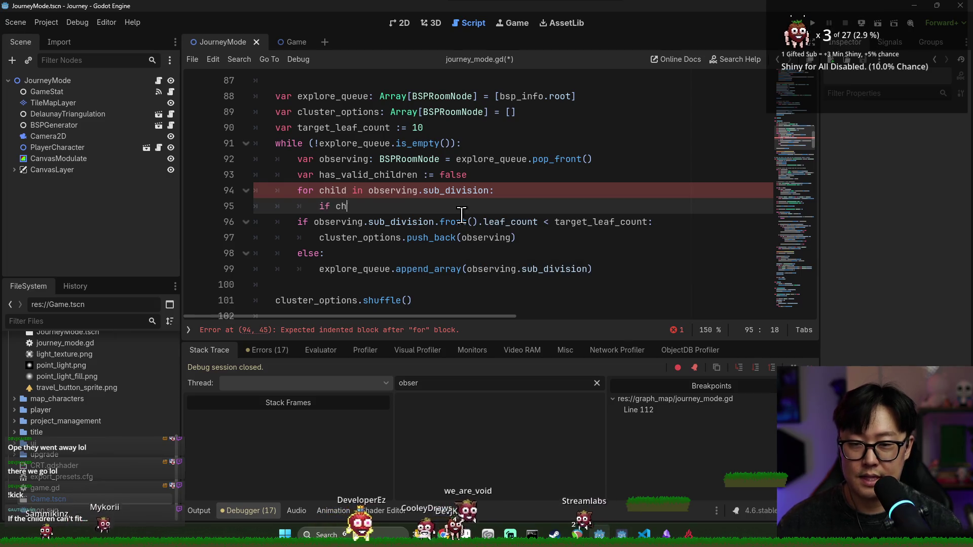
{"action": "type", "text": "ild.le"}
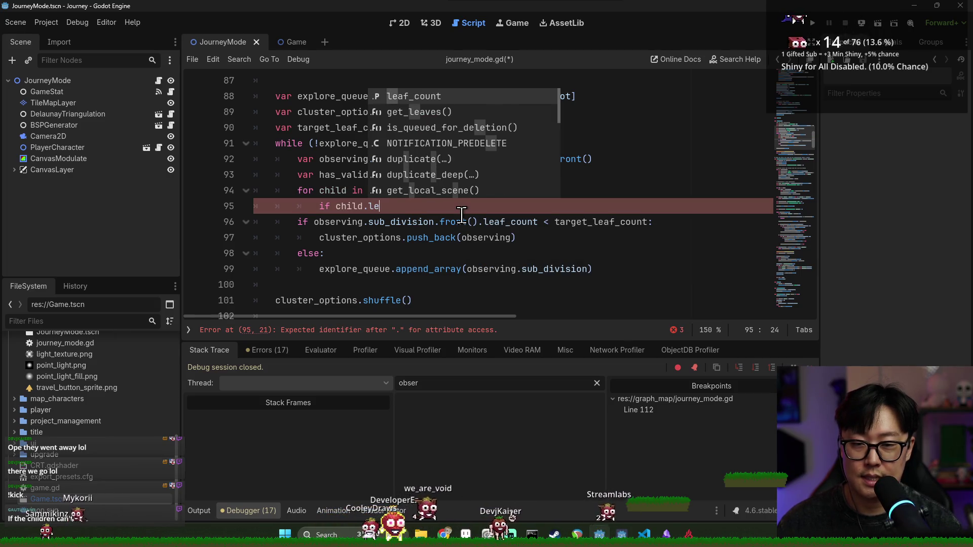
{"action": "key", "text": "Return"}
{"action": "key", "text": "BackSpace"}
{"action": "key", "text": "BackSpace"}
{"action": "key", "text": "BackSpace"}
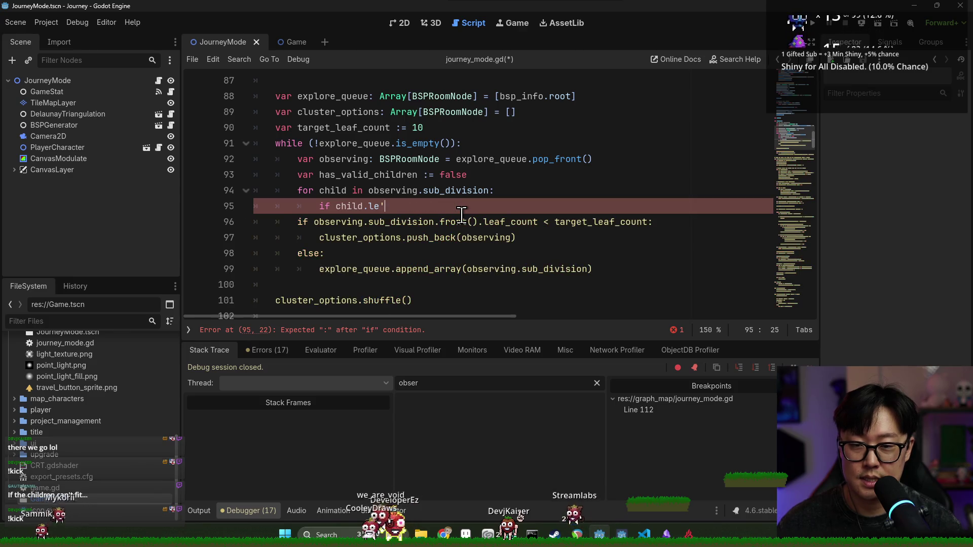
{"action": "type", "text": "_count <>"}
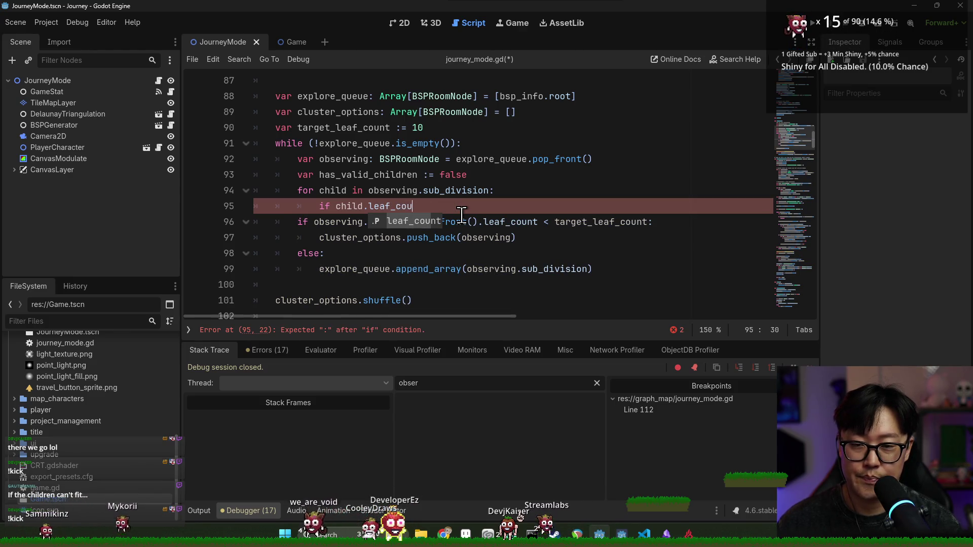
{"action": "key", "text": "BackSpace"}
{"action": "key", "text": "BackSpace"}
{"action": "type", "text": "> target_leaf_count:"}
{"action": "key", "text": "Return"}
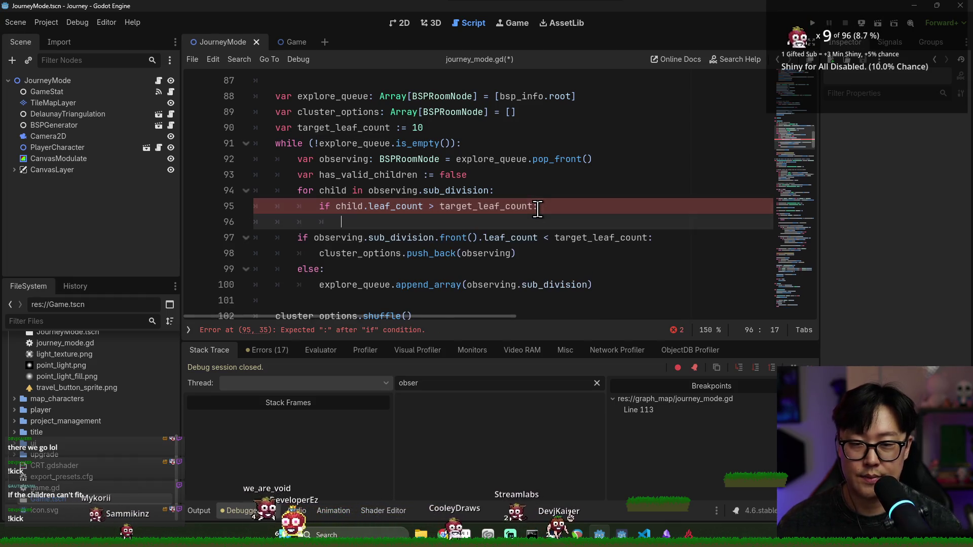
- Make the if body call explore_queue.push_back(child)
{"action": "left_click", "coordinate": [442, 209]}
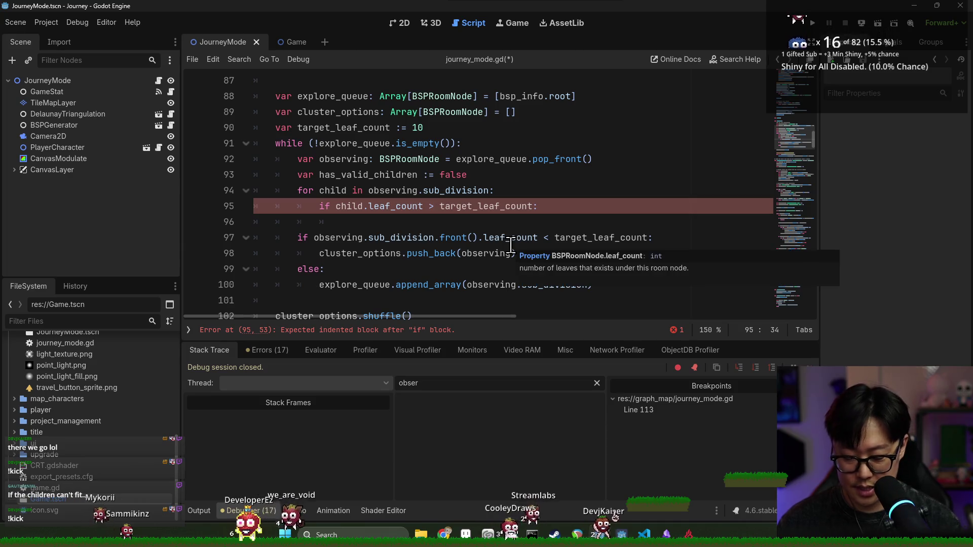
{"action": "left_click", "coordinate": [403, 218]}
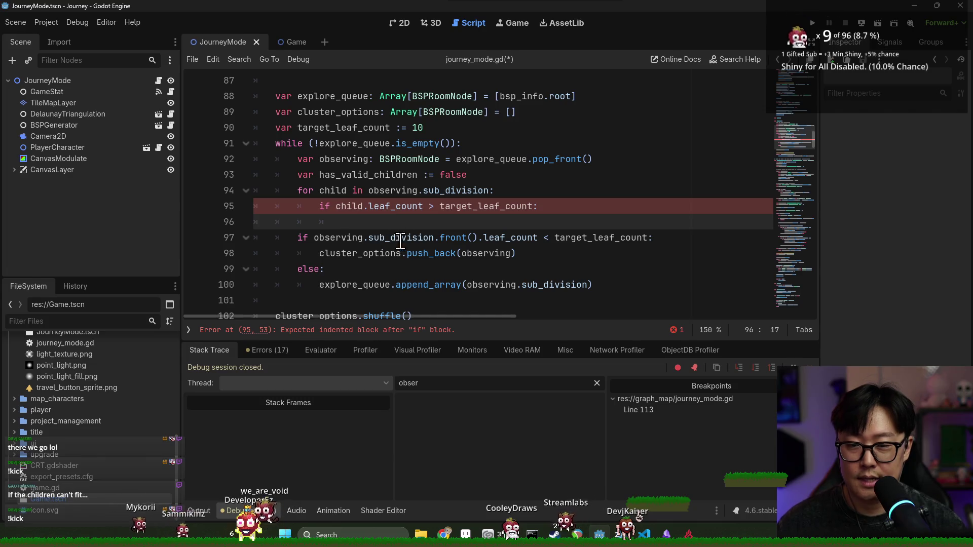
{"action": "double_click", "coordinate": [362, 208]}
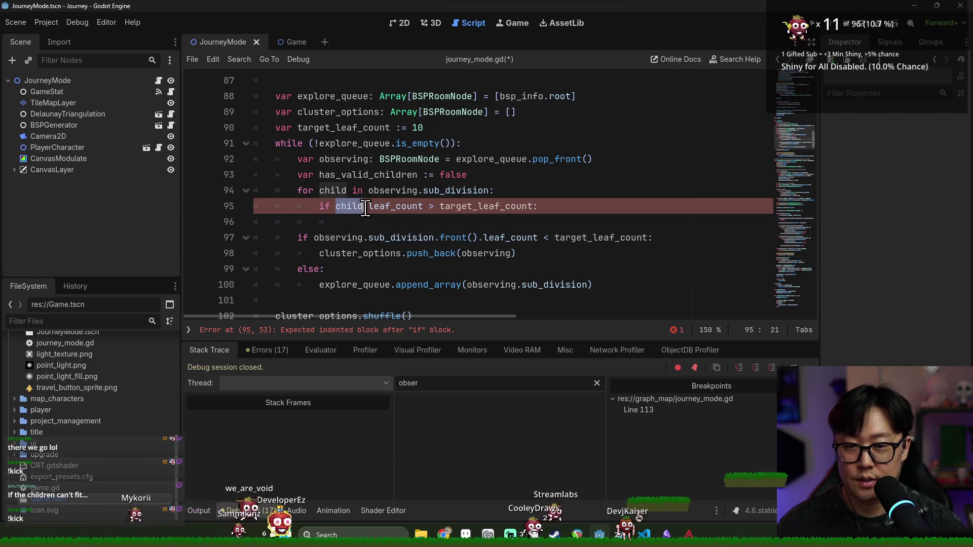
{"action": "left_click", "coordinate": [405, 222]}
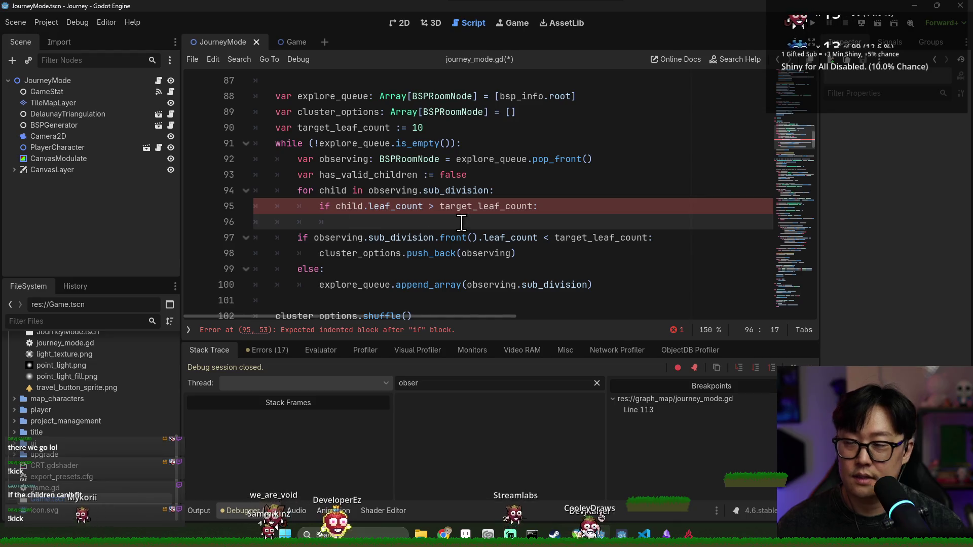
{"action": "double_click", "coordinate": [355, 207]}
{"action": "double_click", "coordinate": [366, 286]}
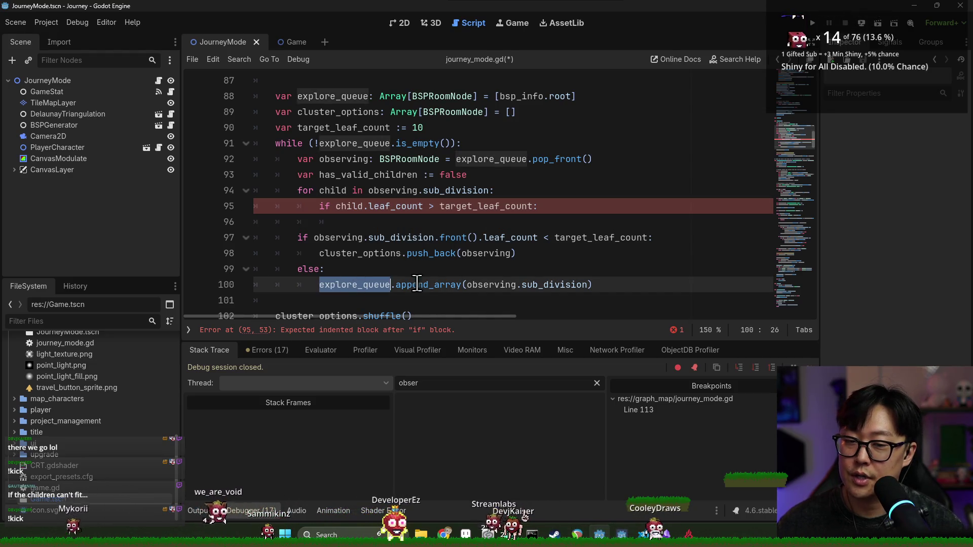
{"action": "left_click", "coordinate": [461, 284], "text": "shift"}
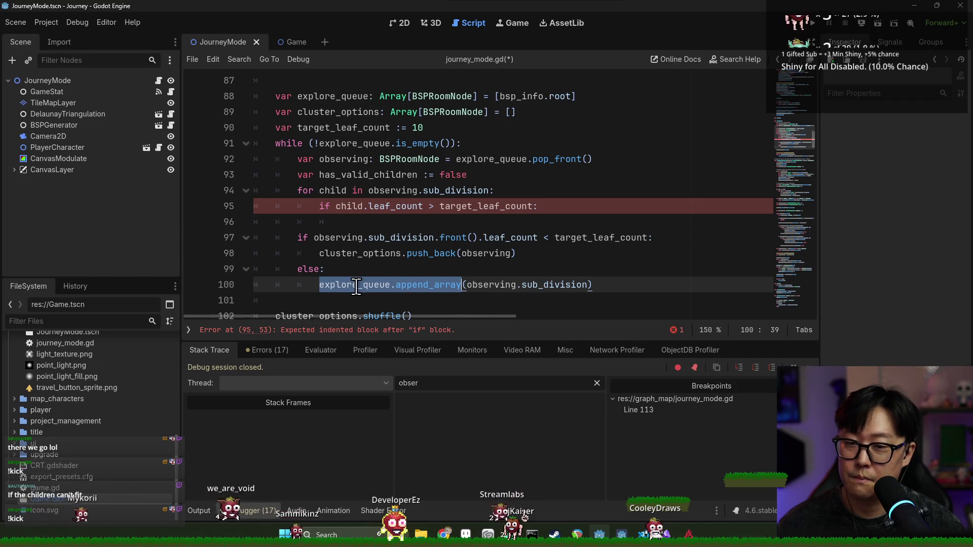
{"action": "left_click", "coordinate": [360, 221]}
{"action": "type", "text": "explore_queue."}
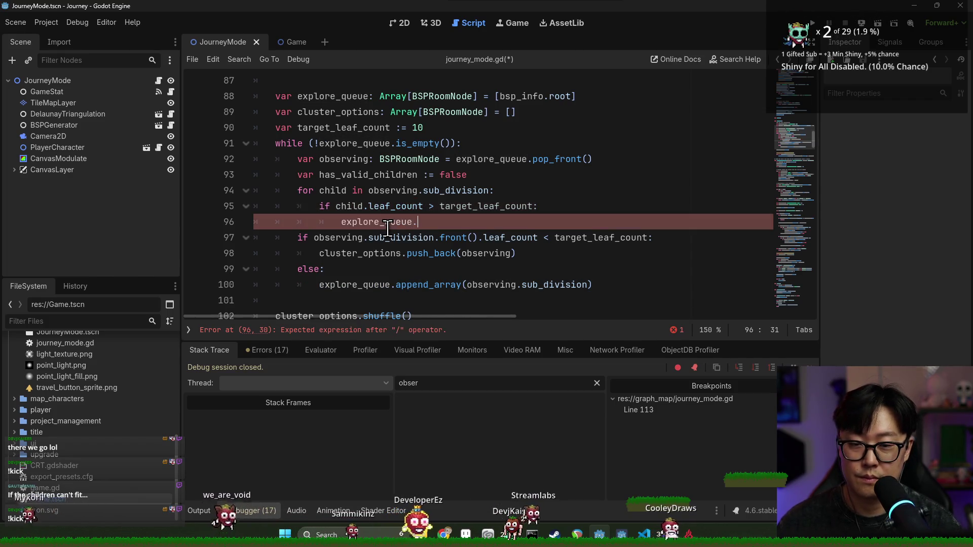
{"action": "type", "text": "push_back"}
{"action": "key", "text": "Return"}
{"action": "type", "text": "child"}
{"action": "key", "text": "End"}
{"action": "key", "text": "Return"}
- Add an else: branch, change the comparison to >= target_leaf_count, and save
{"action": "type", "text": "e"}
{"action": "key", "text": "Escape"}
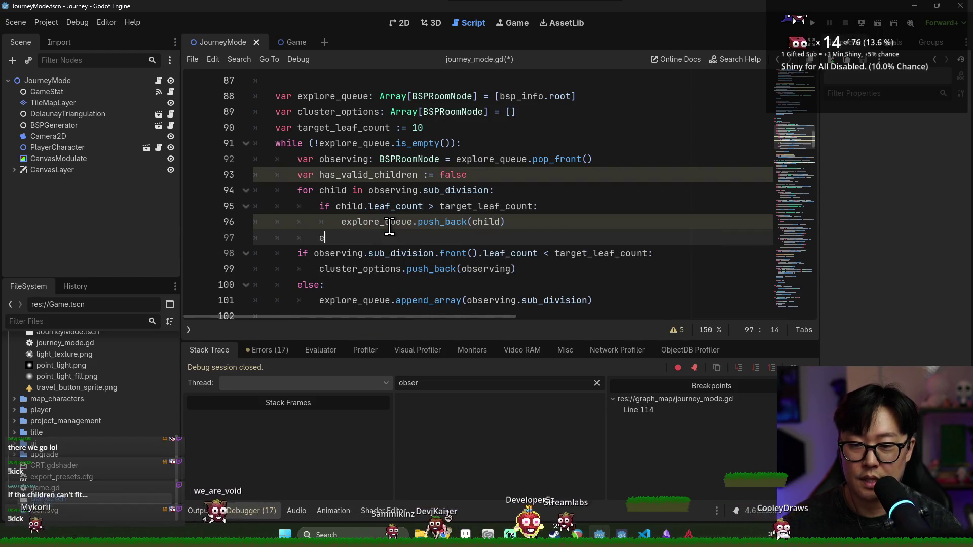
{"action": "type", "text": "lse:"}
{"action": "key", "text": "Return"}
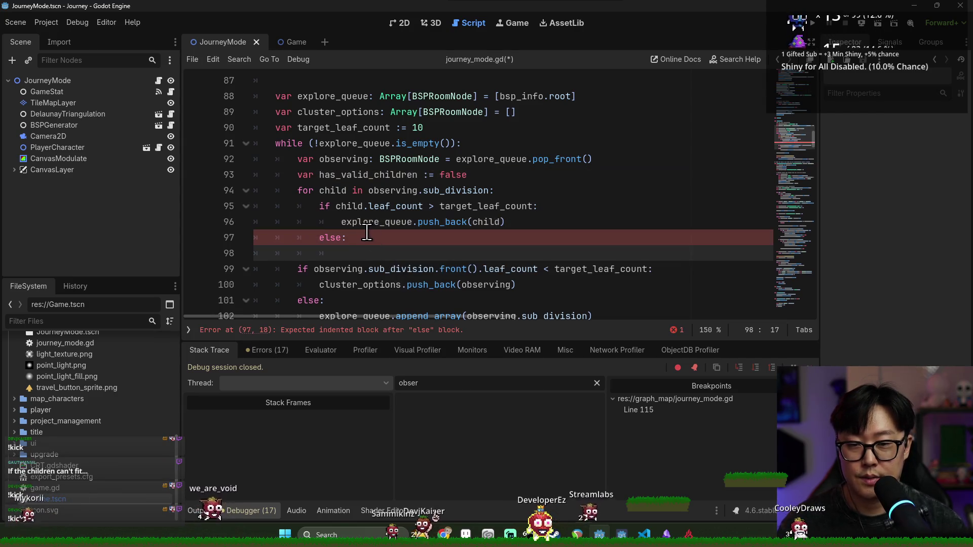
{"action": "double_click", "coordinate": [367, 222]}
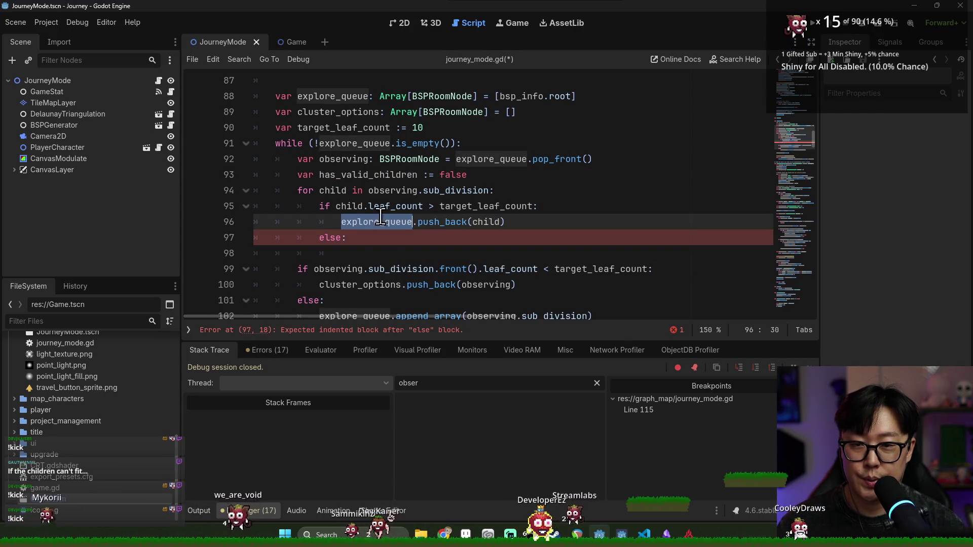
{"action": "left_click", "coordinate": [354, 249]}
{"action": "double_click", "coordinate": [388, 206]}
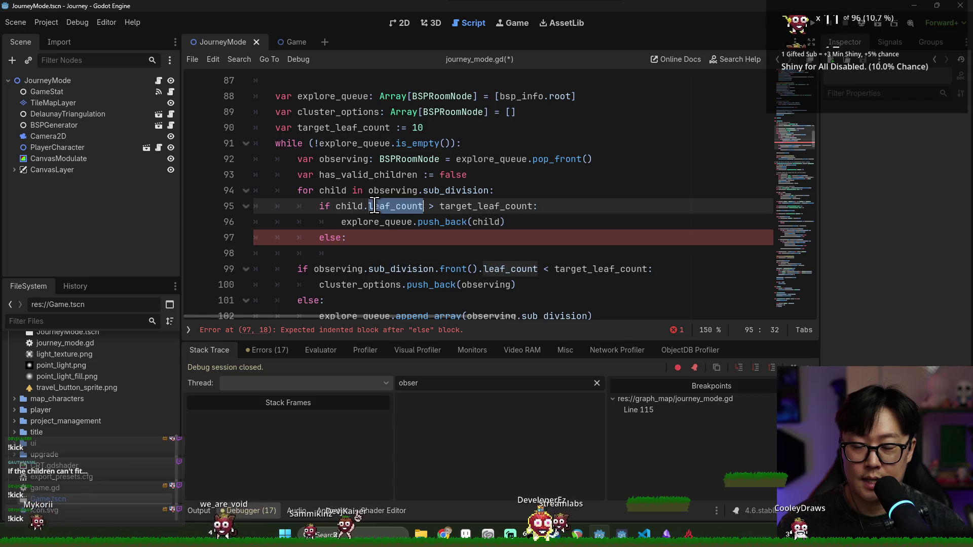
{"action": "left_click", "coordinate": [399, 256]}
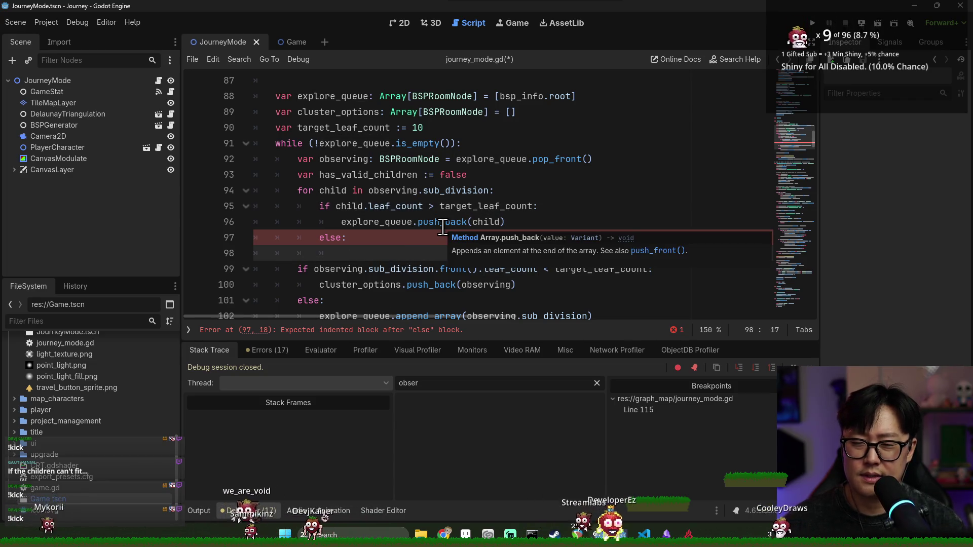
{"action": "left_click", "coordinate": [434, 206]}
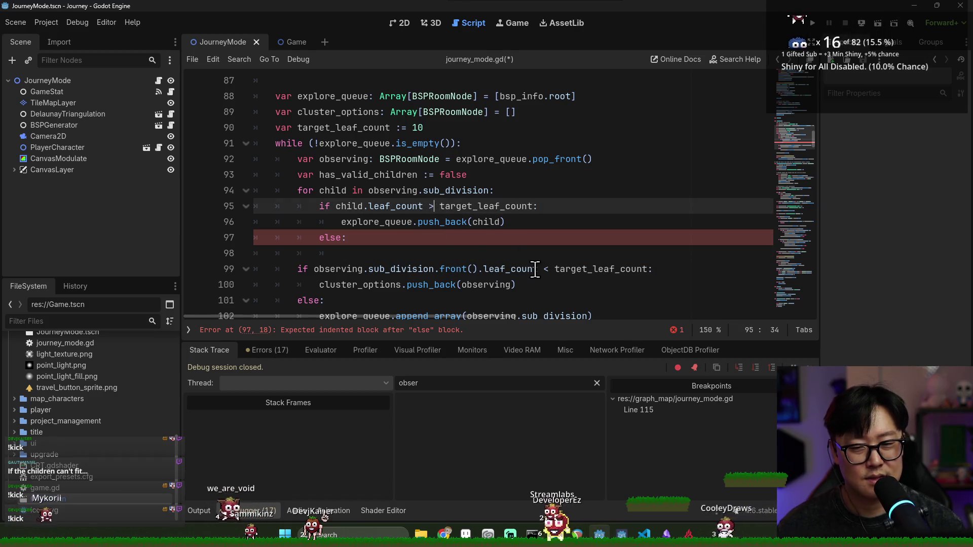
{"action": "type", "text": "="}
{"action": "key", "text": "ctrl+s"}
{"action": "left_click", "coordinate": [360, 253]}
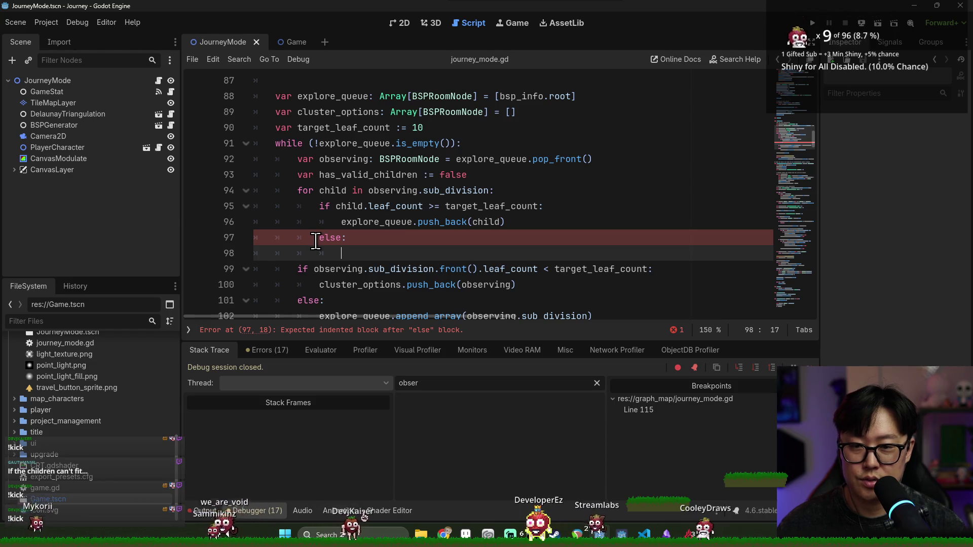
- Replace the else branch with 'has_valid_children = true' under the push_back line
{"action": "left_click_drag", "start_coordinate": [315, 242], "coordinate": [355, 253]}
{"action": "key", "text": "BackSpace"}
{"action": "double_click", "coordinate": [354, 175]}
{"action": "key", "text": "ctrl+c"}
{"action": "left_click", "coordinate": [384, 237]}
{"action": "key", "text": "ctrl+v"}
{"action": "type", "text": "= true"}
{"action": "key", "text": "Return"}
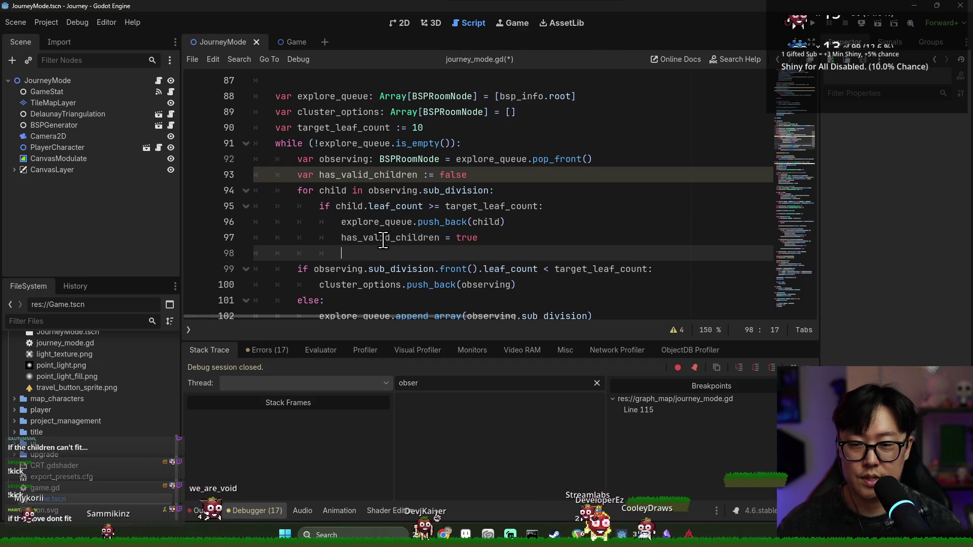
{"action": "key", "text": "BackSpace"}
{"action": "scroll", "coordinate": [400, 258], "scroll_direction": "down", "scroll_amount": 2}
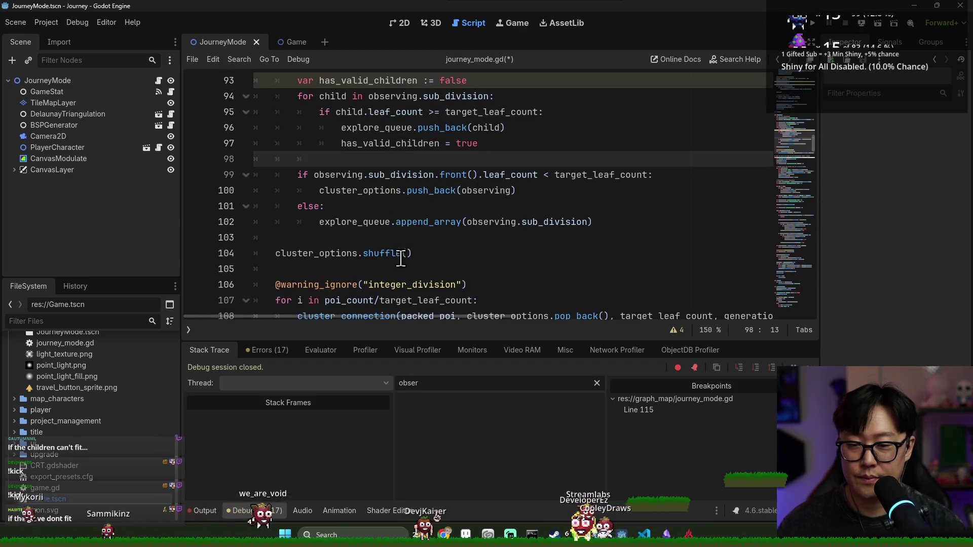
{"action": "left_click", "coordinate": [601, 225], "text": "shift"}
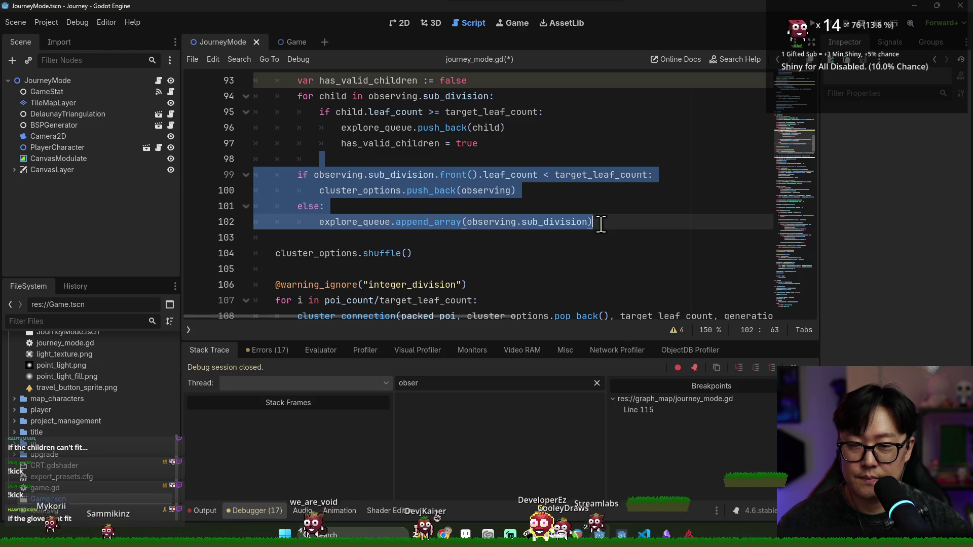
- Replace the old leaf-count if/else block with 'if !has_valid_children:'
{"action": "key", "text": "BackSpace"}
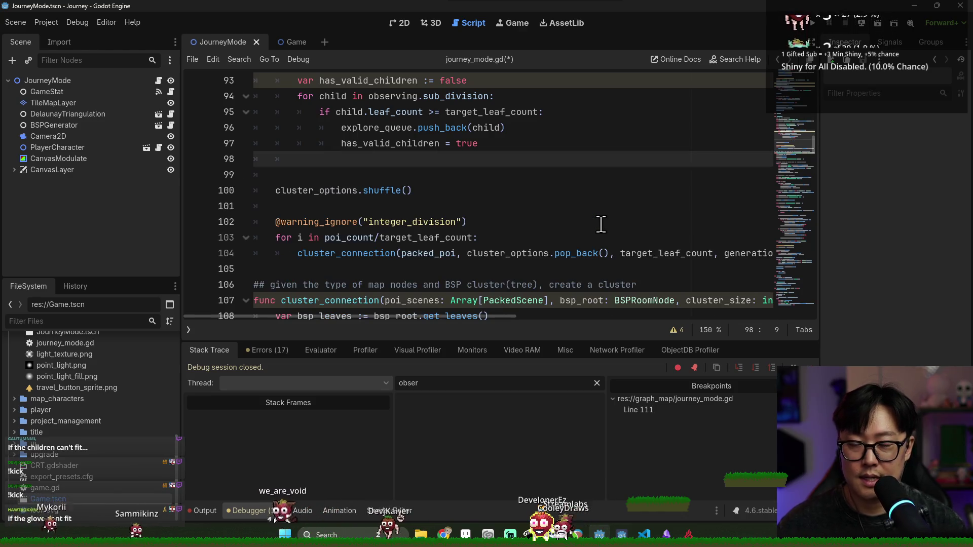
{"action": "key", "text": "Return"}
{"action": "type", "text": "if has_valid_children:"}
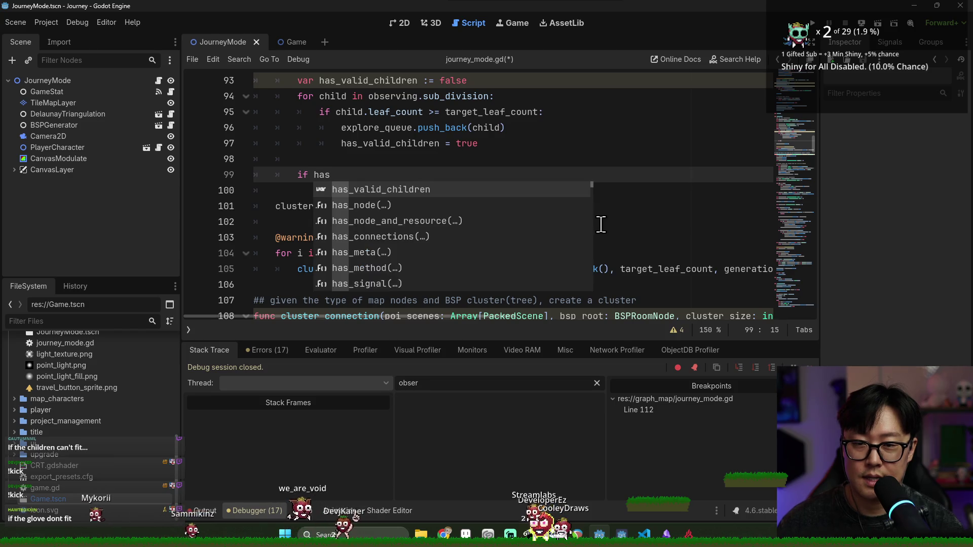
{"action": "key", "text": "Return"}
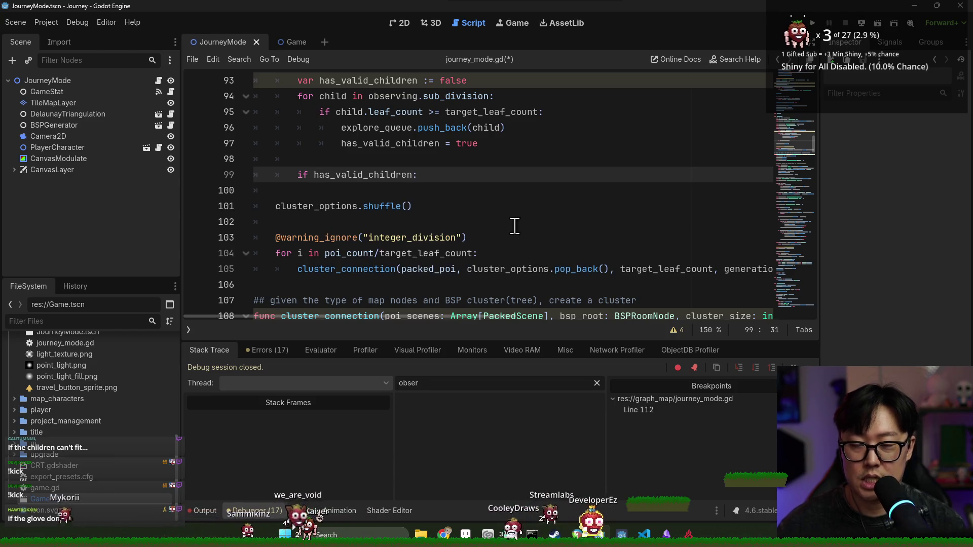
{"action": "key", "text": "Return"}
{"action": "left_click", "coordinate": [314, 175]}
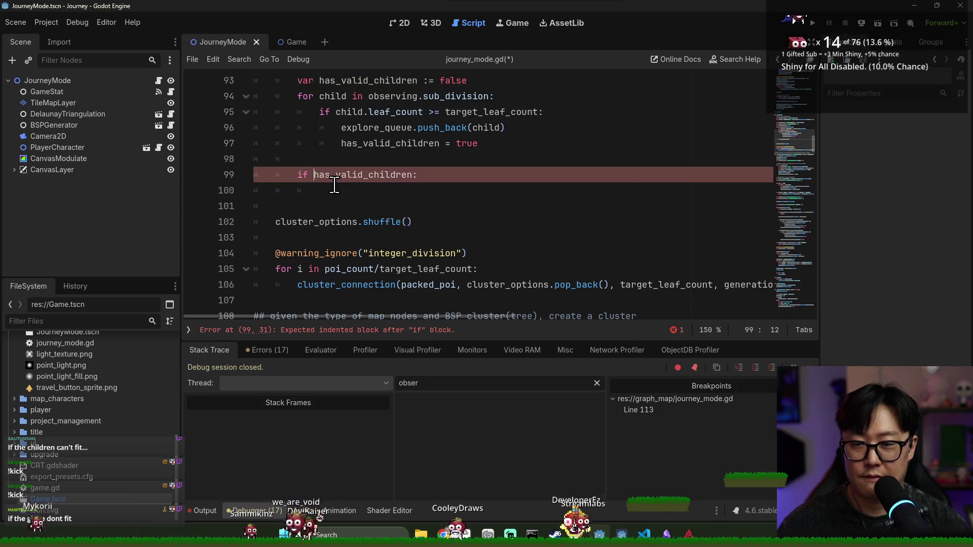
{"action": "type", "text": "!"}
{"action": "left_click", "coordinate": [334, 188]}
- Add 'cluster_options.push_back(observing)' as the if body and save
{"action": "scroll", "coordinate": [337, 178], "scroll_direction": "up", "scroll_amount": 3}
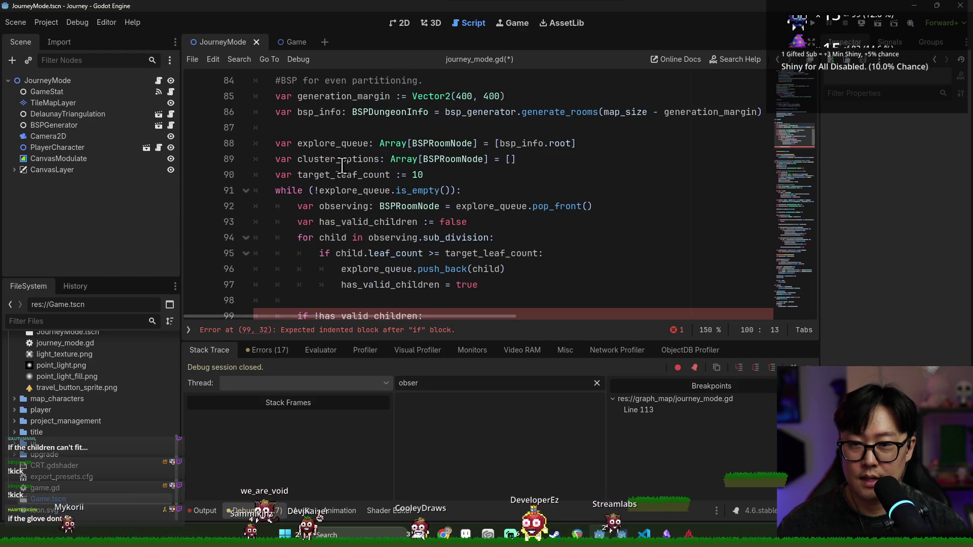
{"action": "double_click", "coordinate": [337, 159]}
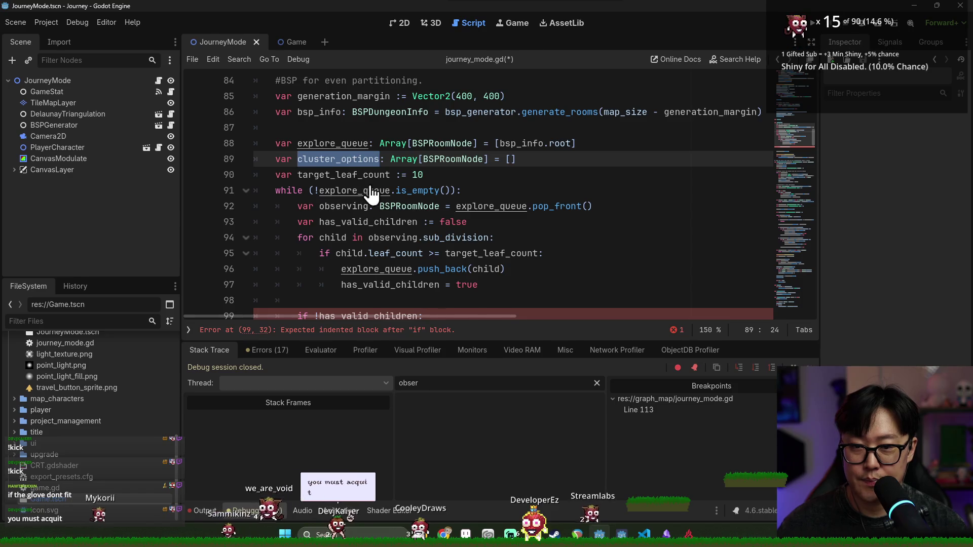
{"action": "scroll", "coordinate": [368, 194], "scroll_direction": "down", "scroll_amount": 2}
{"action": "left_click", "coordinate": [380, 242]}
{"action": "type", "text": ".p"}
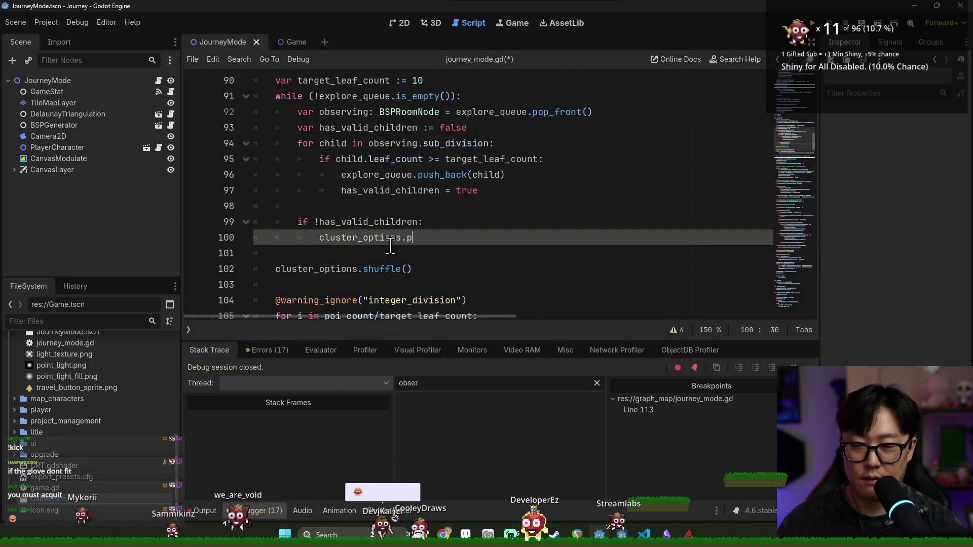
{"action": "type", "text": "ush_back(obser"}
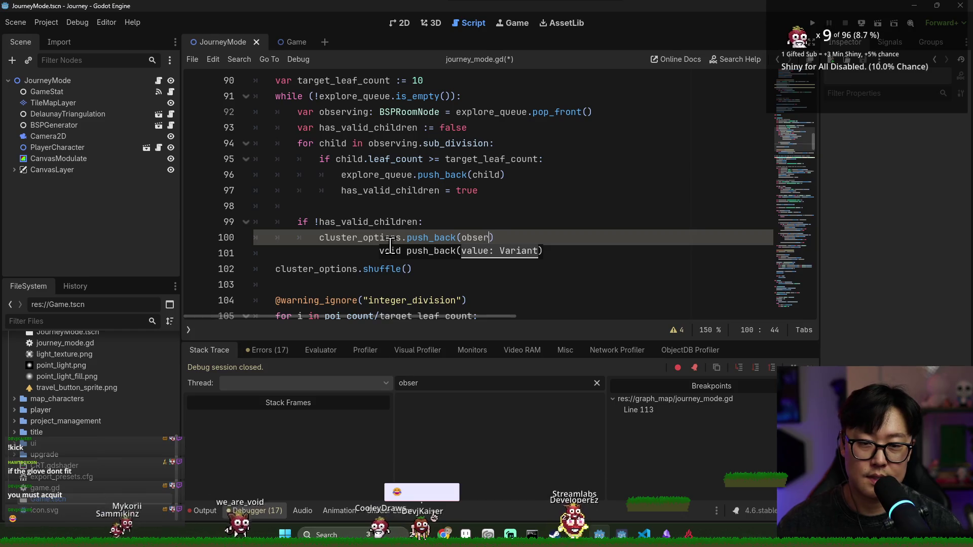
{"action": "key", "text": "Return"}
{"action": "key", "text": "ctrl+s"}
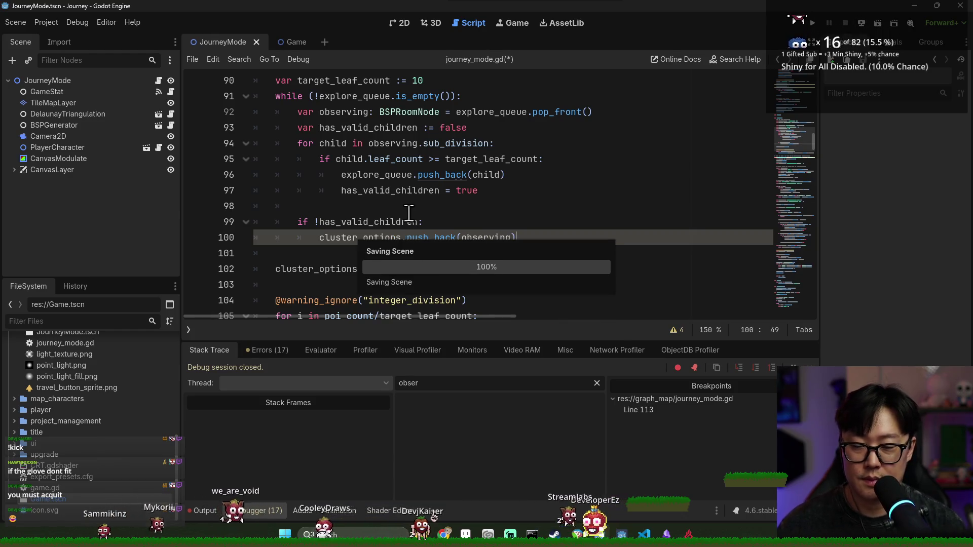
{"action": "key", "text": "Up"}
{"action": "key", "text": "Up"}
- Verify the cluster_options references, save again, and run the project
{"action": "scroll", "coordinate": [404, 236], "scroll_direction": "down", "scroll_amount": 1}
{"action": "double_click", "coordinate": [348, 191]}
{"action": "scroll", "coordinate": [349, 190], "scroll_direction": "up", "scroll_amount": 2}
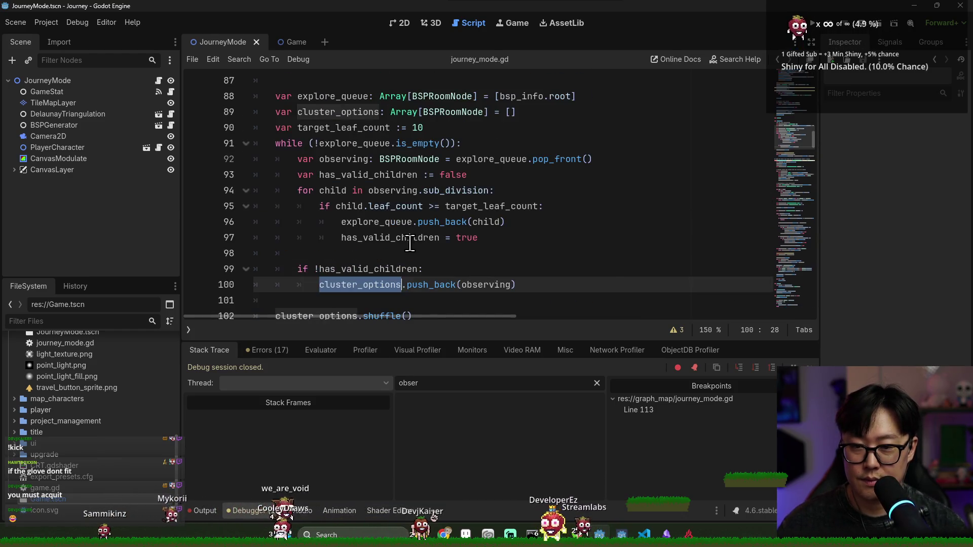
{"action": "left_click", "coordinate": [352, 113]}
{"action": "double_click", "coordinate": [352, 112]}
{"action": "double_click", "coordinate": [358, 285]}
{"action": "scroll", "coordinate": [357, 284], "scroll_direction": "down", "scroll_amount": 2}
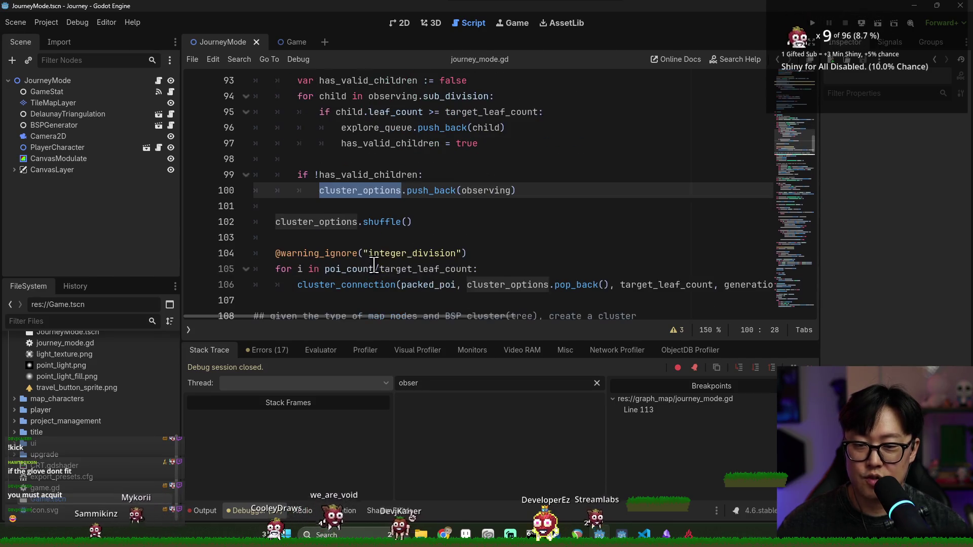
{"action": "key", "text": "ctrl+s"}
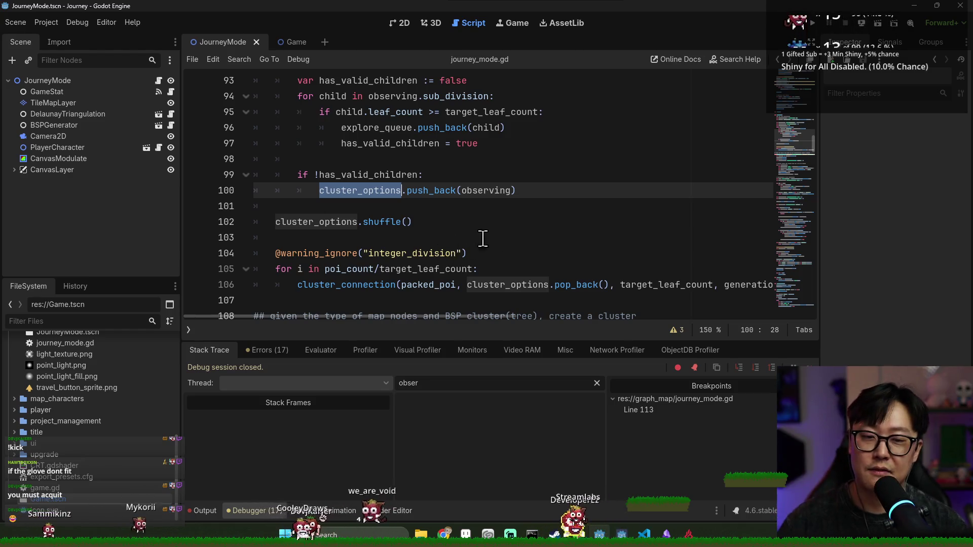
{"action": "key", "text": "ctrl+s"}
{"action": "left_click_drag", "start_coordinate": [547, 193], "coordinate": [548, 200]}
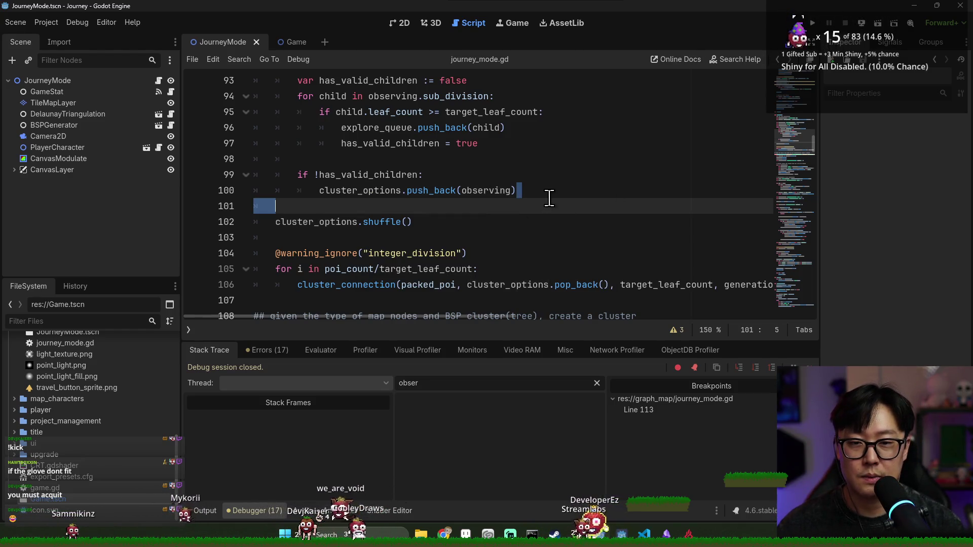
{"action": "scroll", "coordinate": [701, 161], "scroll_direction": "up", "scroll_amount": 1}
{"action": "left_click", "coordinate": [812, 23]}
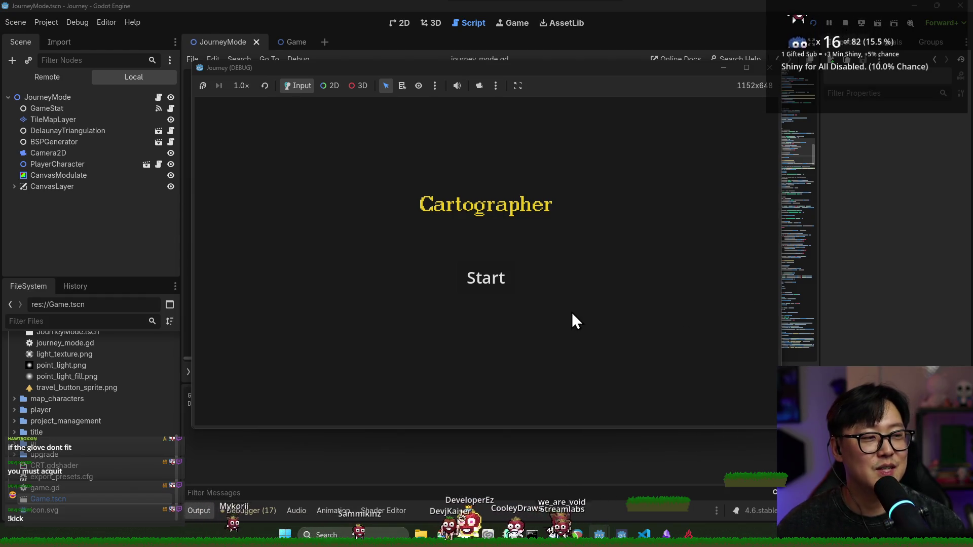
- Start a journey from the Cartographer title screen
{"action": "left_click", "coordinate": [511, 286]}
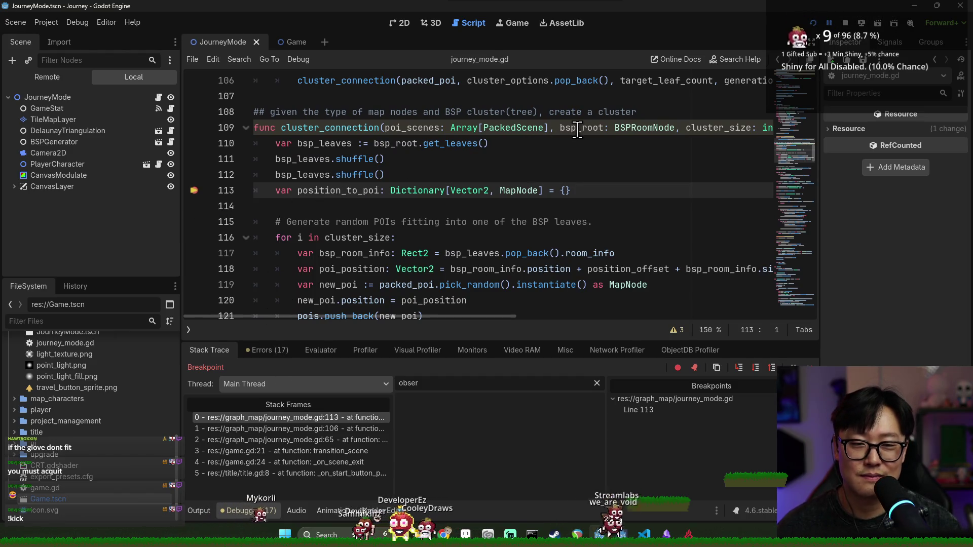
- Inspect bsp_leaves by filtering the debugger Locals for 'bsp_leave', then resume with F12
{"action": "mouse_move", "coordinate": [311, 178]}
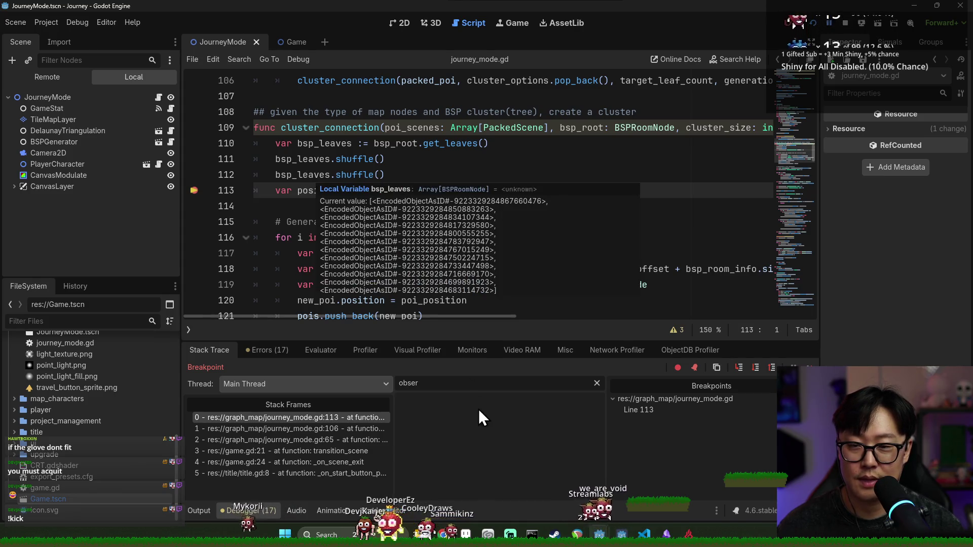
{"action": "double_click", "coordinate": [456, 385]}
{"action": "type", "text": "bsp"}
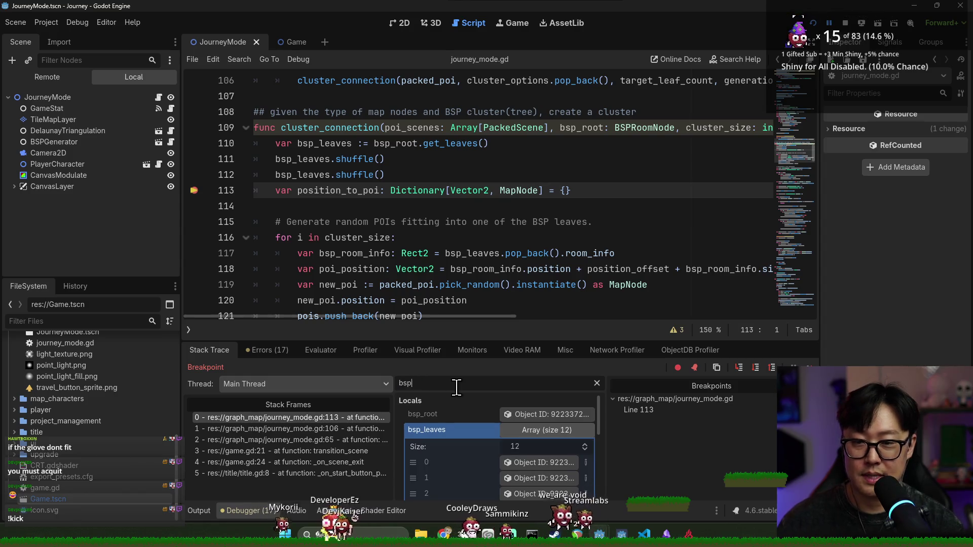
{"action": "type", "text": "_leave"}
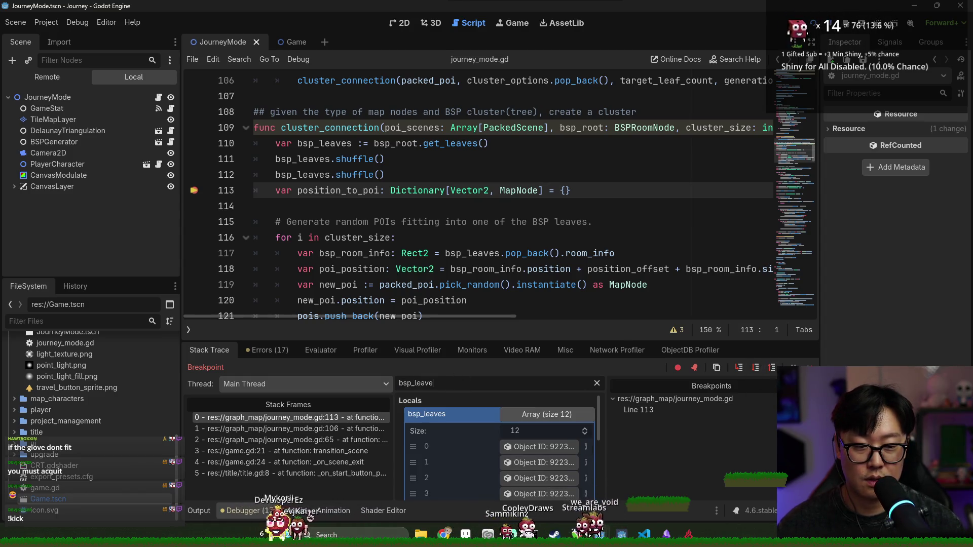
{"action": "key", "text": "F12"}
{"action": "key", "text": "F12"}
{"action": "key", "text": "F12"}
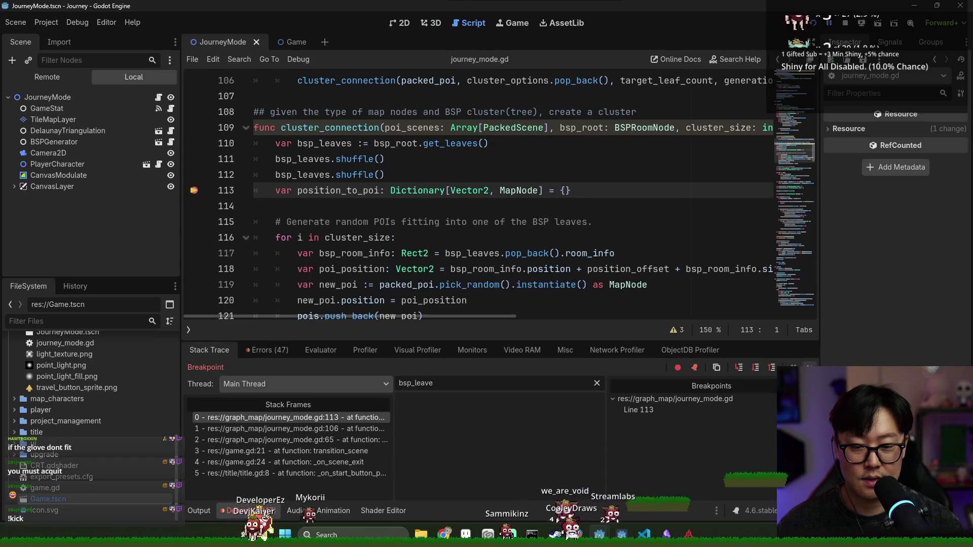
{"action": "key", "text": "F12"}
{"action": "key", "text": "F12"}
{"action": "key", "text": "F12"}
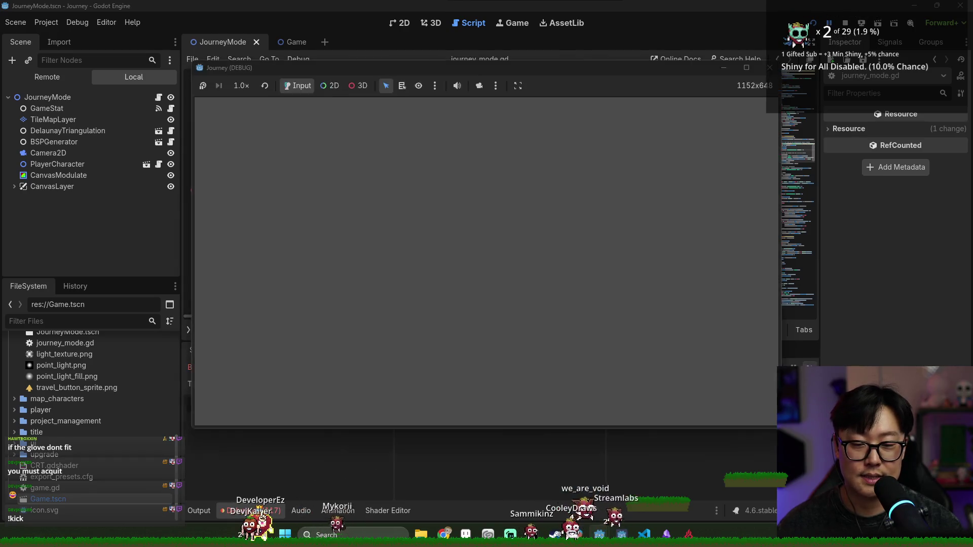
- Resume the game, then hide CanvasModulate in the JourneyMode scene and return to the game
{"action": "key", "text": "F12"}
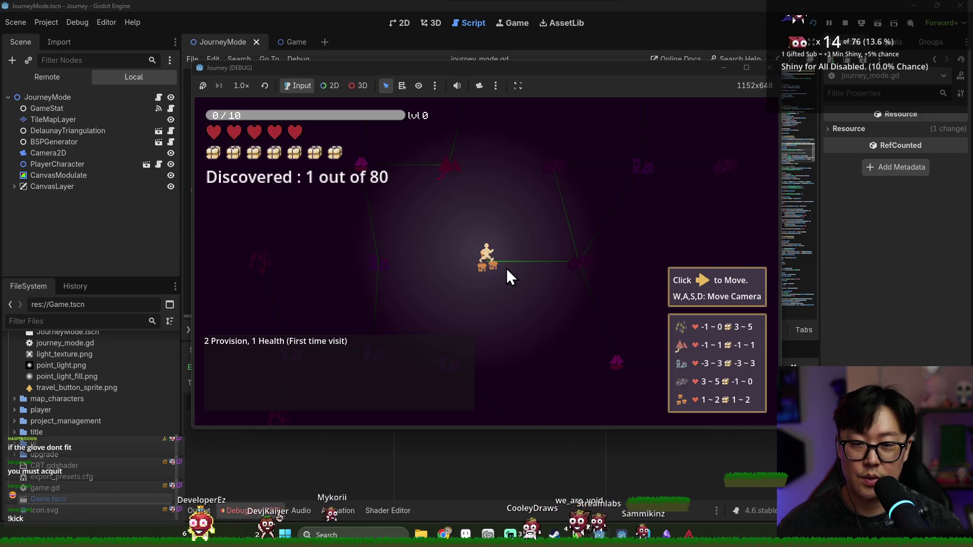
{"action": "key", "text": "w"}
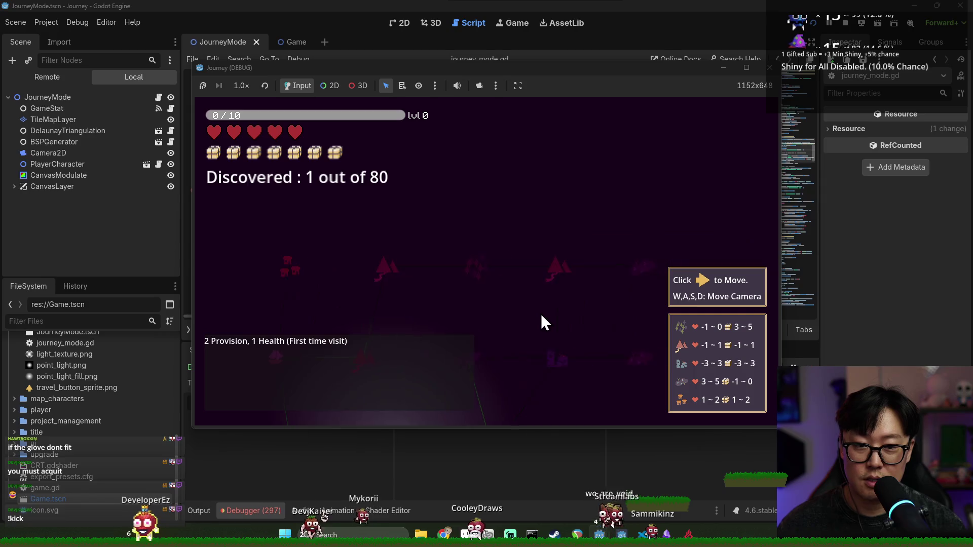
{"action": "left_click", "coordinate": [293, 41]}
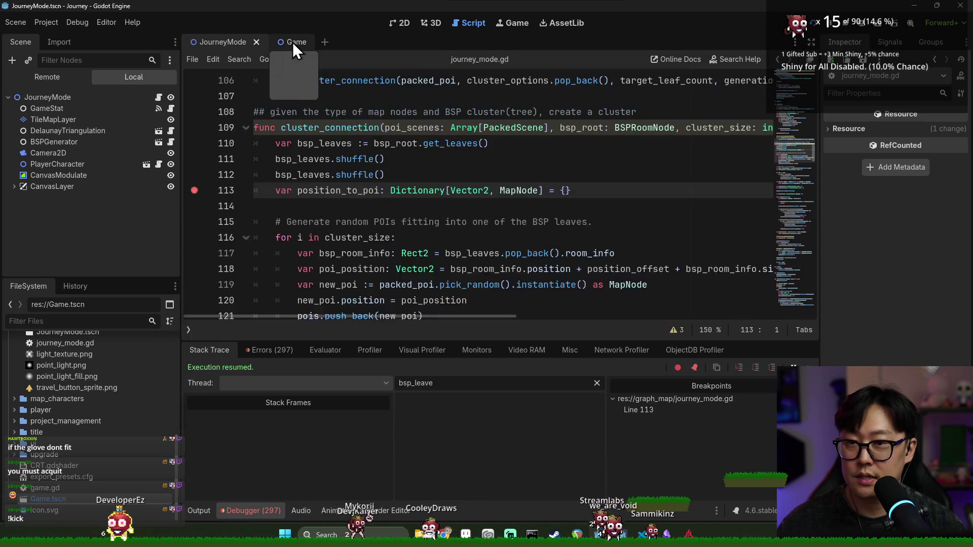
{"action": "left_click", "coordinate": [292, 42]}
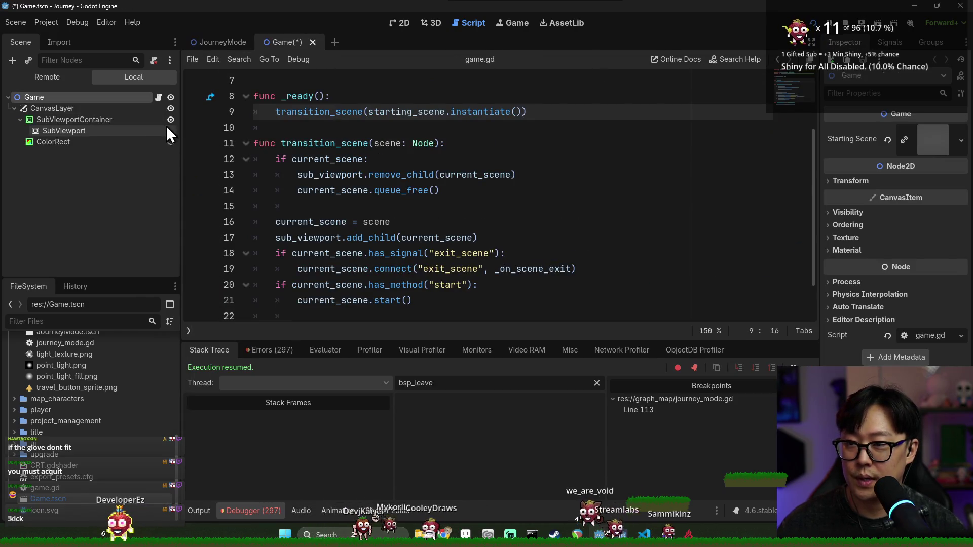
{"action": "left_click", "coordinate": [210, 44]}
{"action": "left_click", "coordinate": [171, 176]}
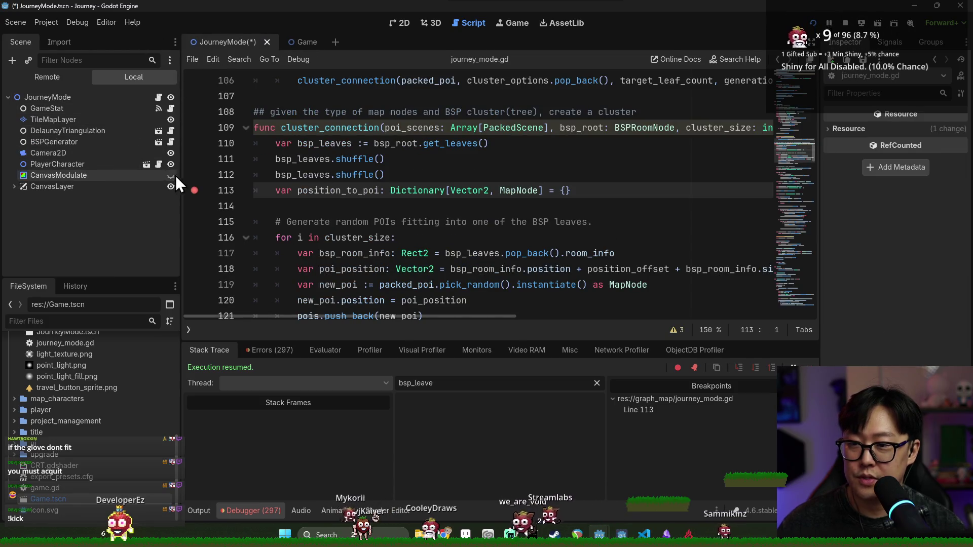
{"action": "key", "text": "F5"}
- Pan the generated map with W/A/S/D to view more connected nodes
{"action": "key", "text": "w"}
{"action": "key", "text": "a"}
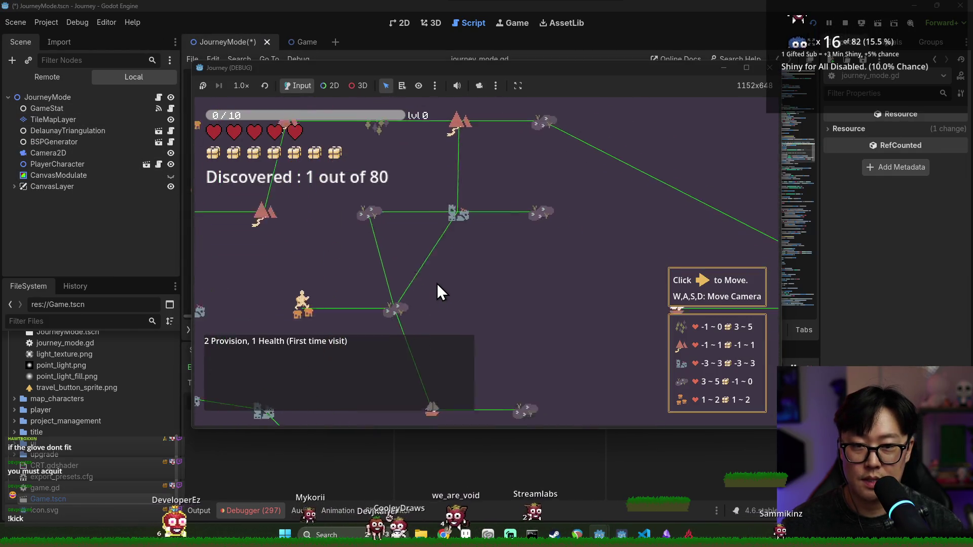
{"action": "key", "text": "s"}
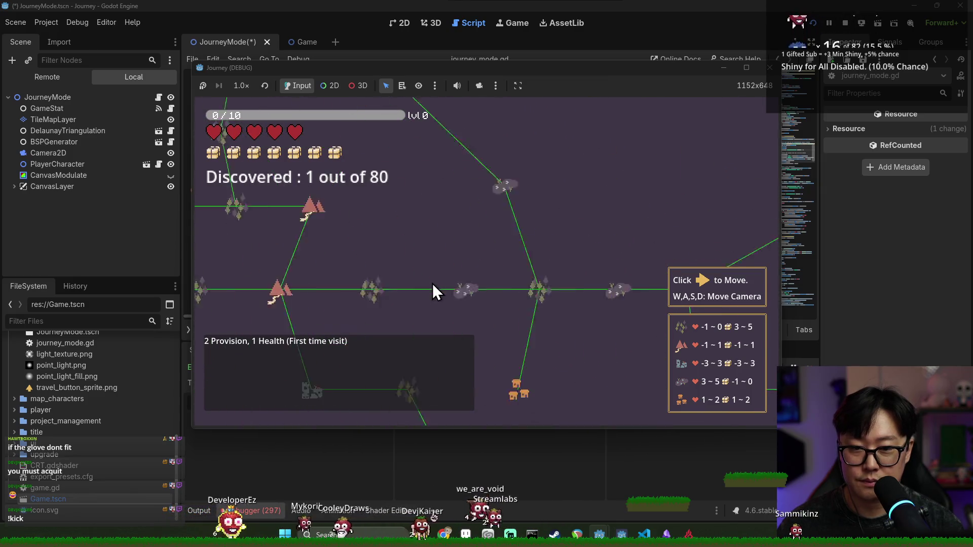
{"action": "key", "text": "d"}
{"action": "key", "text": "s"}
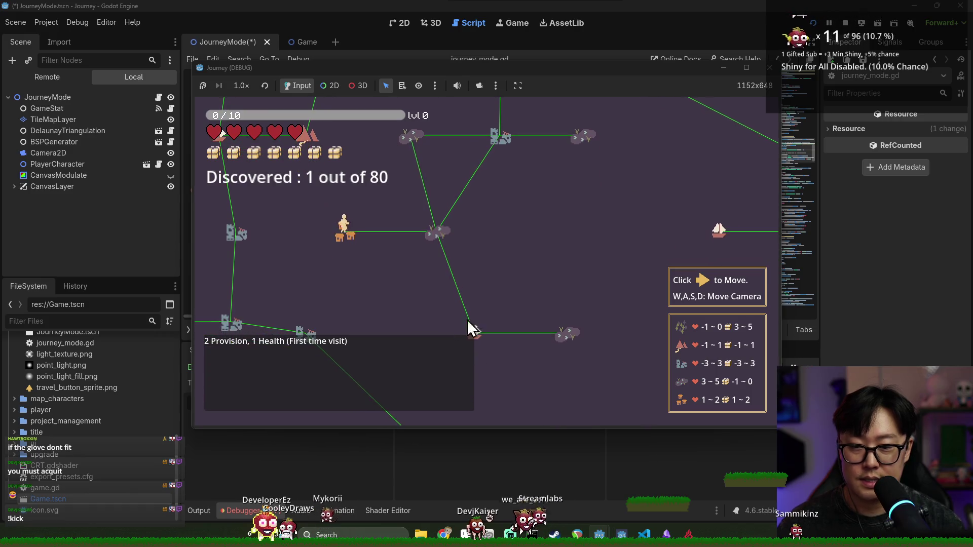
{"action": "key", "text": "d"}
{"action": "key", "text": "w"}
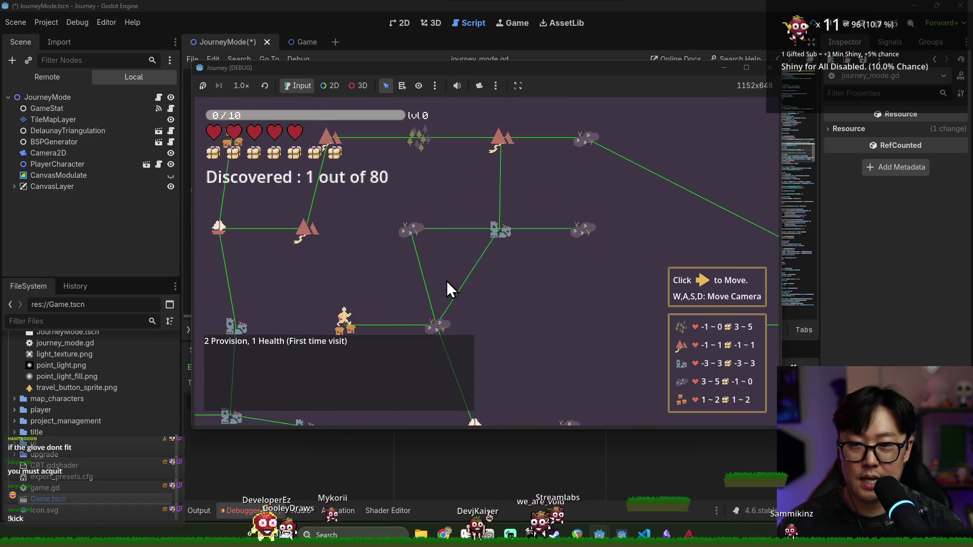
- Maximize the game window and keep panning the map in every direction
{"action": "double_click", "coordinate": [497, 68]}
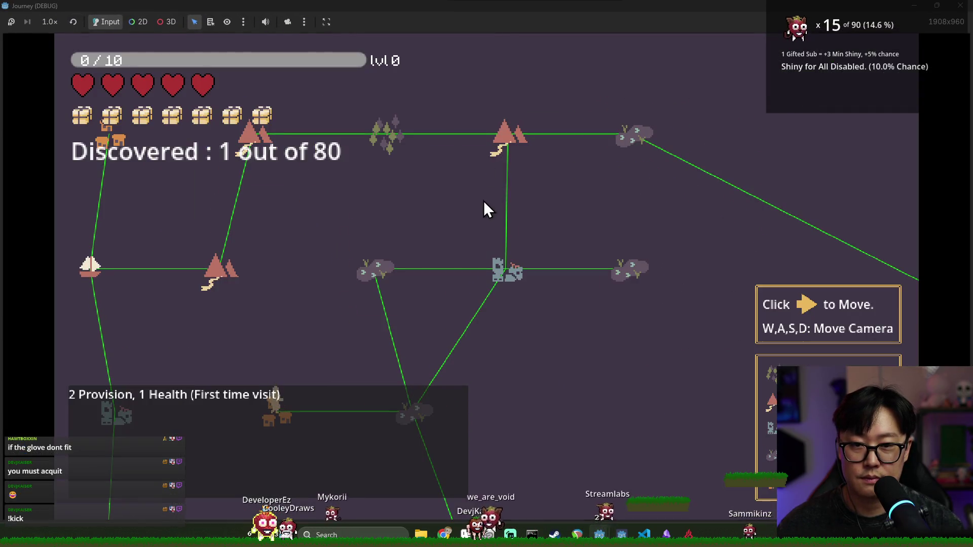
{"action": "key", "text": "s"}
{"action": "key", "text": "a"}
{"action": "key", "text": "w"}
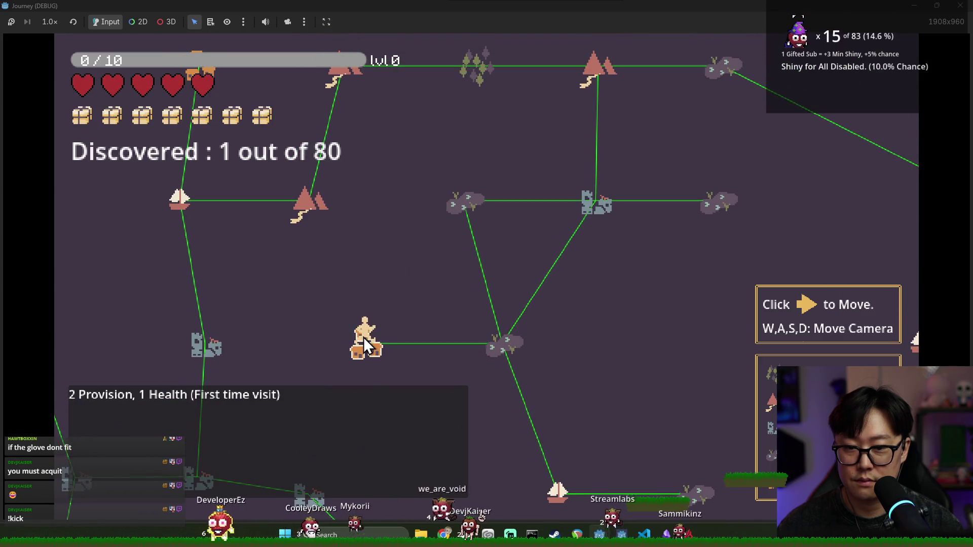
{"action": "key", "text": "w"}
{"action": "key", "text": "s"}
{"action": "key", "text": "s"}
{"action": "key", "text": "d"}
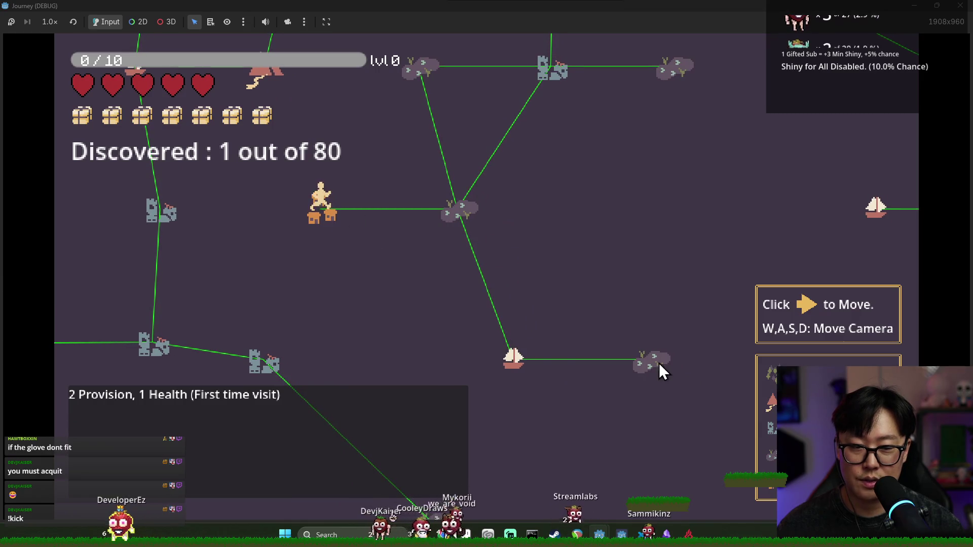
{"action": "key", "text": "w"}
{"action": "key", "text": "s"}
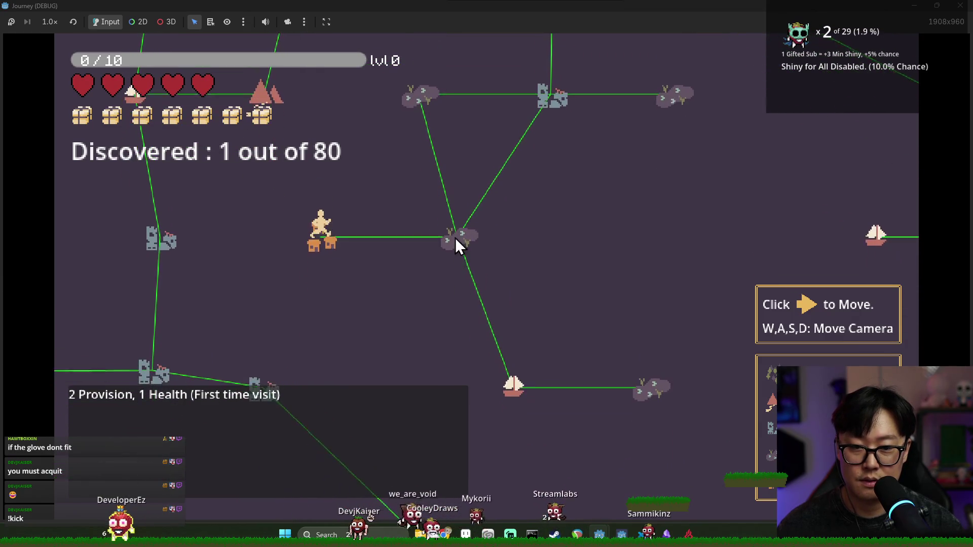
- Restore the game window and pan across further regions of map nodes
{"action": "double_click", "coordinate": [562, 8]}
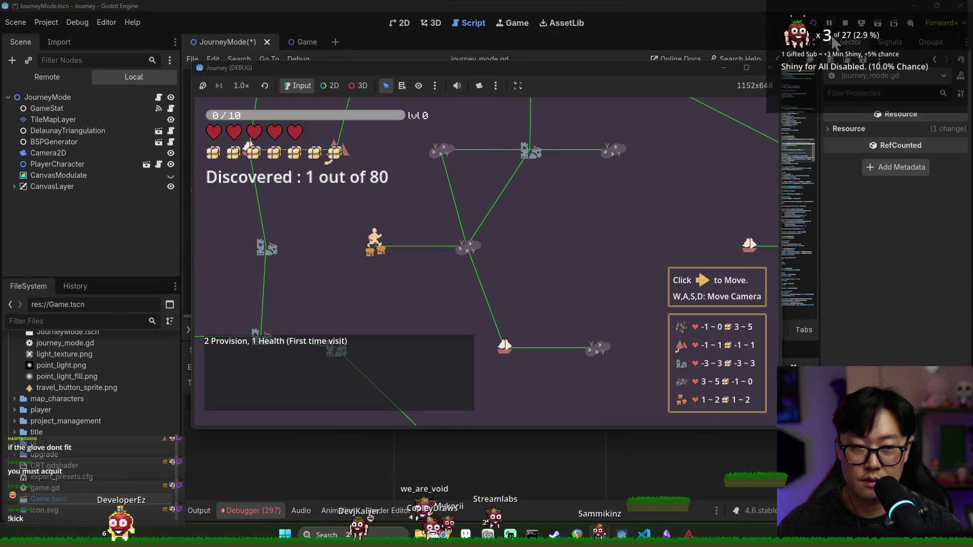
{"action": "key", "text": "w"}
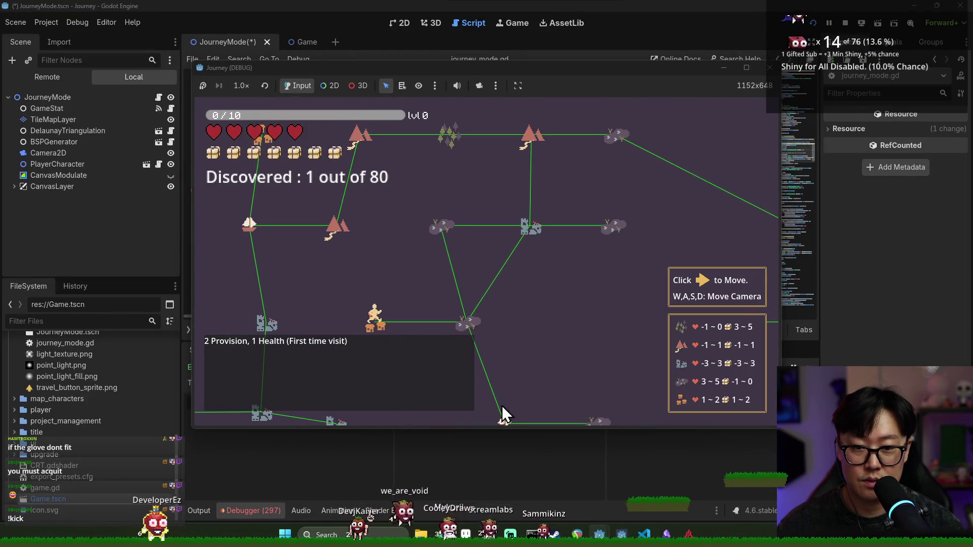
{"action": "key", "text": "d"}
{"action": "key", "text": "s"}
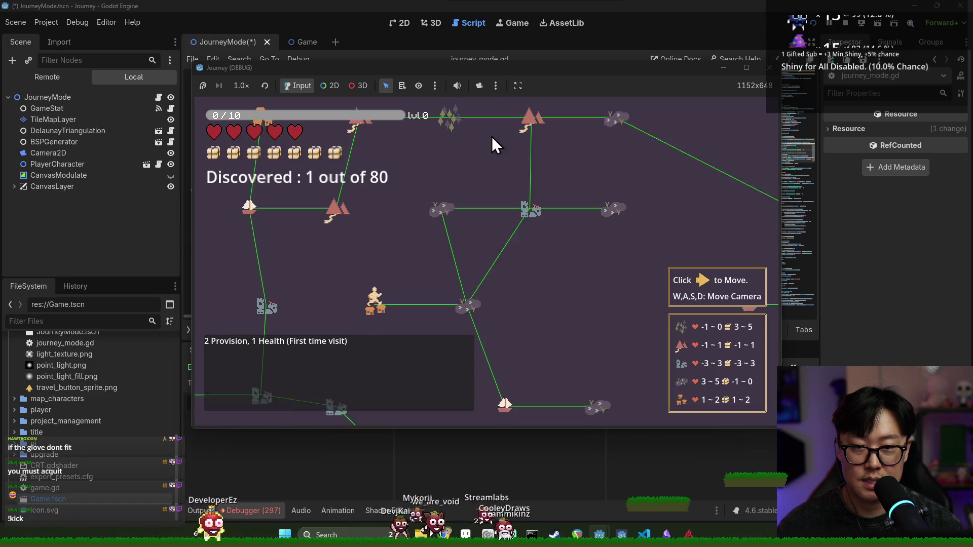
{"action": "key", "text": "w"}
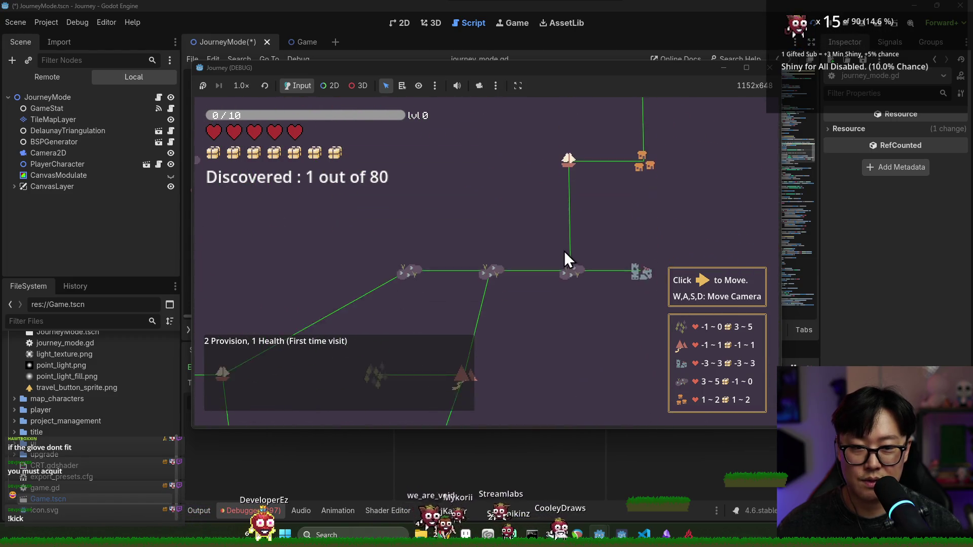
{"action": "key", "text": "s"}
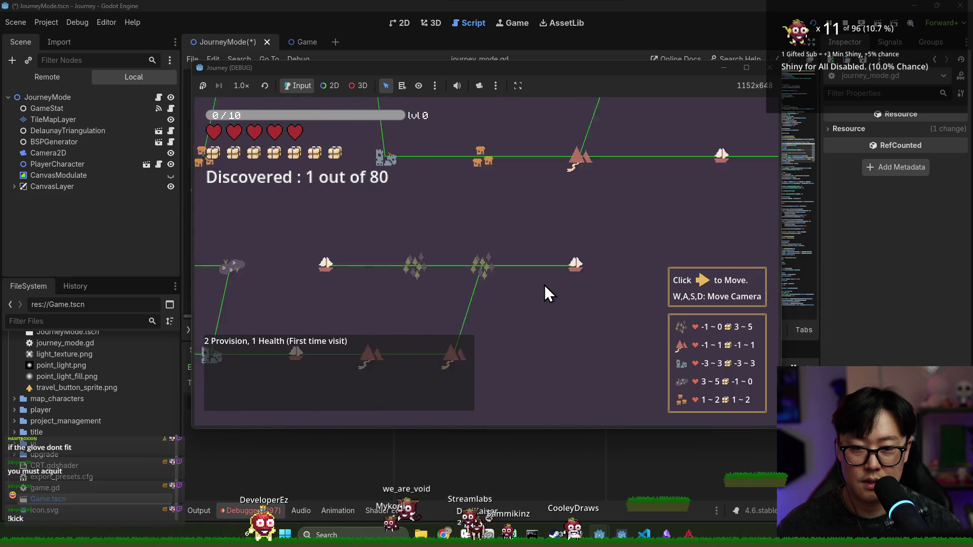
{"action": "key", "text": "w"}
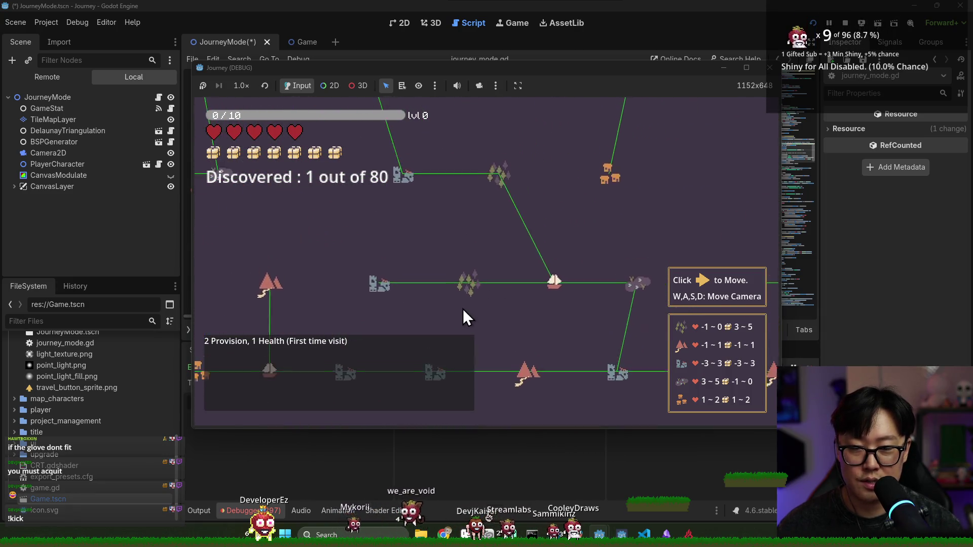
{"action": "key", "text": "s"}
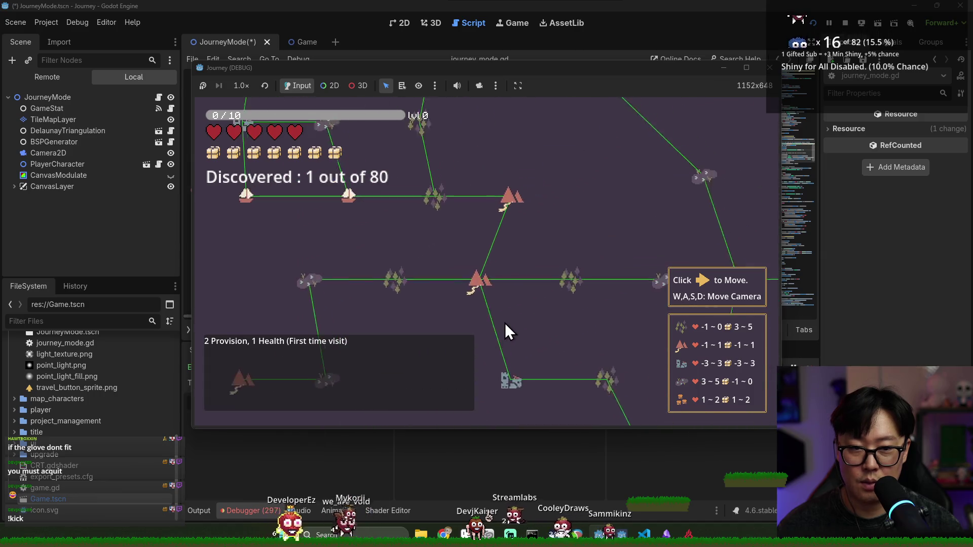
- Pan back to centre the player, then stop the game with F8 and save
{"action": "key", "text": "s"}
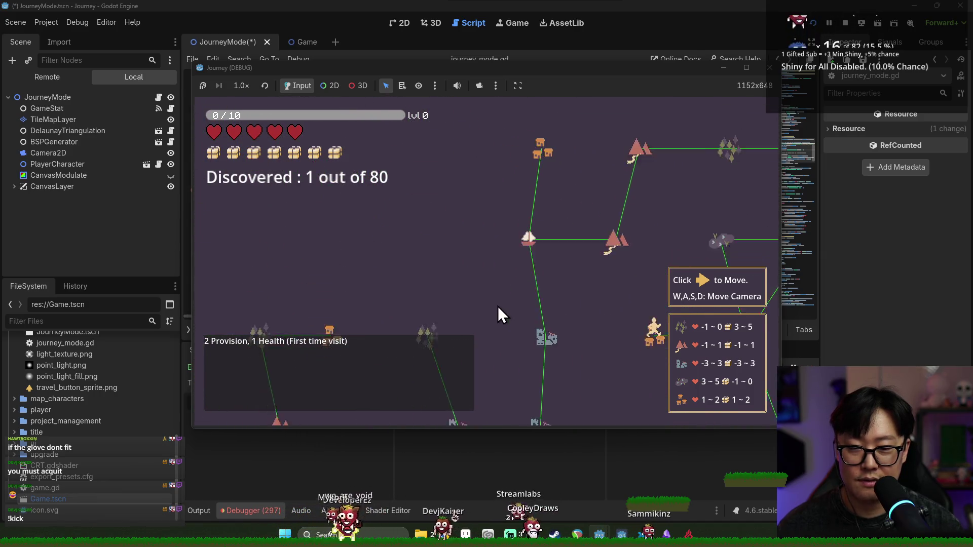
{"action": "key", "text": "s"}
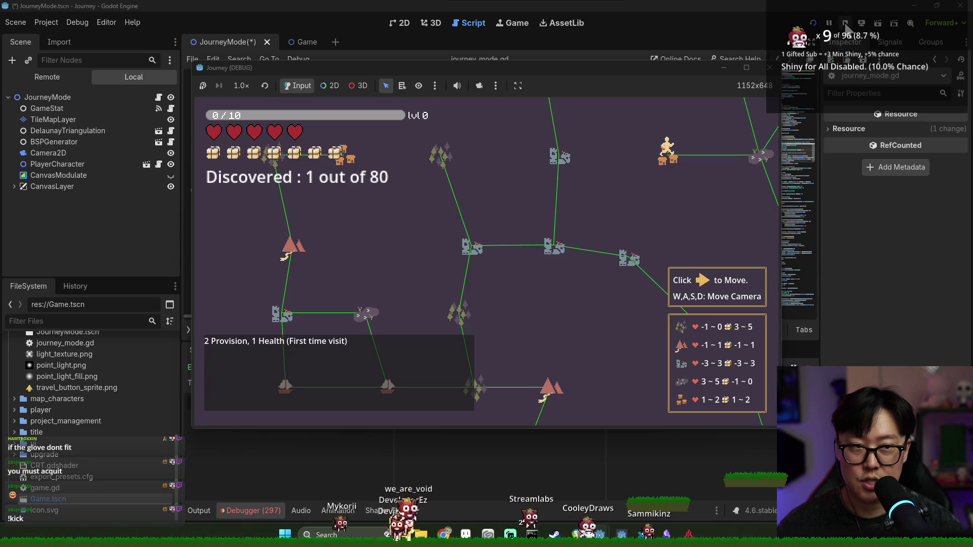
{"action": "key", "text": "d"}
{"action": "key", "text": "w"}
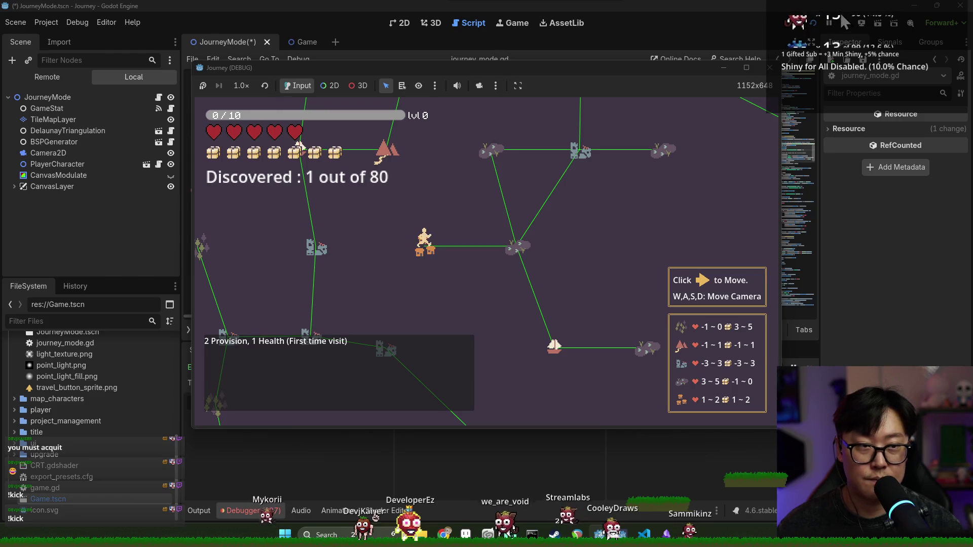
{"action": "key", "text": "F8"}
{"action": "key", "text": "ctrl+s"}
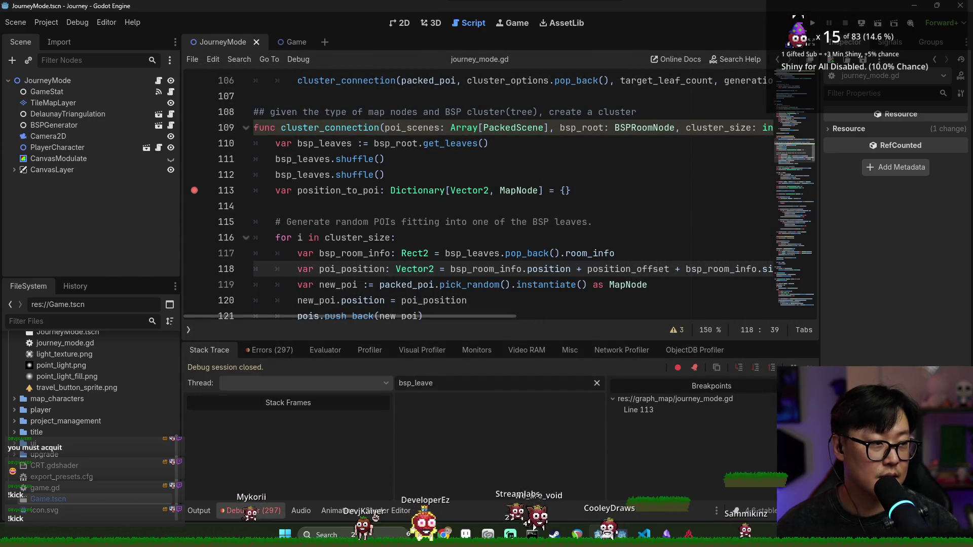
- Remove the breakpoint on line 113 of journey_mode.gd and save the scene
{"action": "key", "text": "alt+Tab"}
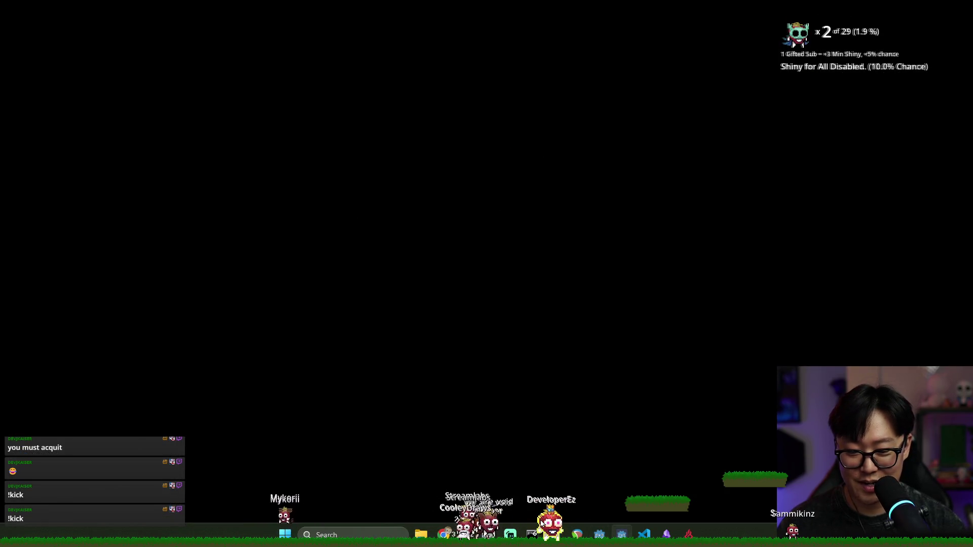
{"action": "key", "text": "alt+Tab"}
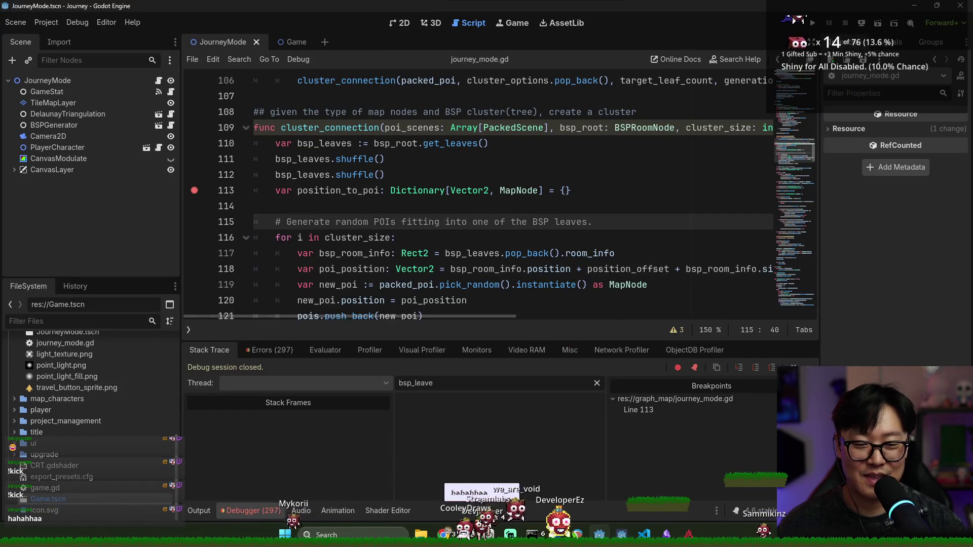
{"action": "left_click", "coordinate": [381, 192]}
{"action": "key", "text": "ctrl+s"}
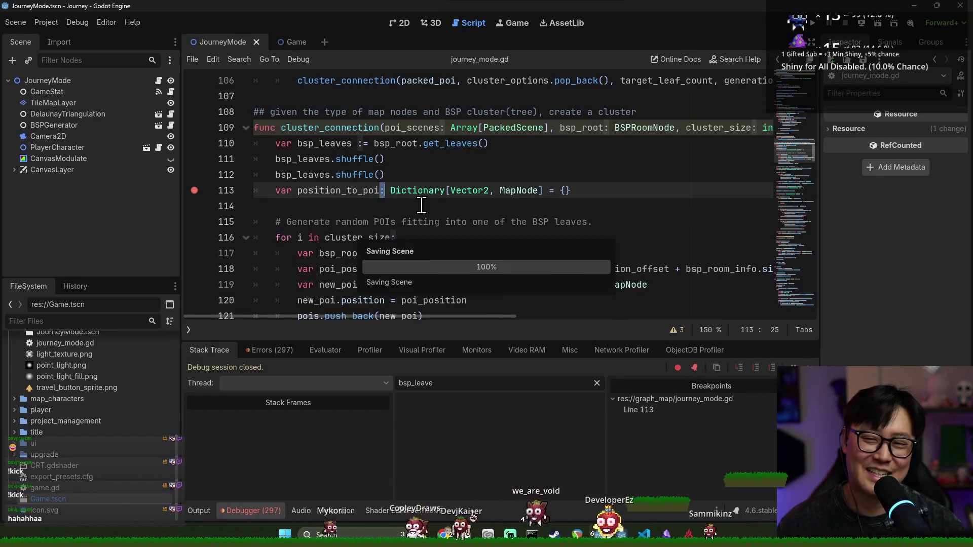
{"action": "left_click", "coordinate": [194, 191]}
{"action": "key", "text": "ctrl+s"}
{"action": "left_click", "coordinate": [359, 199]}
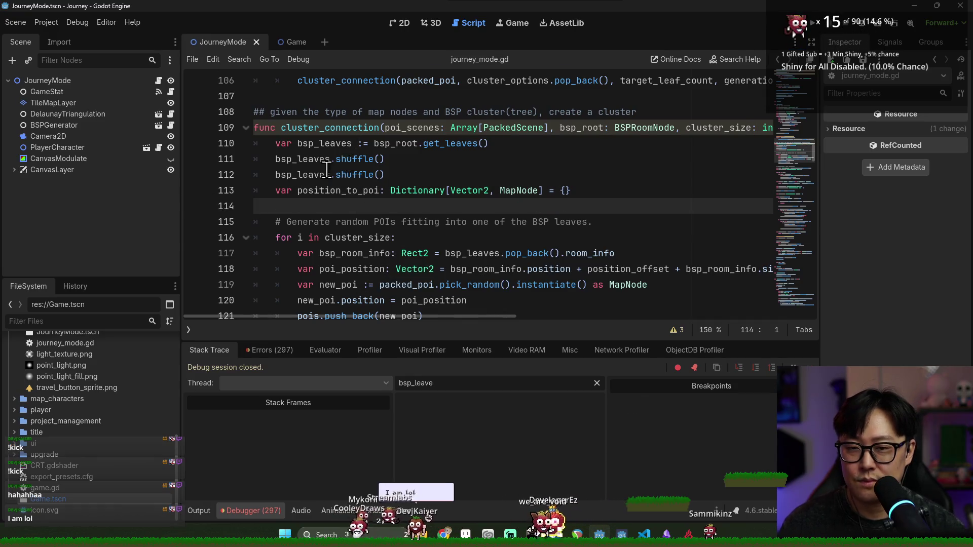
{"action": "scroll", "coordinate": [327, 170], "scroll_direction": "down", "scroll_amount": 7}
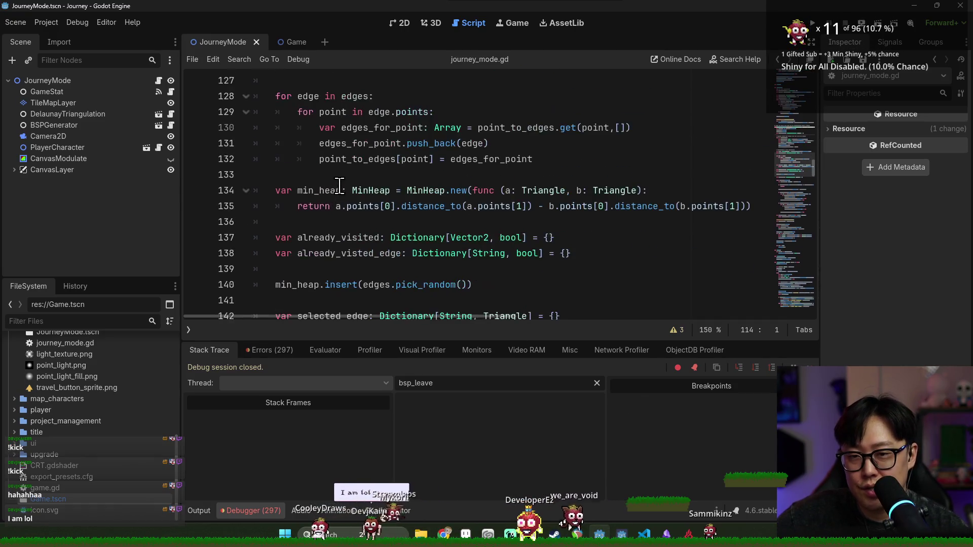
{"action": "scroll", "coordinate": [339, 185], "scroll_direction": "up", "scroll_amount": 10}
{"action": "scroll", "coordinate": [353, 182], "scroll_direction": "up", "scroll_amount": 3}
{"action": "double_click", "coordinate": [355, 127]}
{"action": "scroll", "coordinate": [362, 162], "scroll_direction": "down", "scroll_amount": 2}
{"action": "scroll", "coordinate": [370, 183], "scroll_direction": "up", "scroll_amount": 2}
{"action": "scroll", "coordinate": [372, 189], "scroll_direction": "down", "scroll_amount": 6}
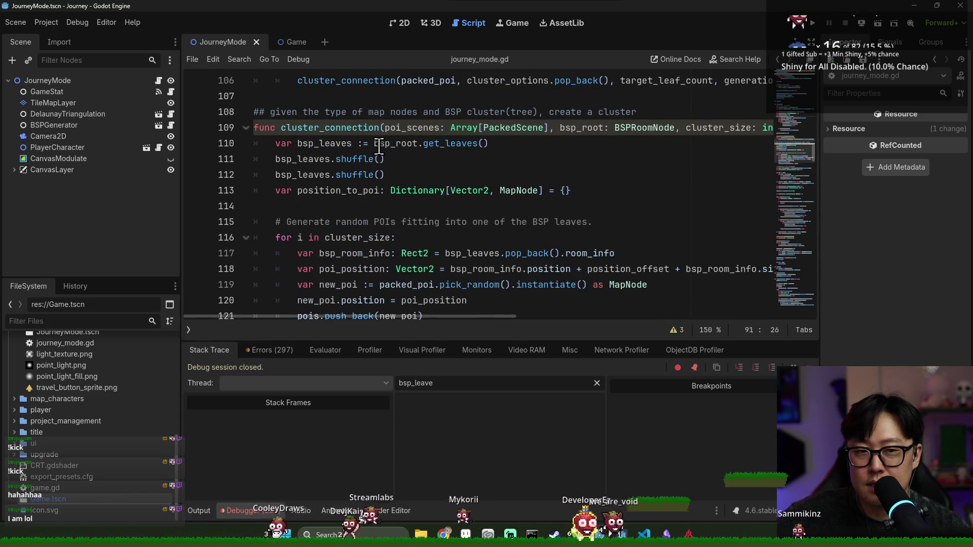
{"action": "scroll", "coordinate": [380, 144], "scroll_direction": "down", "scroll_amount": 4}
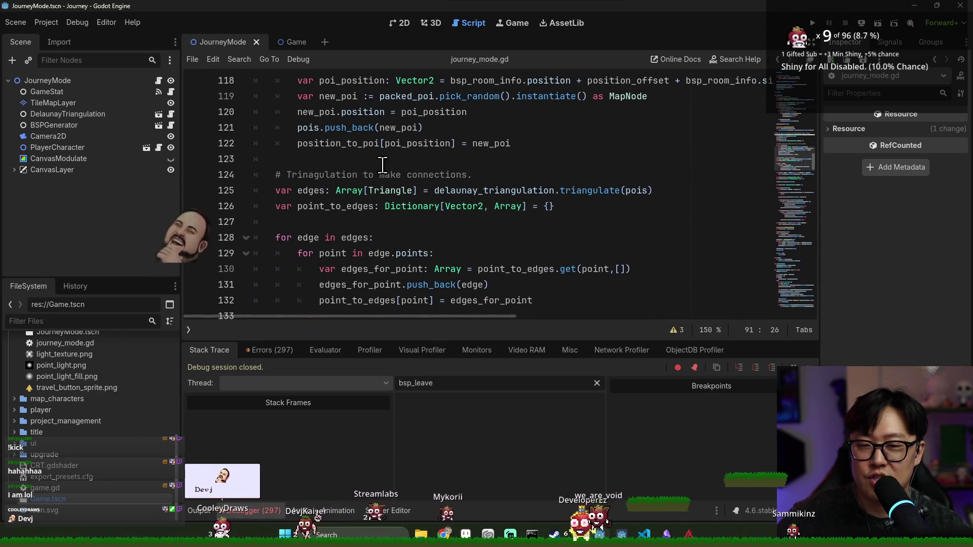
{"action": "scroll", "coordinate": [432, 207], "scroll_direction": "down", "scroll_amount": 3}
{"action": "scroll", "coordinate": [431, 203], "scroll_direction": "up", "scroll_amount": 3}
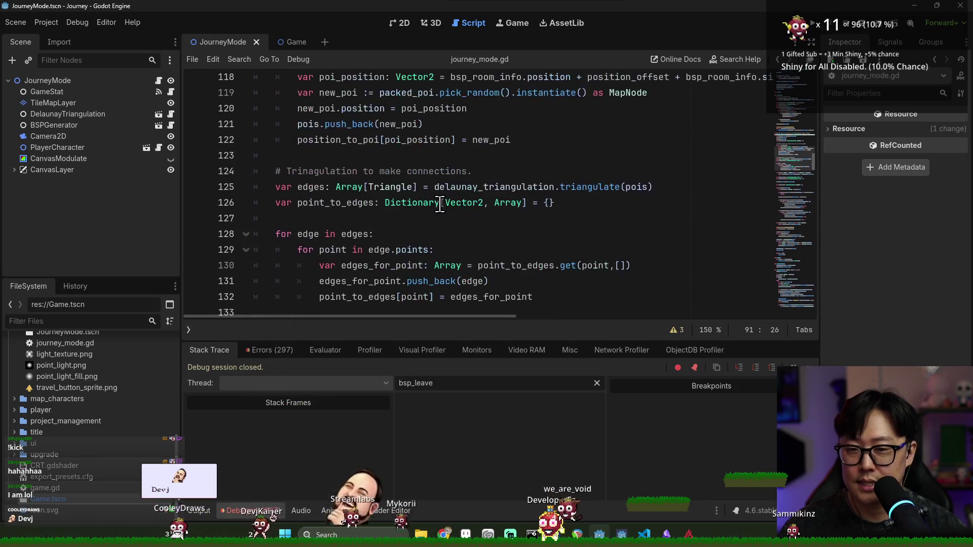
{"action": "double_click", "coordinate": [319, 190]}
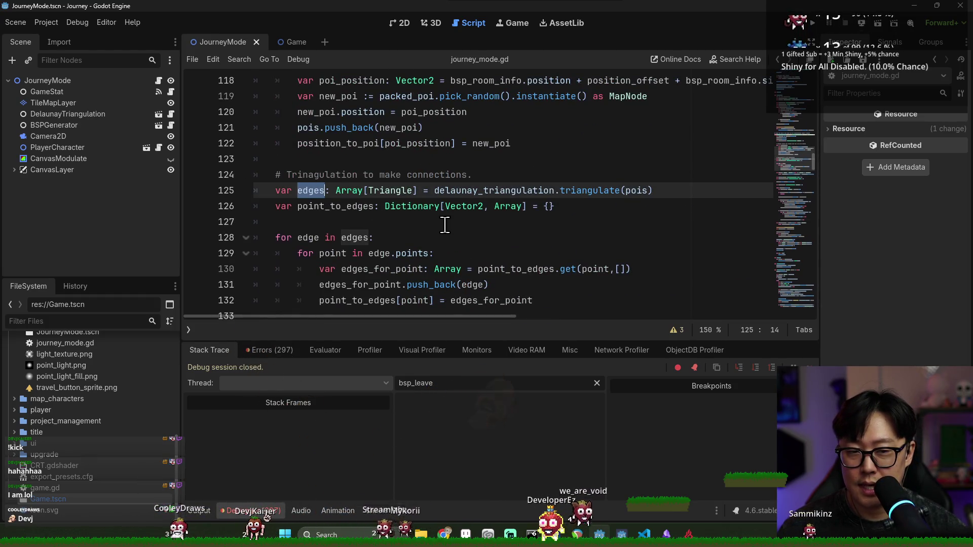
{"action": "double_click", "coordinate": [315, 238]}
{"action": "double_click", "coordinate": [318, 190]}
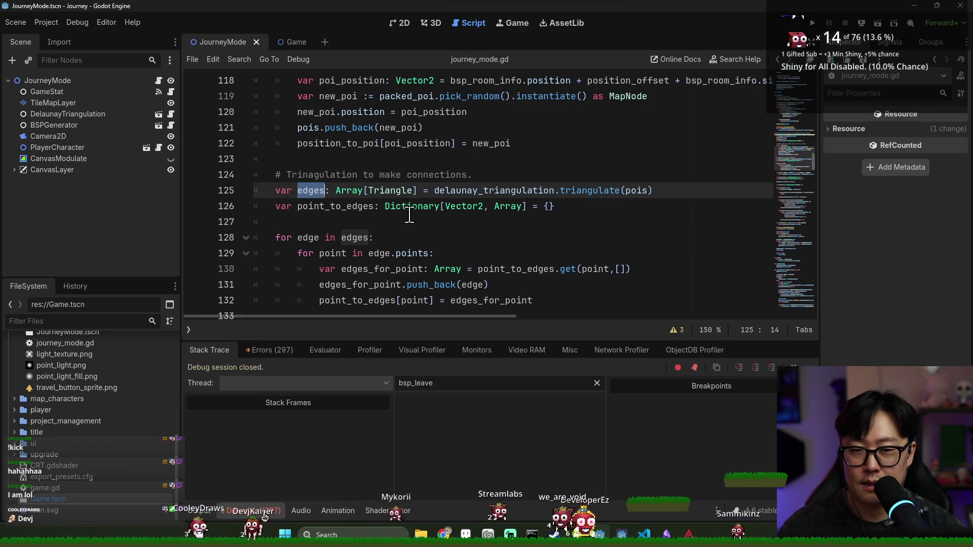
{"action": "scroll", "coordinate": [317, 190], "scroll_direction": "down", "scroll_amount": 1}
{"action": "left_click", "coordinate": [307, 190]}
{"action": "double_click", "coordinate": [308, 190]}
{"action": "double_click", "coordinate": [309, 143]}
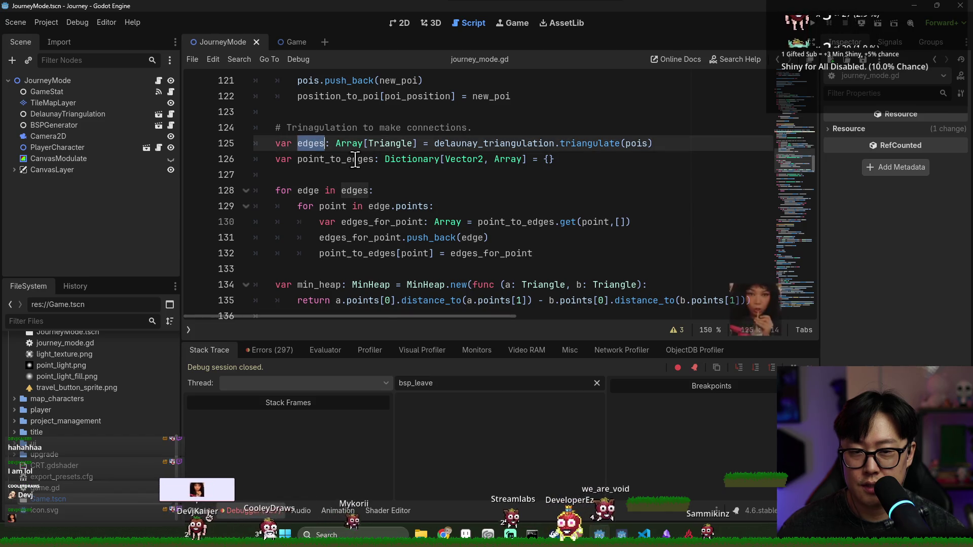
{"action": "scroll", "coordinate": [480, 152], "scroll_direction": "up", "scroll_amount": 1}
{"action": "double_click", "coordinate": [479, 191]}
{"action": "scroll", "coordinate": [479, 196], "scroll_direction": "up", "scroll_amount": 2}
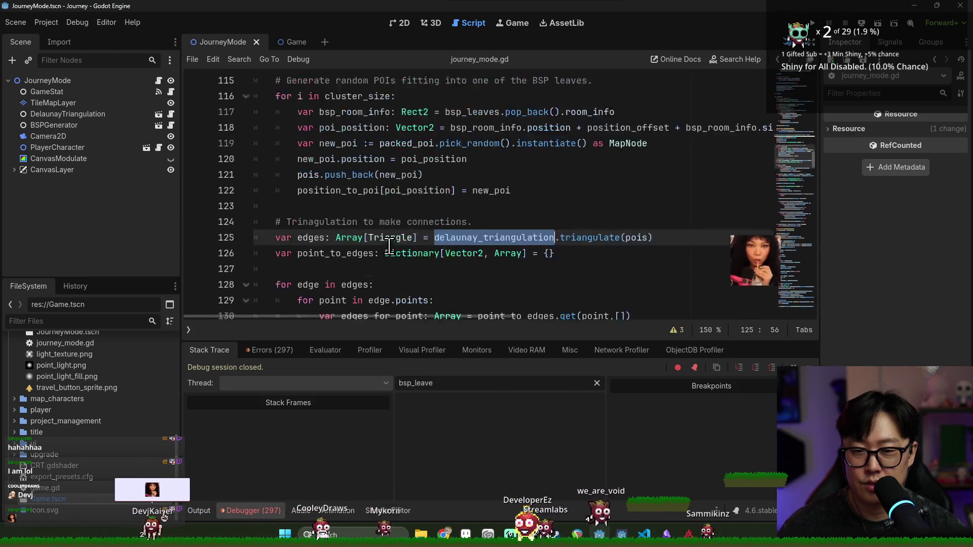
{"action": "left_click", "coordinate": [310, 223]}
{"action": "scroll", "coordinate": [379, 248], "scroll_direction": "up", "scroll_amount": 1}
{"action": "scroll", "coordinate": [380, 249], "scroll_direction": "down", "scroll_amount": 1}
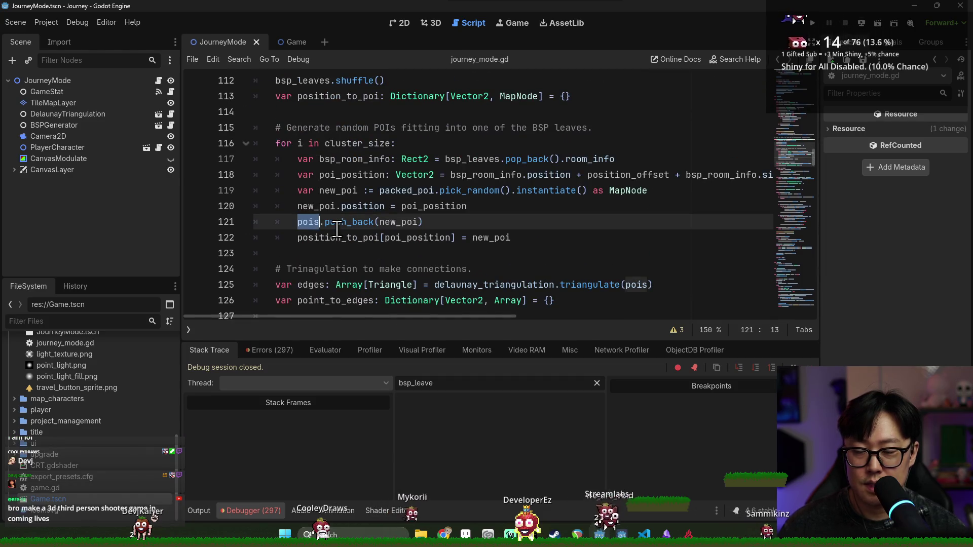